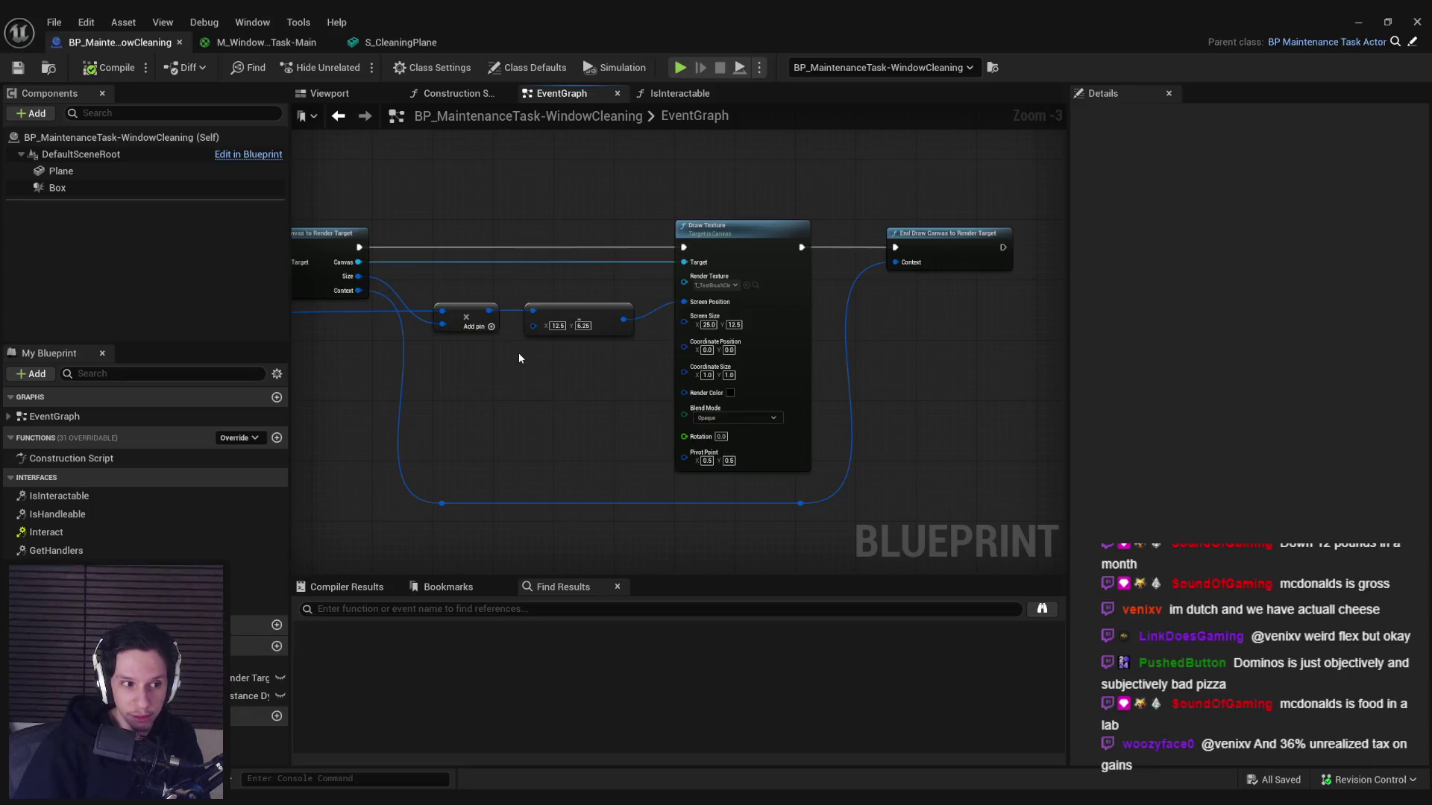
# - Pan to the Branch and Begin Draw Canvas nodes and save the blueprint with Ctrl+S
pyautogui.moveTo(502, 368)
pyautogui.mouseDown()
pyautogui.moveTo(968, 384)
pyautogui.moveTo(933, 347)
pyautogui.moveTo(828, 320)
pyautogui.mouseUp()
pyautogui.keyDown('ctrl'); pyautogui.click(395, 313); pyautogui.keyUp('ctrl')
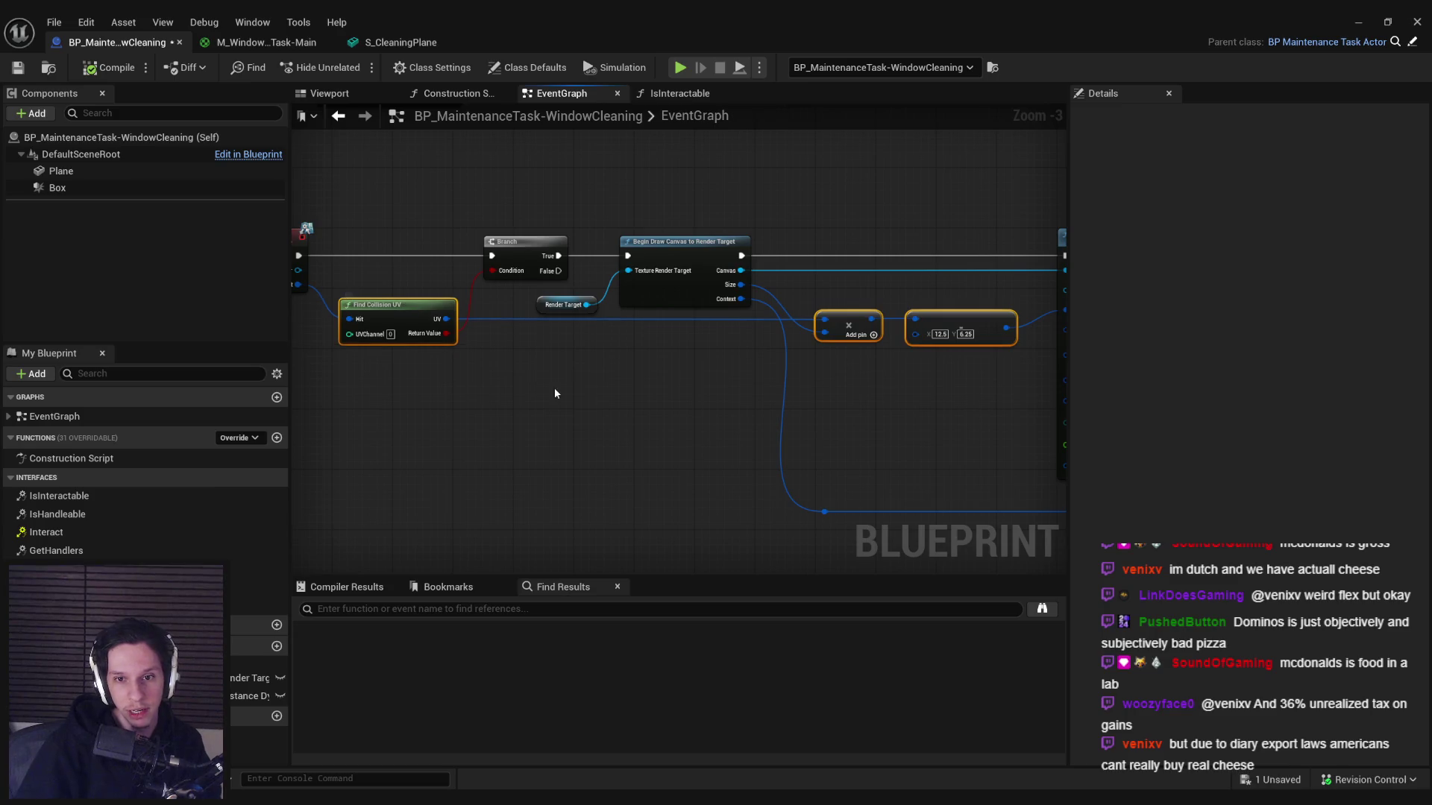
pyautogui.click(418, 274)
pyautogui.hotkey('ctrl', 's')
# - Inspect the Draw Texture and Branch nodes in the EventGraph
pyautogui.moveTo(527, 310)
pyautogui.mouseDown()
pyautogui.moveTo(646, 380)
pyautogui.moveTo(655, 369)
pyautogui.moveTo(490, 438)
pyautogui.moveTo(675, 432)
pyautogui.moveTo(700, 457)
pyautogui.moveTo(818, 432)
pyautogui.moveTo(541, 406)
pyautogui.mouseUp()
pyautogui.scroll(-1, 654, 369)
pyautogui.scroll(1, 709, 320)
pyautogui.scroll(-1, 674, 432)
pyautogui.scroll(2, 748, 426)
pyautogui.scroll(-1, 748, 426)
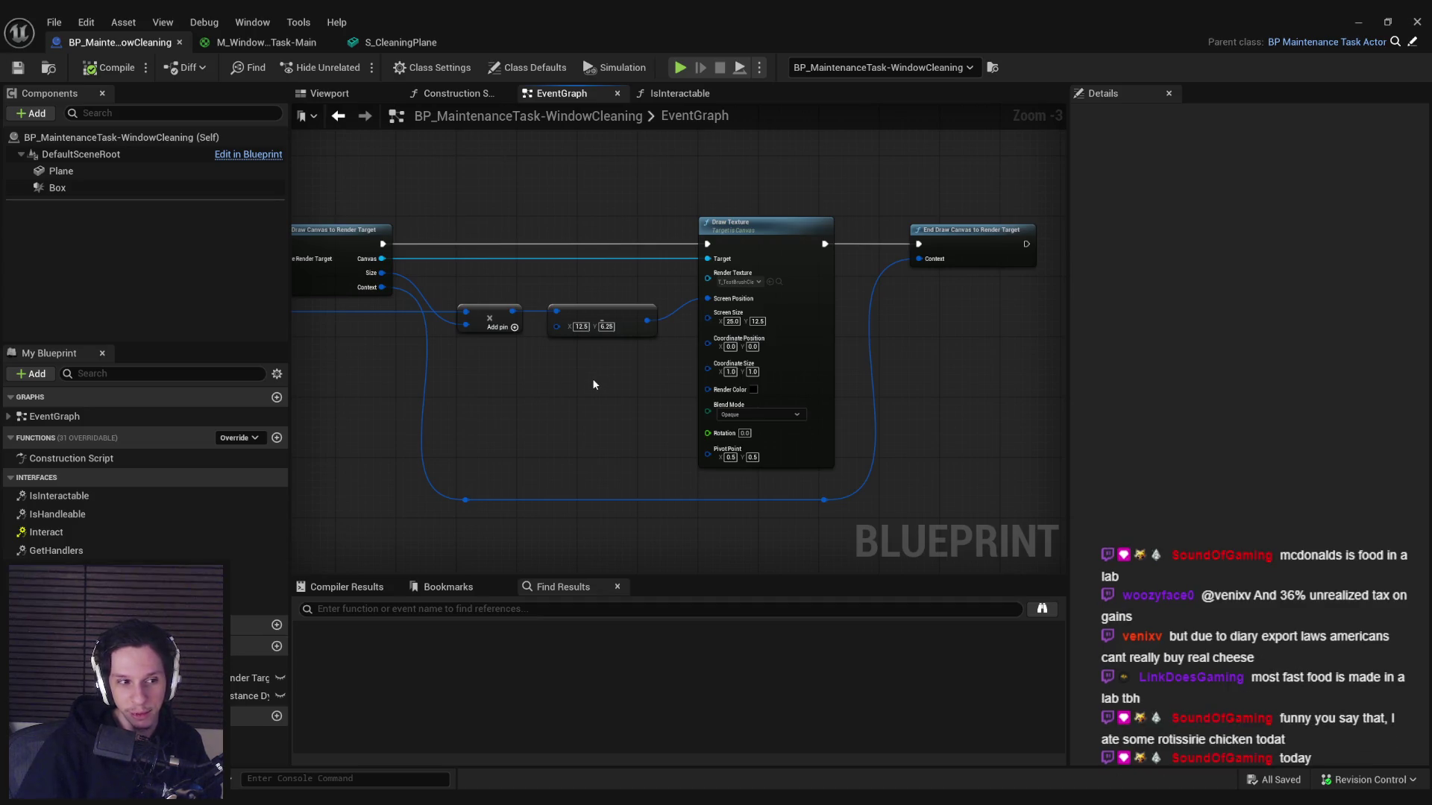
pyautogui.scroll(1, 594, 384)
pyautogui.moveTo(588, 396)
pyautogui.mouseDown()
pyautogui.moveTo(855, 419)
pyautogui.moveTo(745, 410)
pyautogui.moveTo(647, 343)
pyautogui.moveTo(566, 334)
pyautogui.moveTo(574, 348)
pyautogui.moveTo(799, 392)
pyautogui.moveTo(565, 335)
pyautogui.mouseUp()
pyautogui.scroll(-1, 885, 391)
# - Review the Add pin and vector math nodes and the Begin and End Draw Canvas nodes
pyautogui.click(798, 396)
pyautogui.click(568, 334)
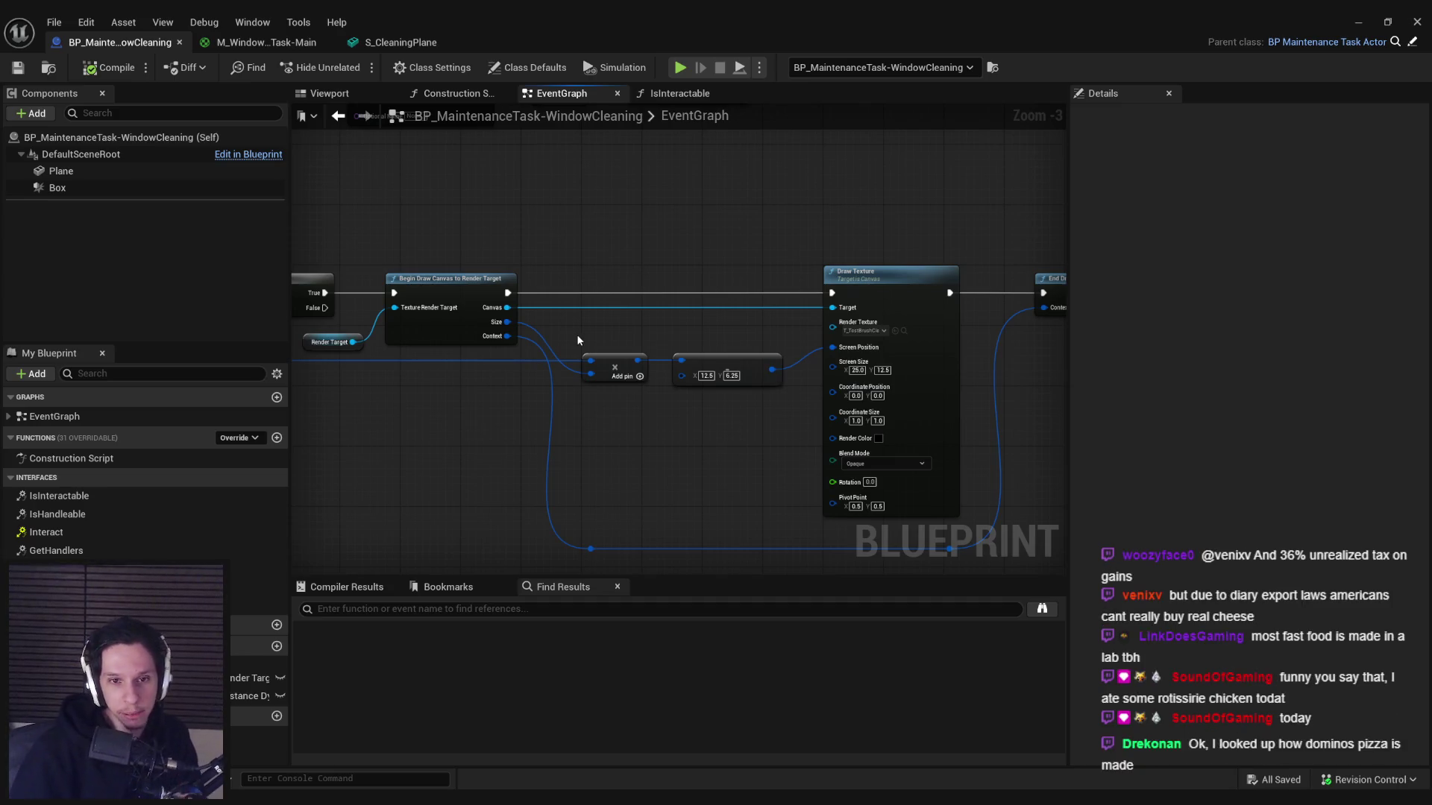
pyautogui.scroll(1, 569, 337)
pyautogui.moveTo(693, 468); pyautogui.dragTo(515, 433)
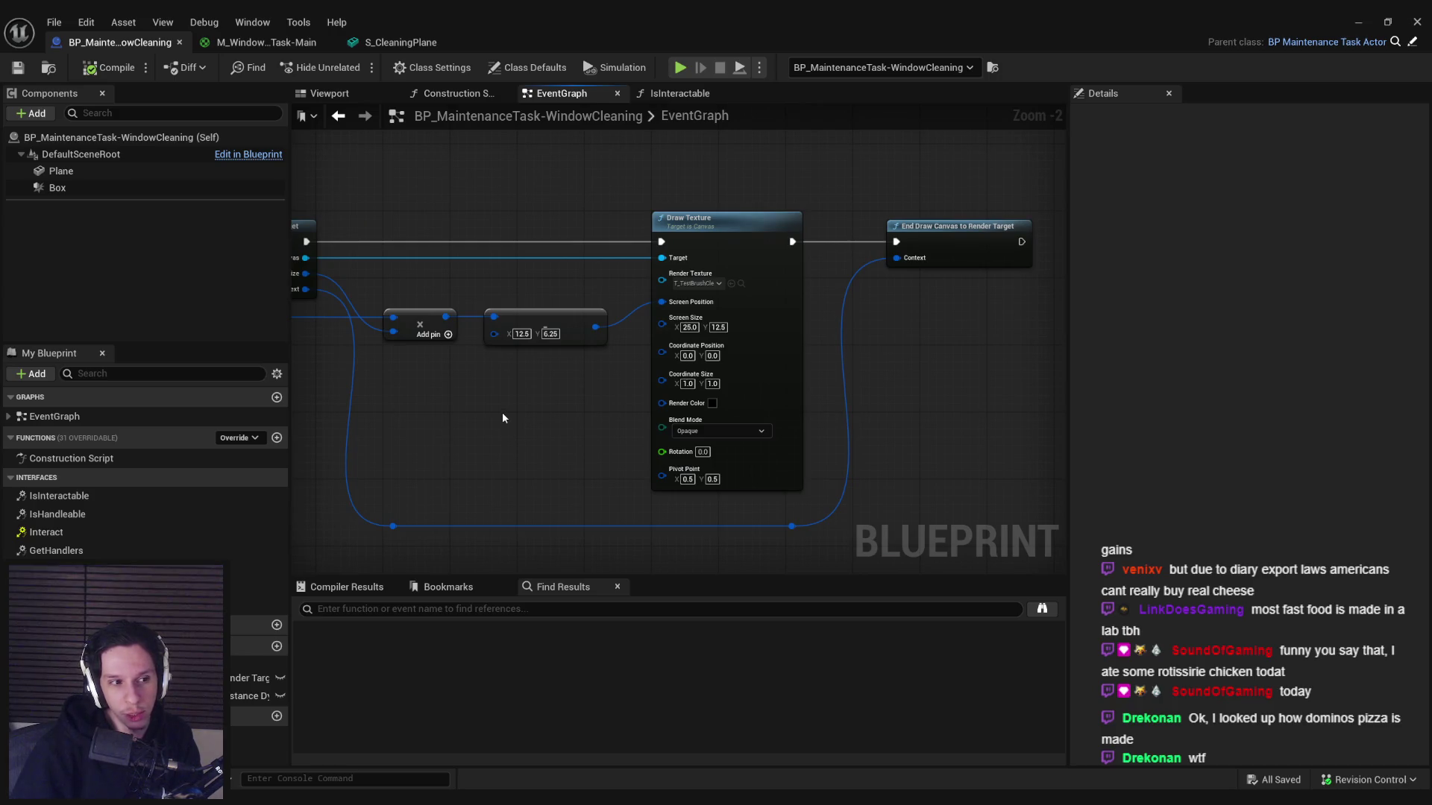
pyautogui.moveTo(402, 396); pyautogui.dragTo(603, 403)
pyautogui.scroll(-1, 603, 403)
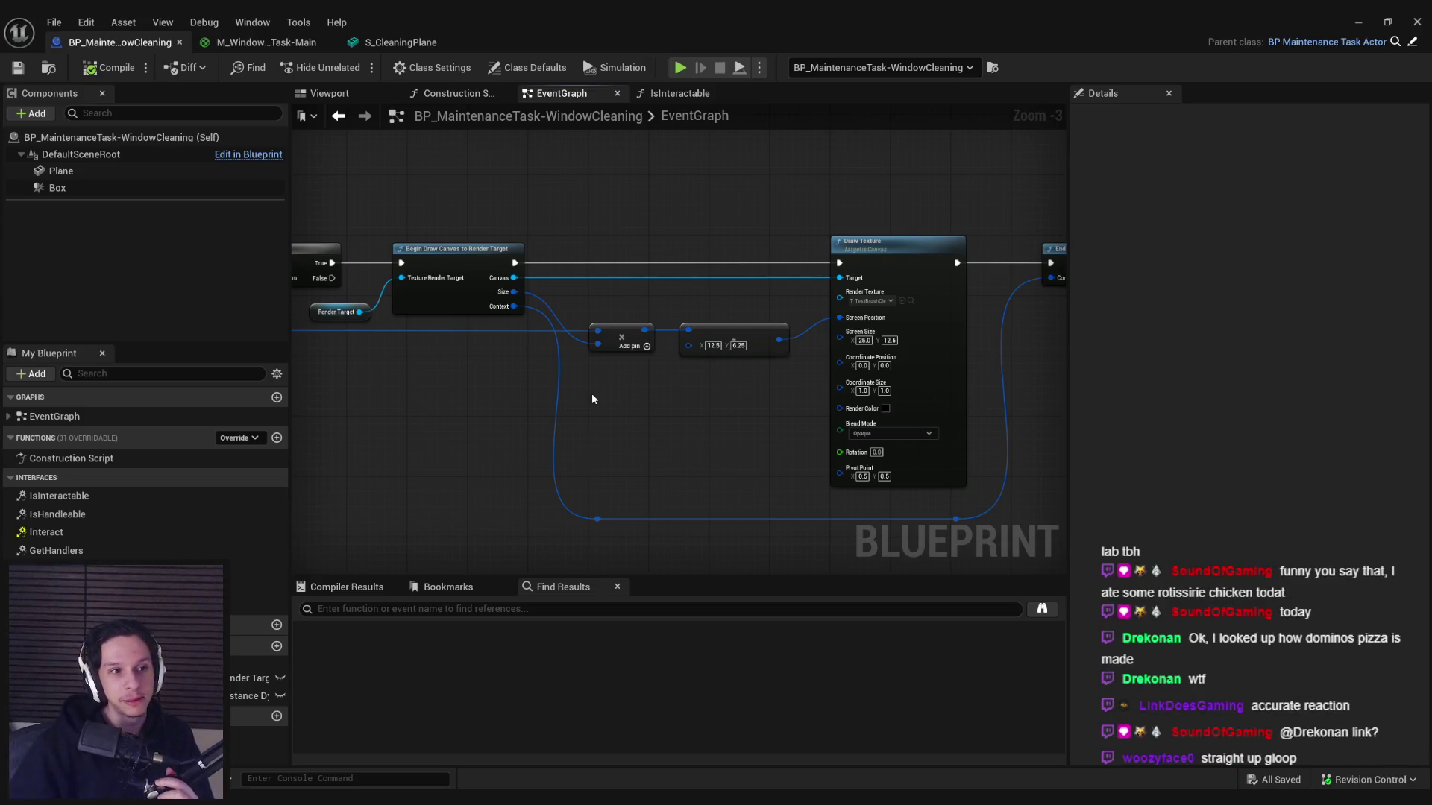
pyautogui.scroll(2, 640, 388)
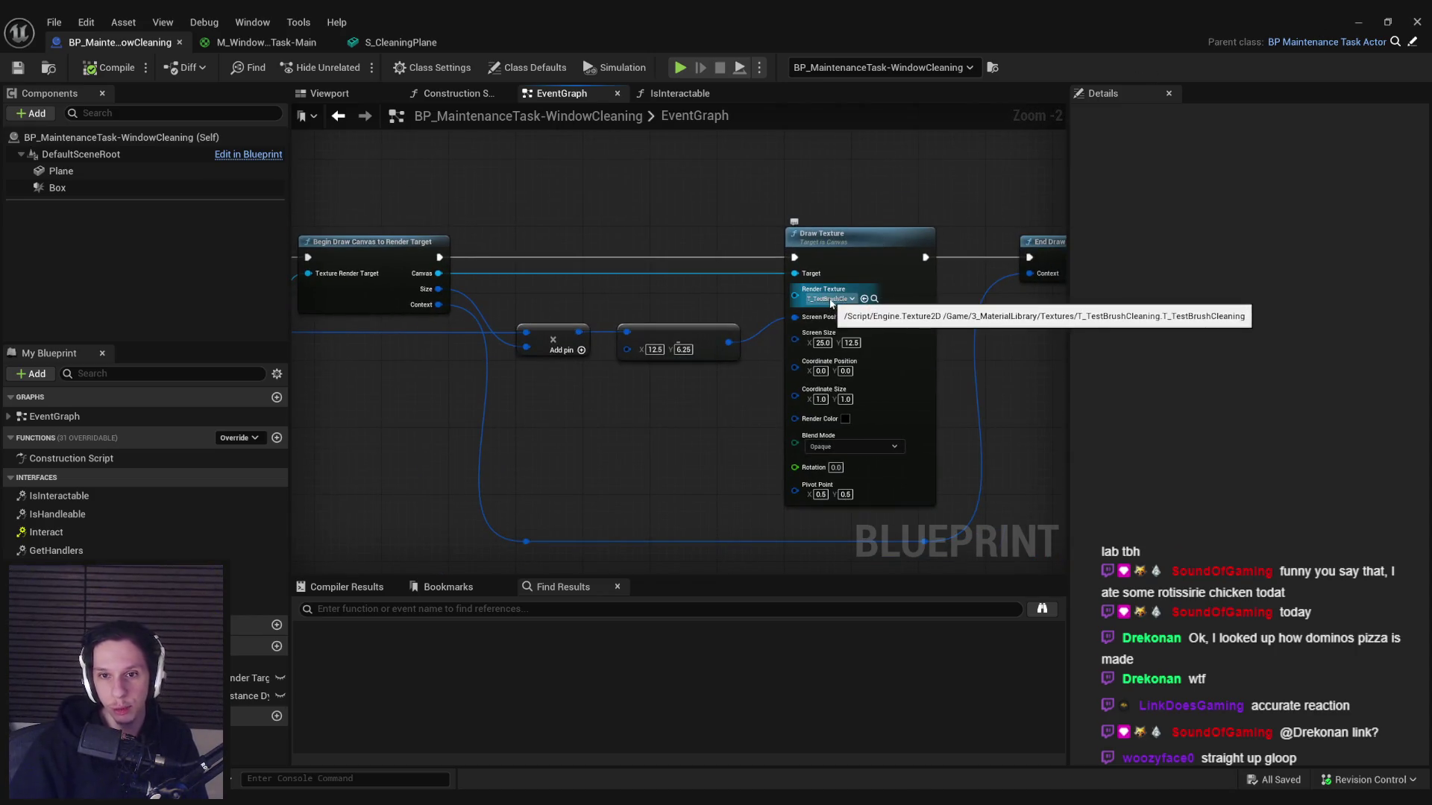
# - Confirm the Draw Texture node's Render Texture remains T_TestBrushCleaning
pyautogui.click(831, 300)
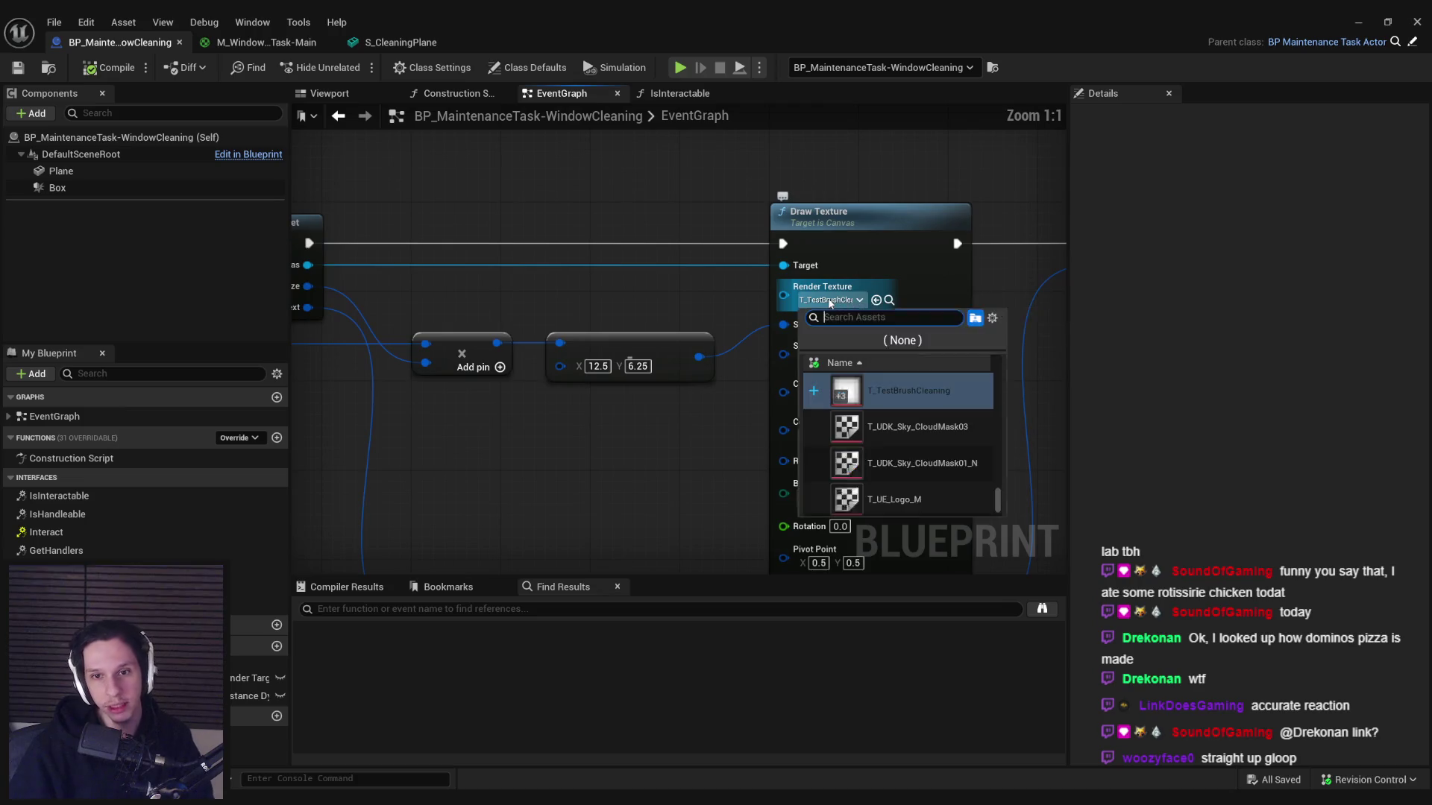
pyautogui.click(832, 300)
pyautogui.click(833, 301)
pyautogui.click(833, 300)
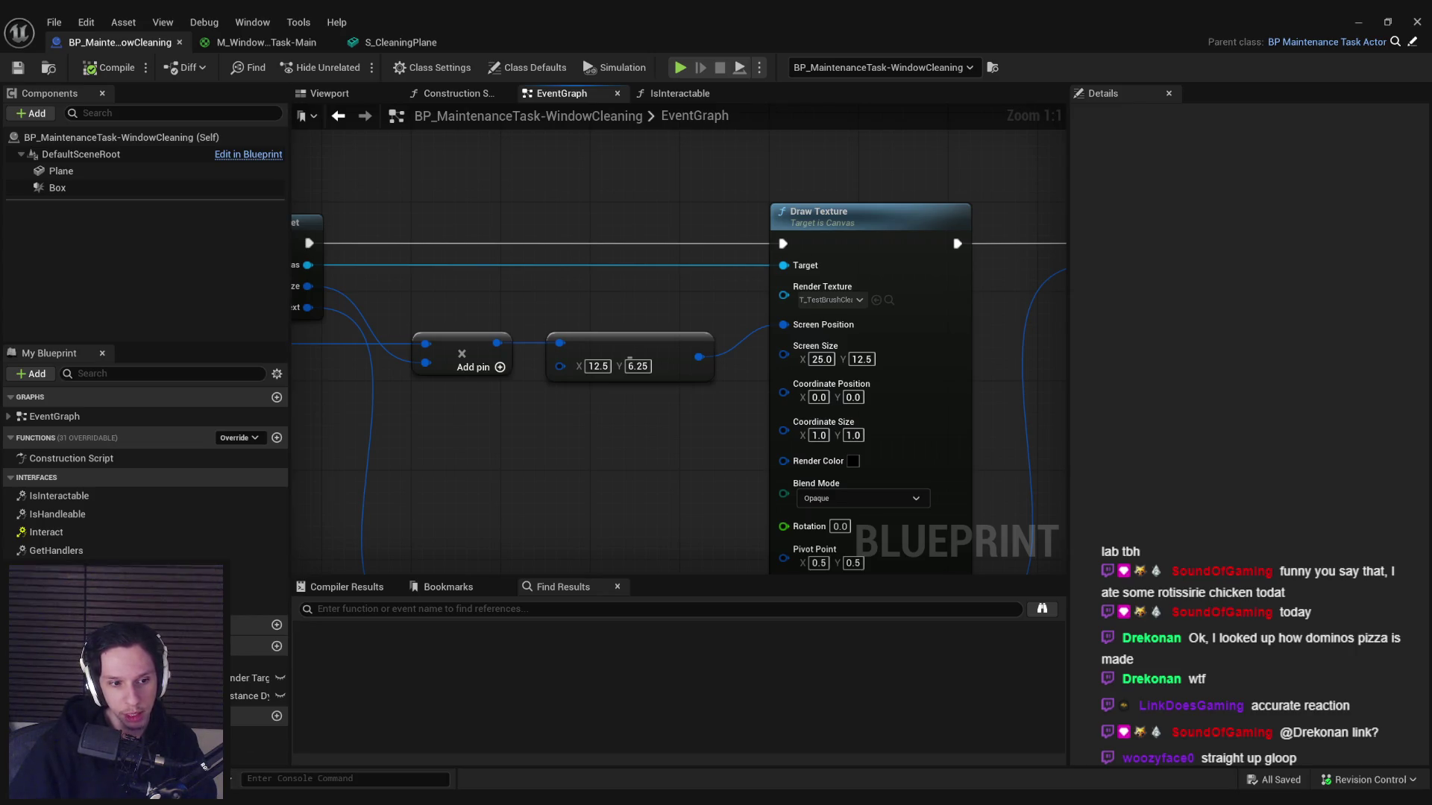
# - Launch Affinity Photo 2 from the system search
pyautogui.press('super')
pyautogui.write('affinity')
pyautogui.click(332, 540)
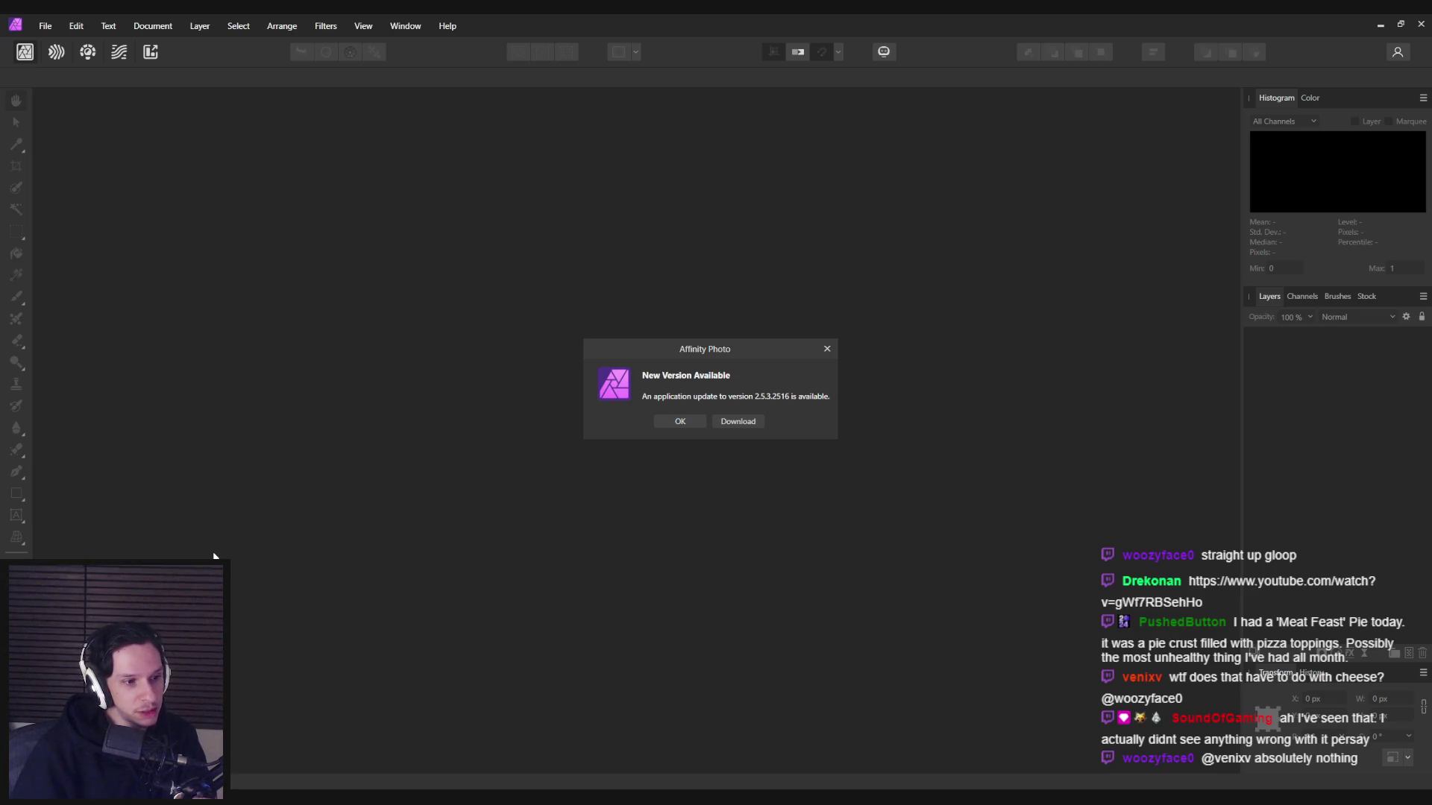
# - Dismiss Affinity Photo's notice about update 2.5.3.2516
pyautogui.click(684, 421)
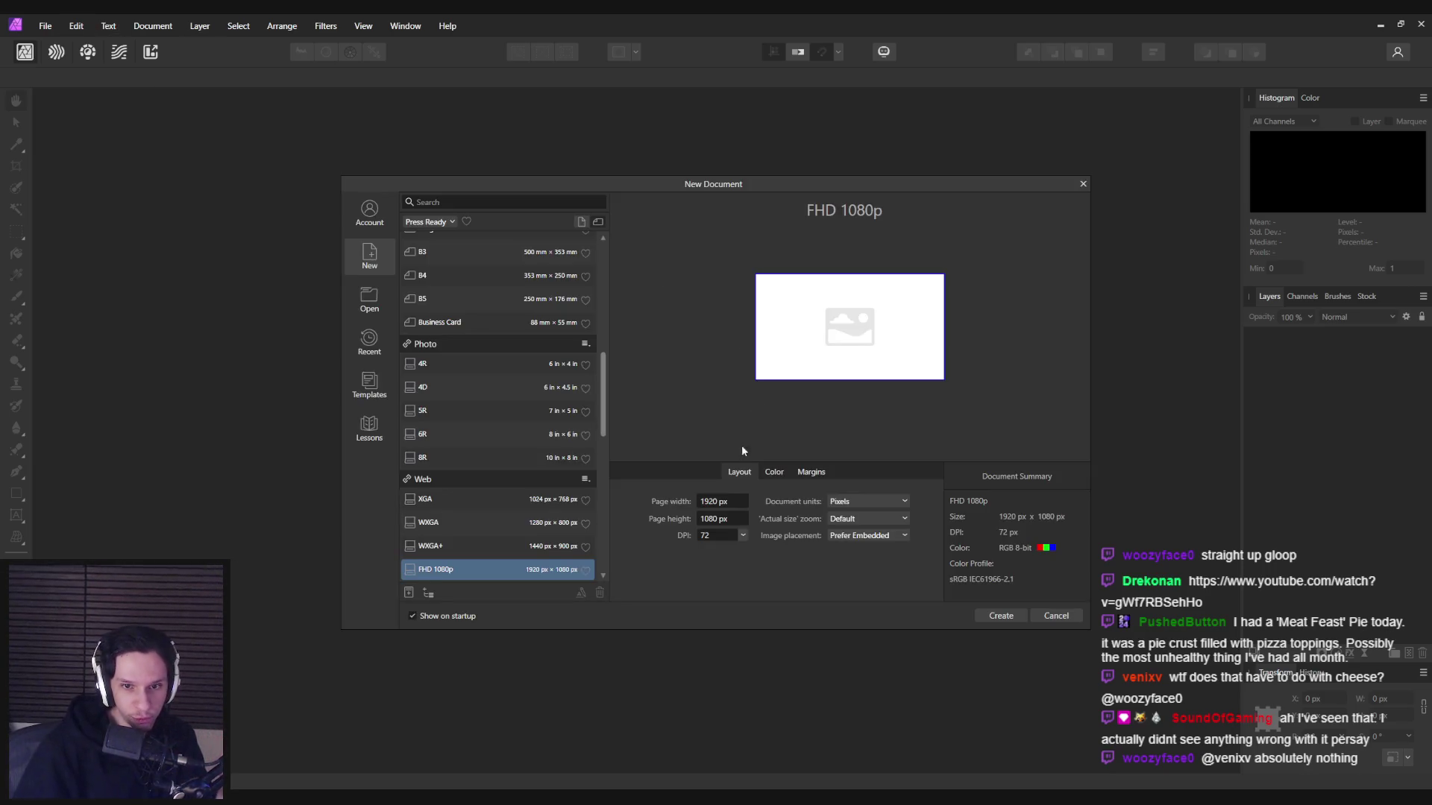
# - Set page width and height to 64 px in New Document and create it
pyautogui.click(726, 505)
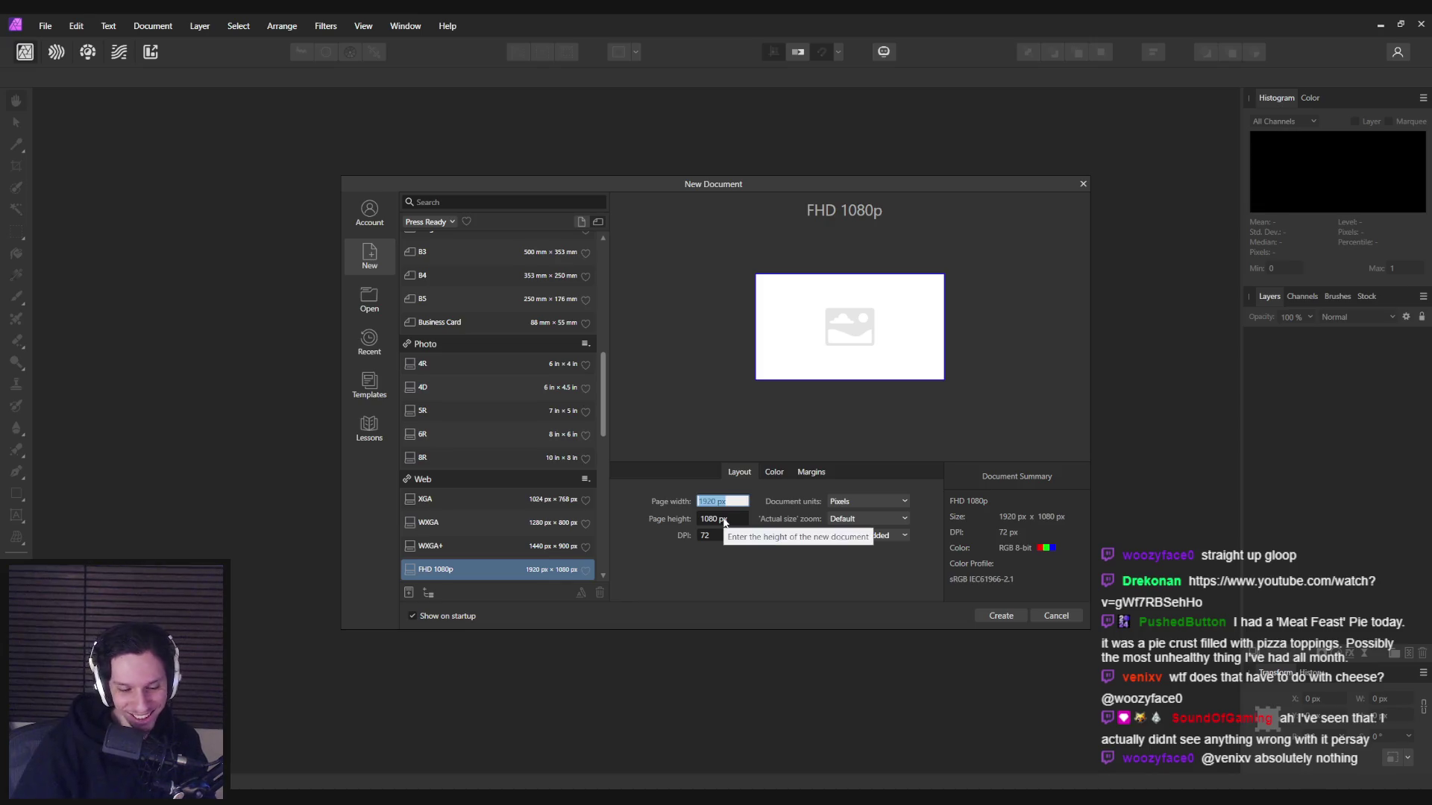
pyautogui.write('128')
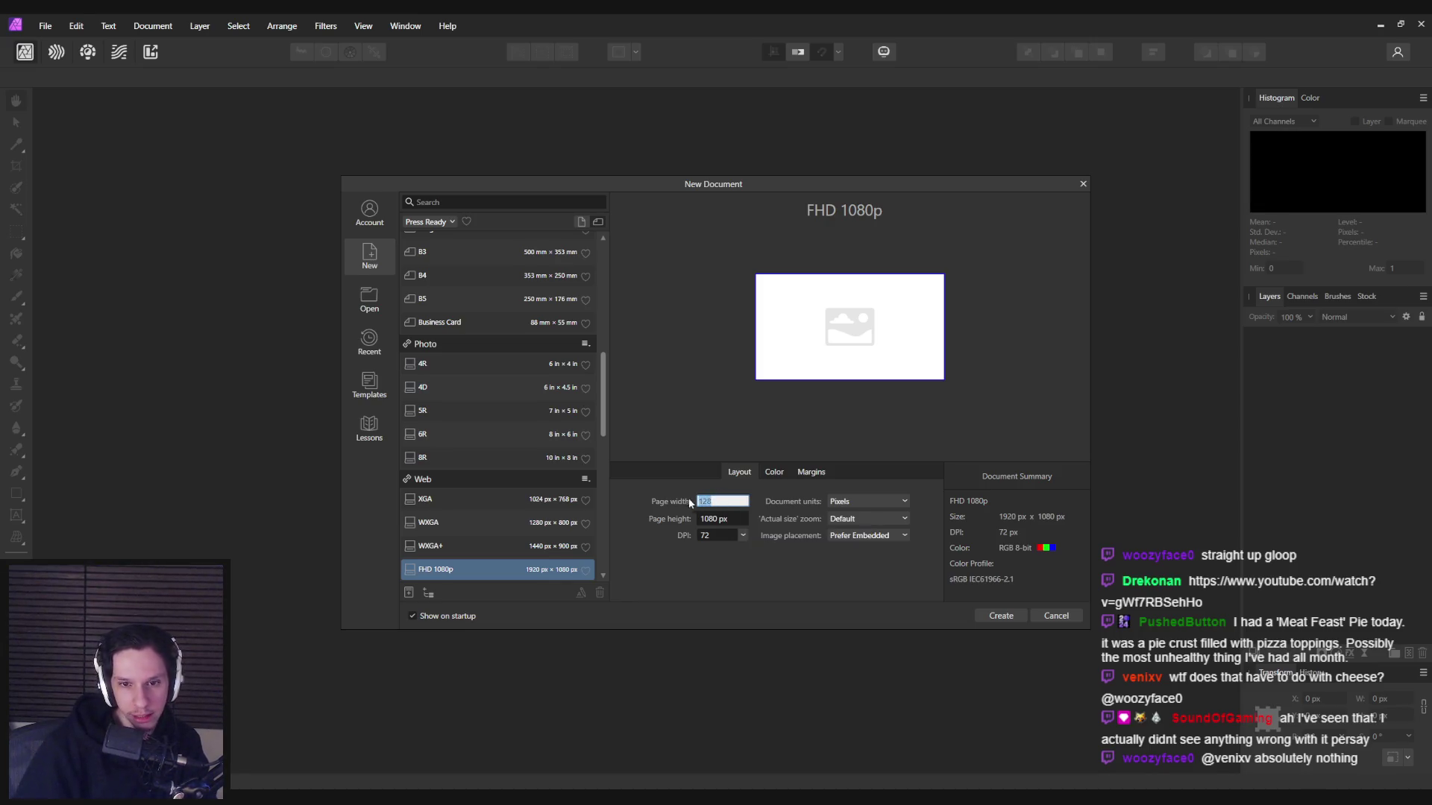
pyautogui.write('64')
pyautogui.click(727, 518)
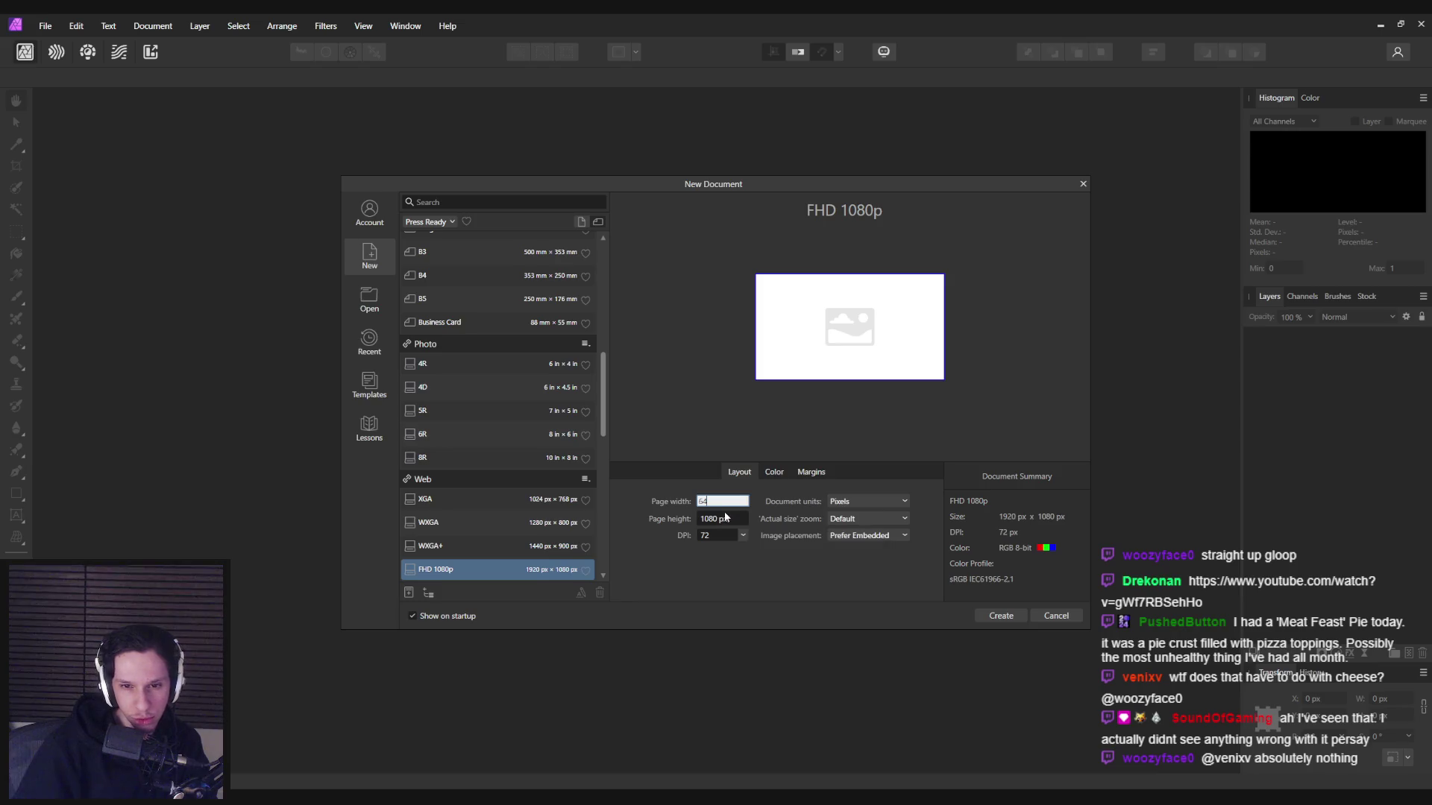
pyautogui.write('64')
pyautogui.click(999, 617)
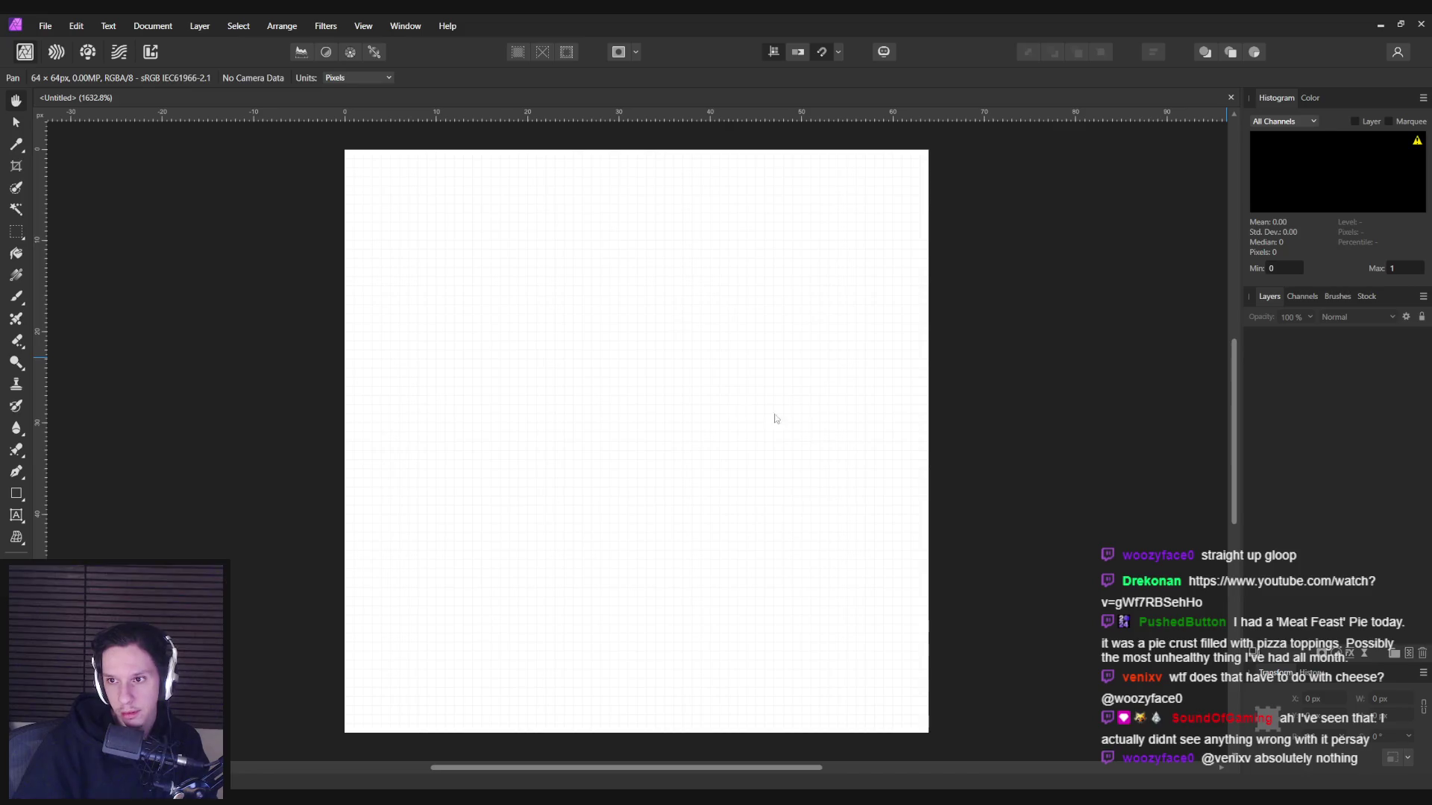
# - With a 48 px Paint Brush, paint dark smoky strokes across the canvas centre
pyautogui.press('b')
pyautogui.moveTo(629, 391)
pyautogui.mouseDown()
pyautogui.moveTo(616, 415)
pyautogui.moveTo(631, 479)
pyautogui.mouseUp()
pyautogui.hotkey('ctrl', 'z')
pyautogui.hotkey('ctrl', 'z')
pyautogui.hotkey('ctrl', 'z')
pyautogui.press('[')
pyautogui.press('[')
pyautogui.press('[')
pyautogui.hotkey('ctrl', 'z')
pyautogui.press('[')
pyautogui.moveTo(655, 416)
pyautogui.mouseDown()
pyautogui.moveTo(648, 430)
pyautogui.moveTo(672, 450)
pyautogui.moveTo(656, 452)
pyautogui.mouseUp()
pyautogui.hotkey('ctrl', 'z')
pyautogui.press(']')
pyautogui.press(']')
pyautogui.press(']')
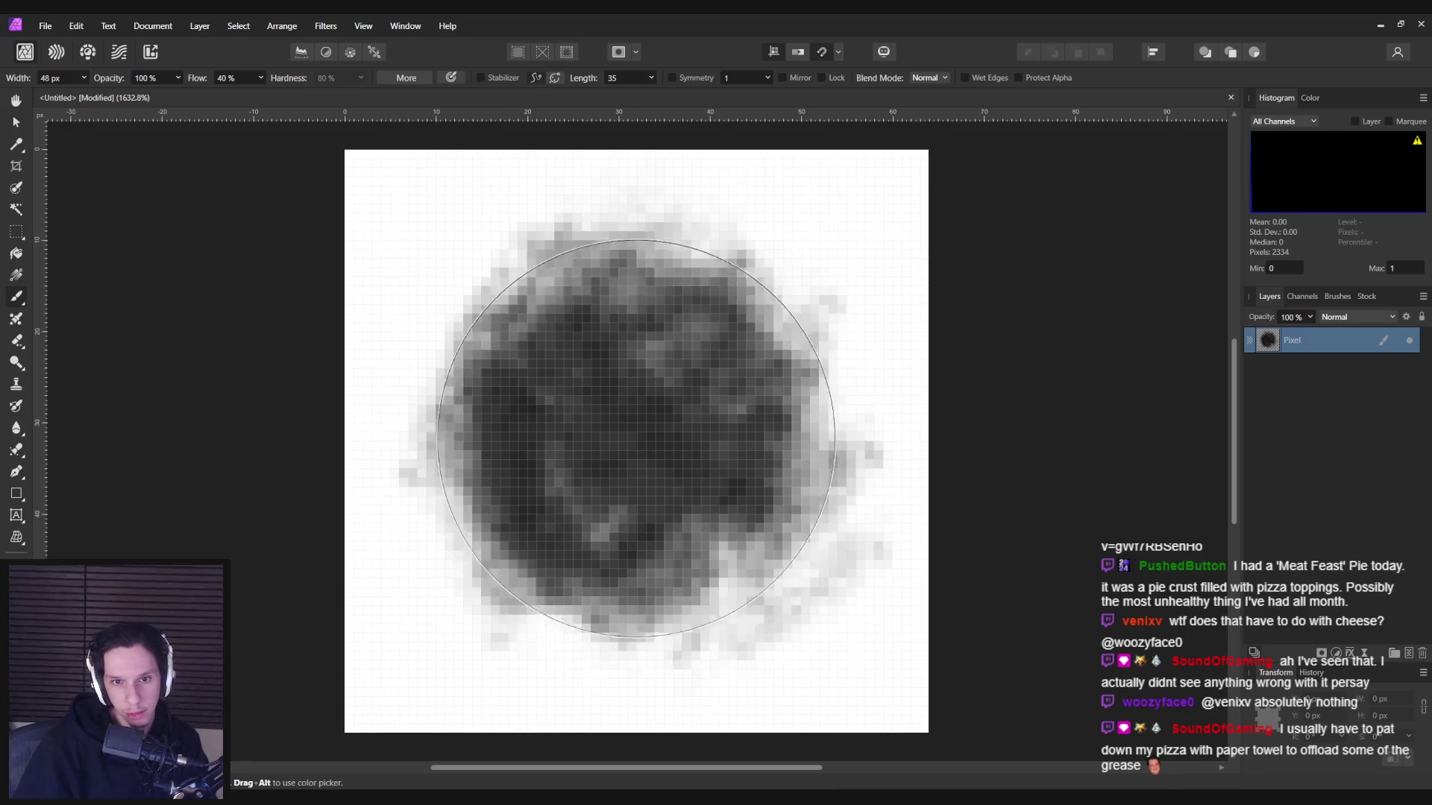
pyautogui.moveTo(641, 448)
pyautogui.mouseDown()
pyautogui.moveTo(658, 451)
pyautogui.moveTo(605, 329)
pyautogui.moveTo(639, 409)
pyautogui.moveTo(623, 415)
pyautogui.moveTo(662, 416)
pyautogui.moveTo(656, 399)
pyautogui.moveTo(679, 438)
pyautogui.moveTo(678, 390)
pyautogui.moveTo(630, 320)
pyautogui.moveTo(671, 383)
pyautogui.moveTo(639, 368)
pyautogui.moveTo(640, 471)
pyautogui.moveTo(668, 419)
pyautogui.mouseUp()
pyautogui.hotkey('ctrl', 'z')
pyautogui.hotkey('ctrl', 'z')
pyautogui.hotkey('ctrl', 'z')
pyautogui.hotkey('ctrl', 'z')
pyautogui.moveTo(627, 362)
pyautogui.mouseDown()
pyautogui.moveTo(655, 473)
pyautogui.moveTo(664, 459)
pyautogui.moveTo(630, 534)
pyautogui.moveTo(607, 486)
pyautogui.moveTo(665, 480)
pyautogui.moveTo(670, 455)
pyautogui.mouseUp()
pyautogui.hotkey('ctrl', 'z')
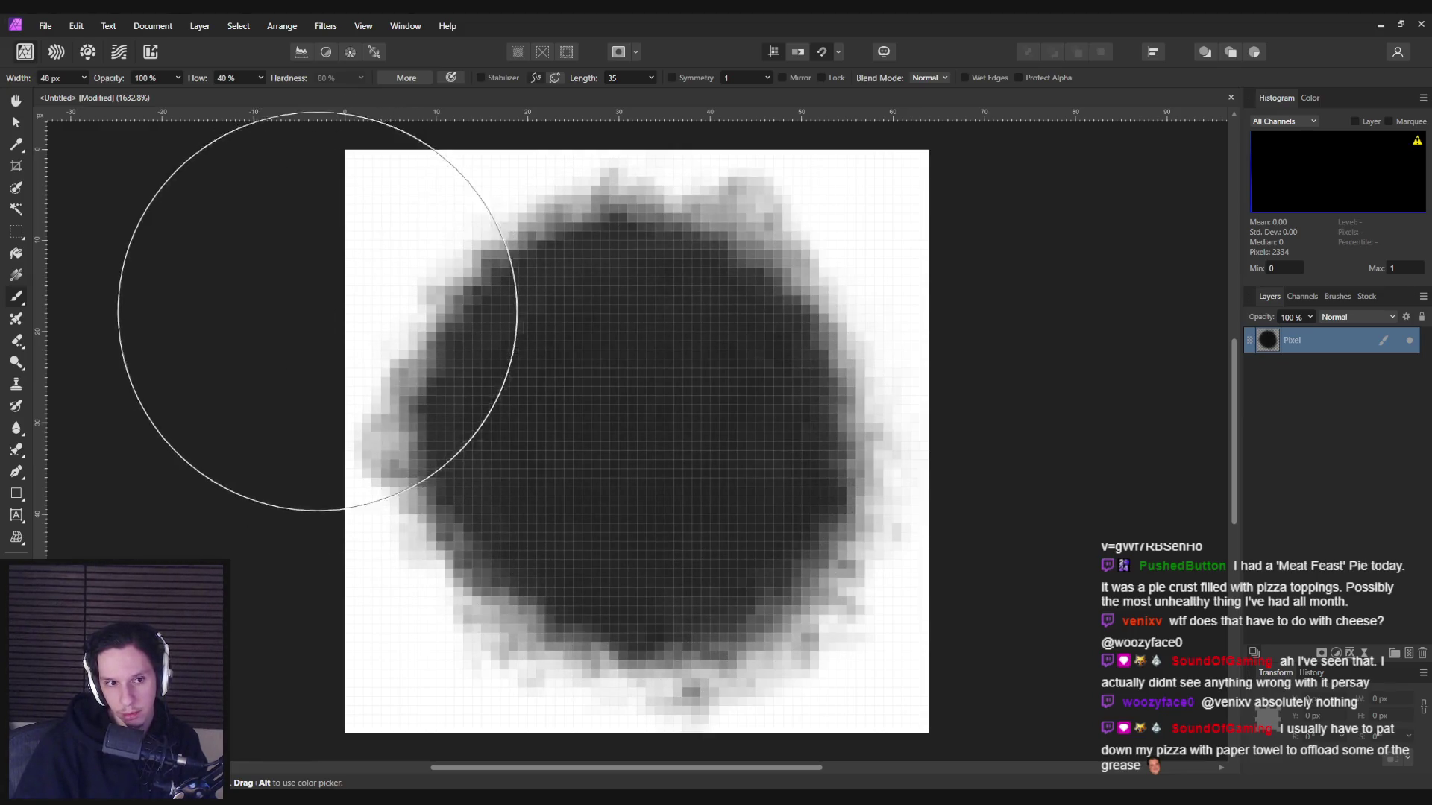
# - Lighten the smoke's left and right edges and recentre the small painting in view
pyautogui.moveTo(288, 288); pyautogui.dragTo(319, 549)
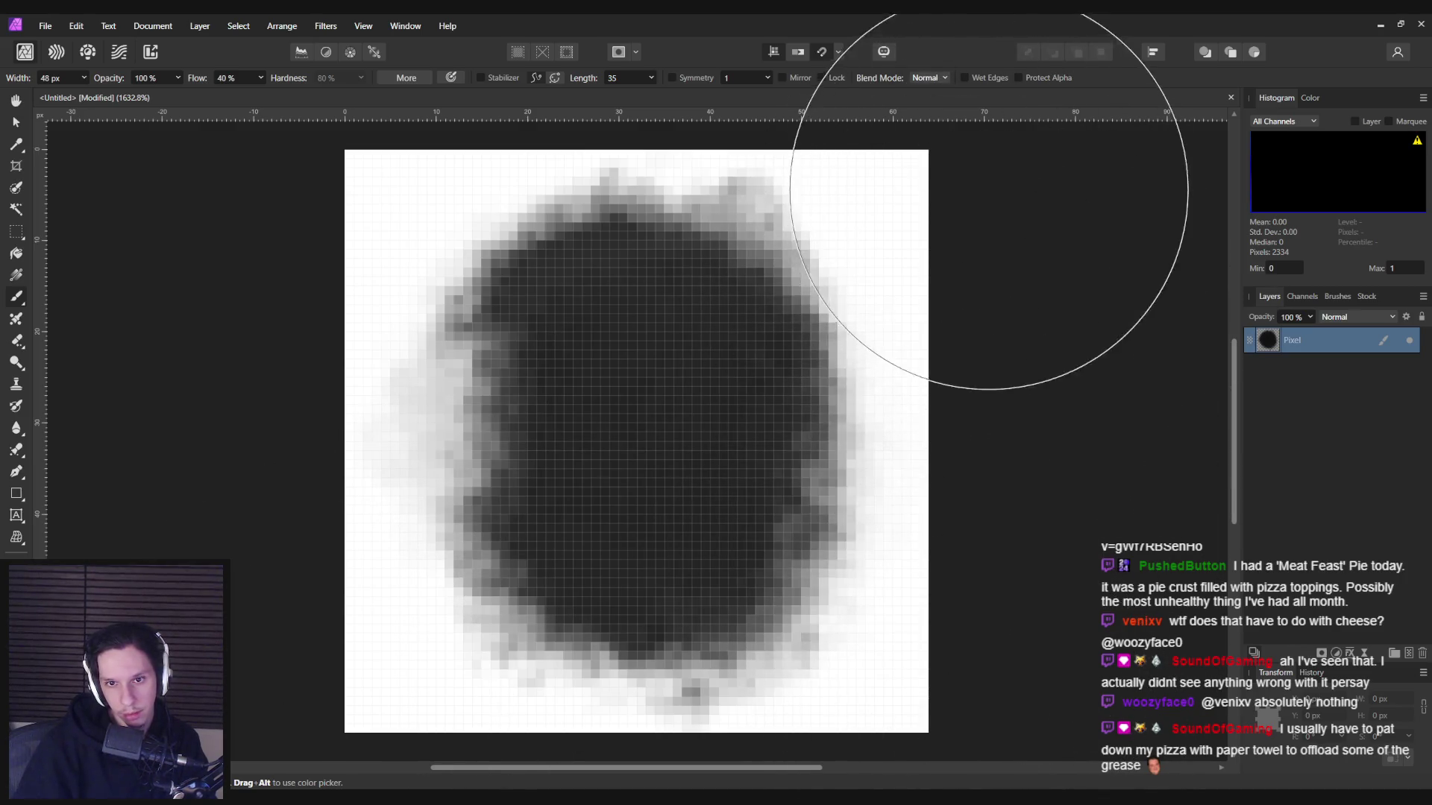
pyautogui.click(971, 469)
pyautogui.scroll(-6, 1017, 383)
pyautogui.scroll(3, 1044, 388)
pyautogui.scroll(2, 1059, 384)
pyautogui.scroll(1, 746, 537)
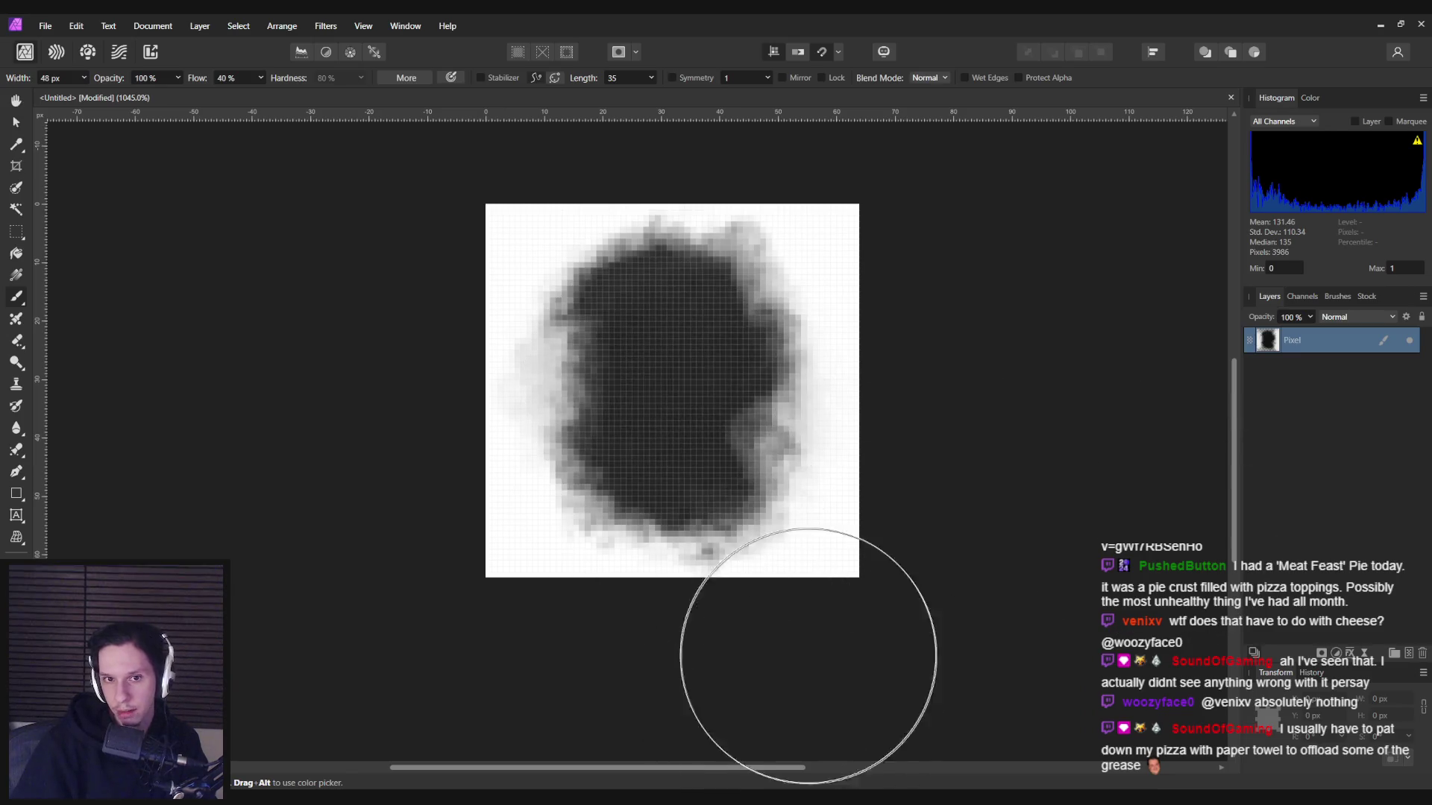
pyautogui.scroll(-5, 820, 619)
pyautogui.moveTo(815, 613); pyautogui.dragTo(760, 512)
pyautogui.scroll(1, 761, 511)
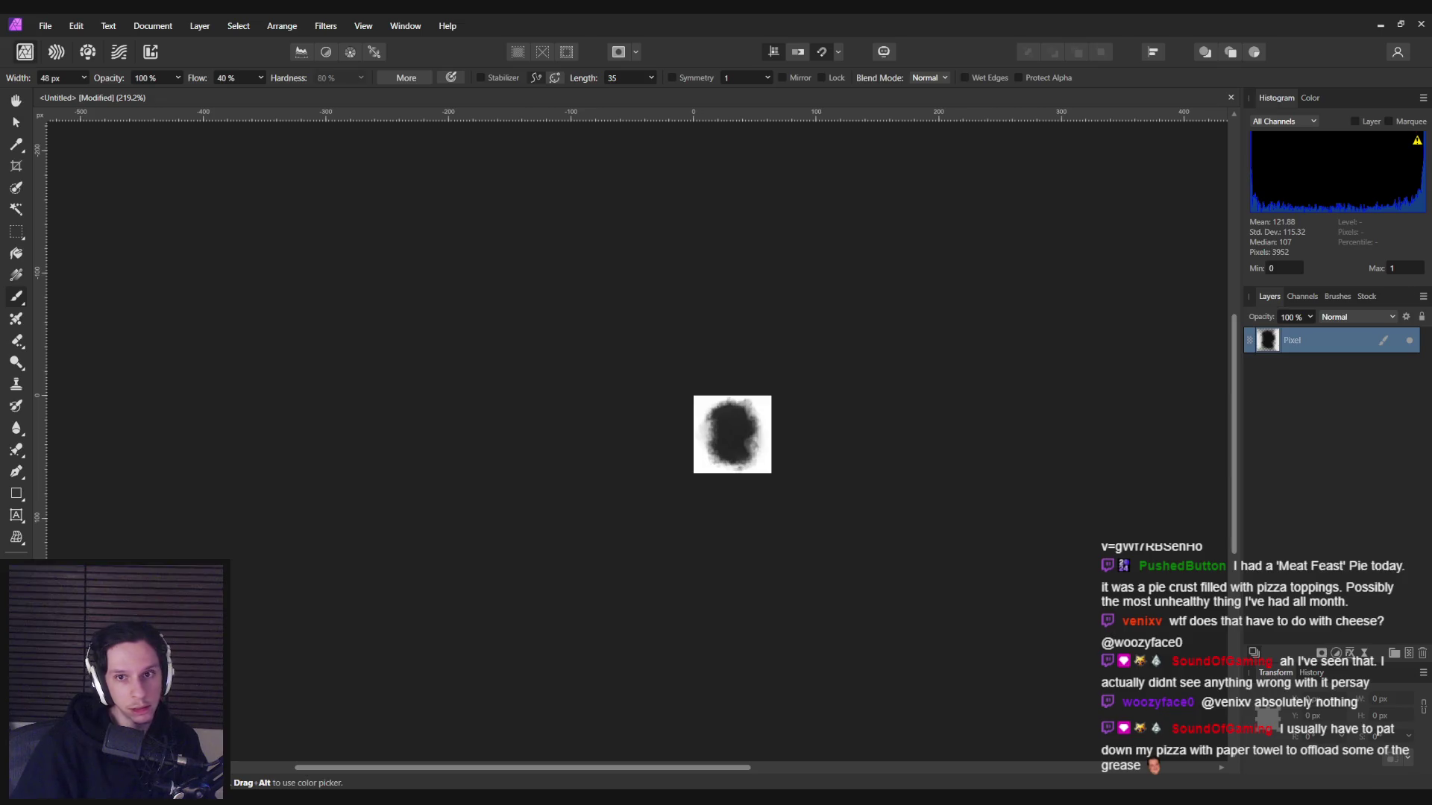
pyautogui.hotkey('ctrl', 'shift', 'c')
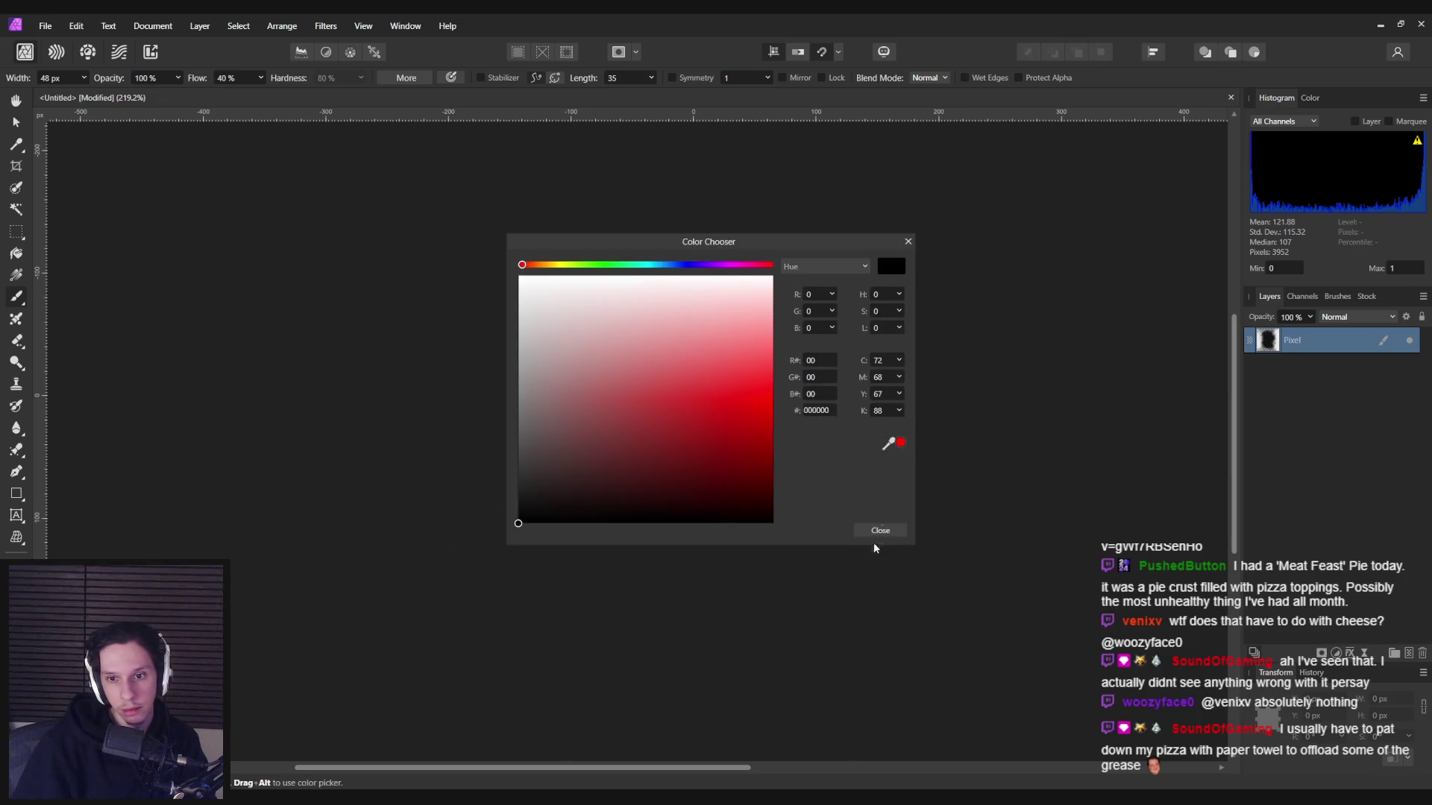
# - Add a Levels adjustment and raise its black level to darken the blob
pyautogui.click(880, 530)
pyautogui.click(1336, 653)
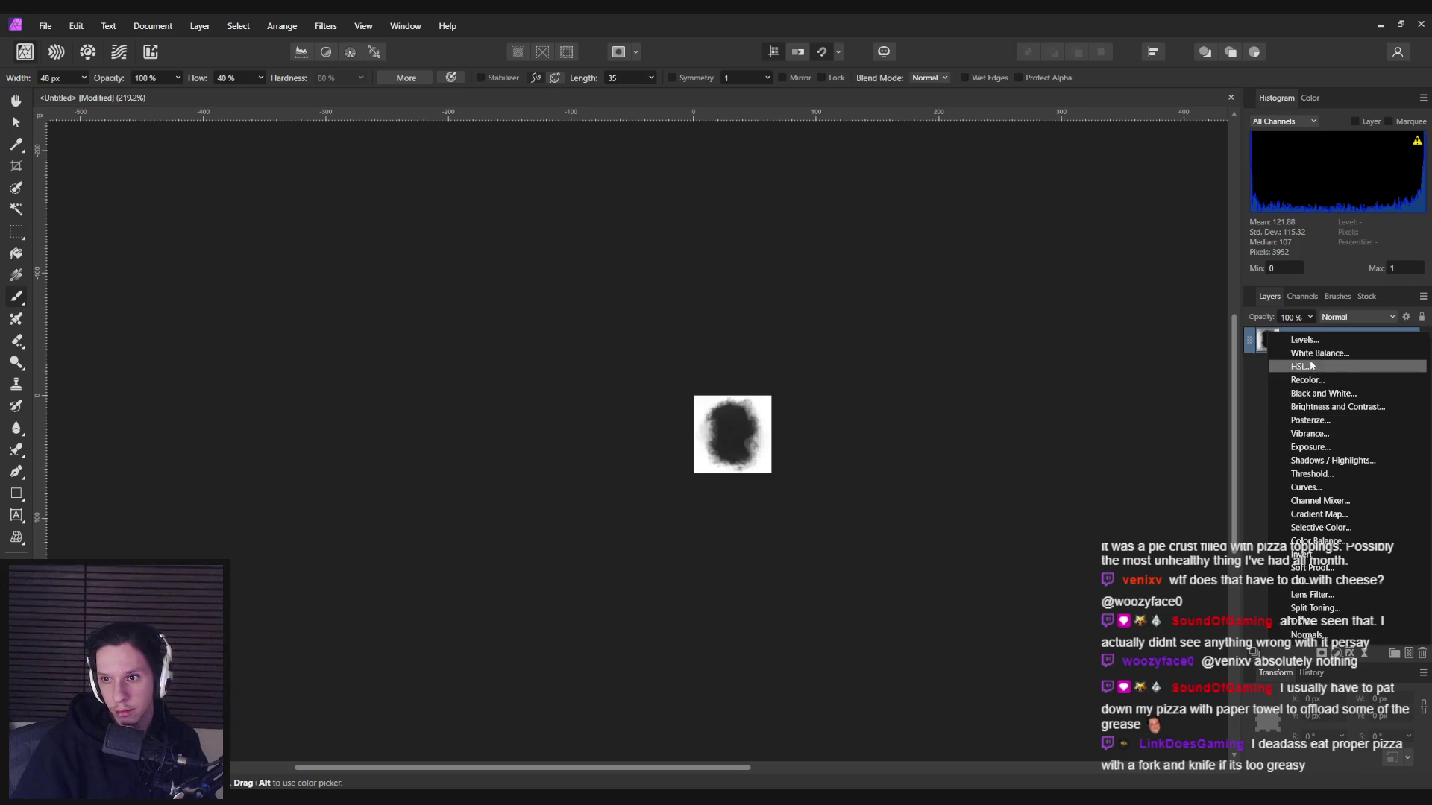
pyautogui.click(1305, 340)
pyautogui.scroll(3, 825, 488)
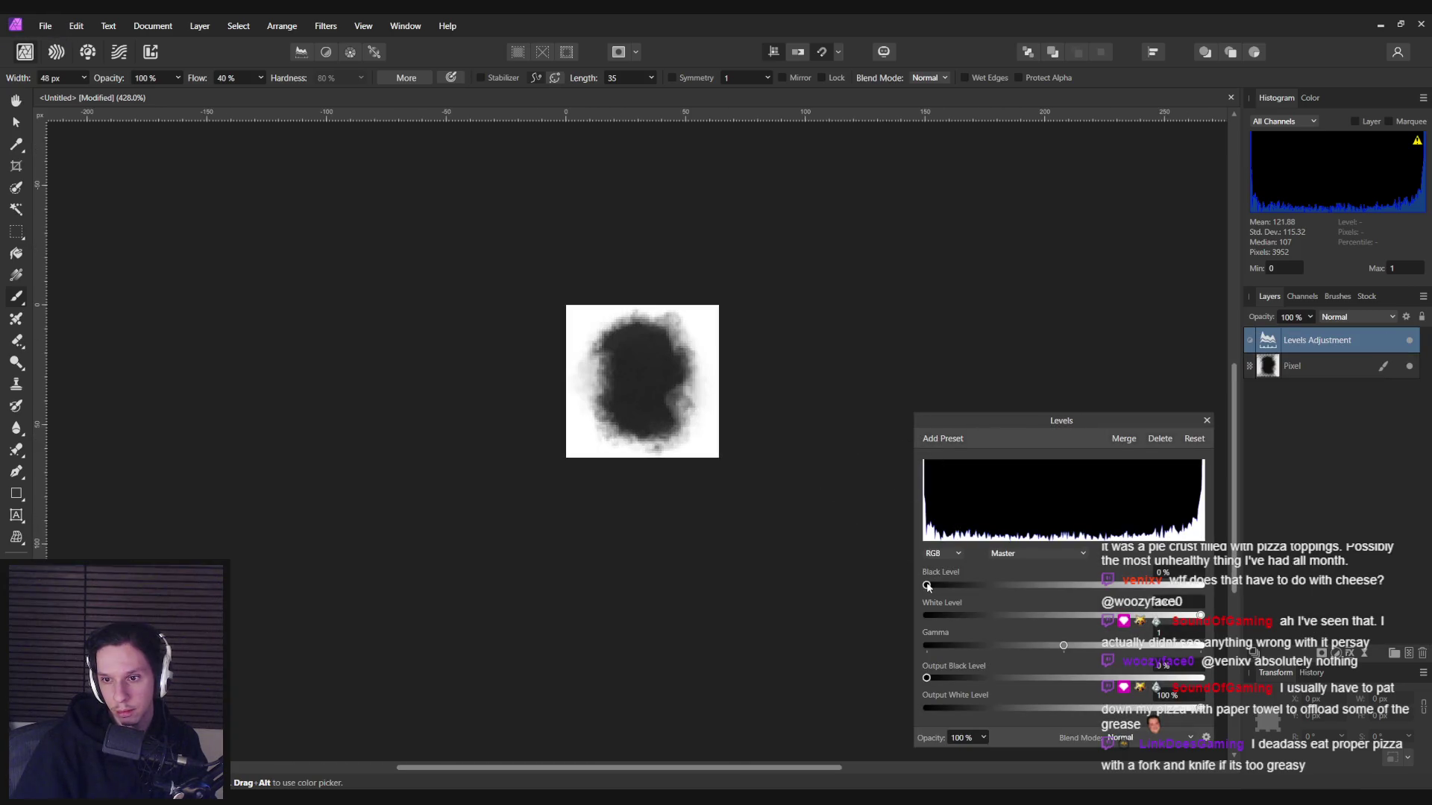
pyautogui.moveTo(953, 589)
pyautogui.mouseDown()
pyautogui.moveTo(1156, 591)
pyautogui.moveTo(893, 580)
pyautogui.mouseUp()
pyautogui.moveTo(1200, 621)
pyautogui.mouseDown()
pyautogui.moveTo(997, 623)
pyautogui.moveTo(1200, 619)
pyautogui.mouseUp()
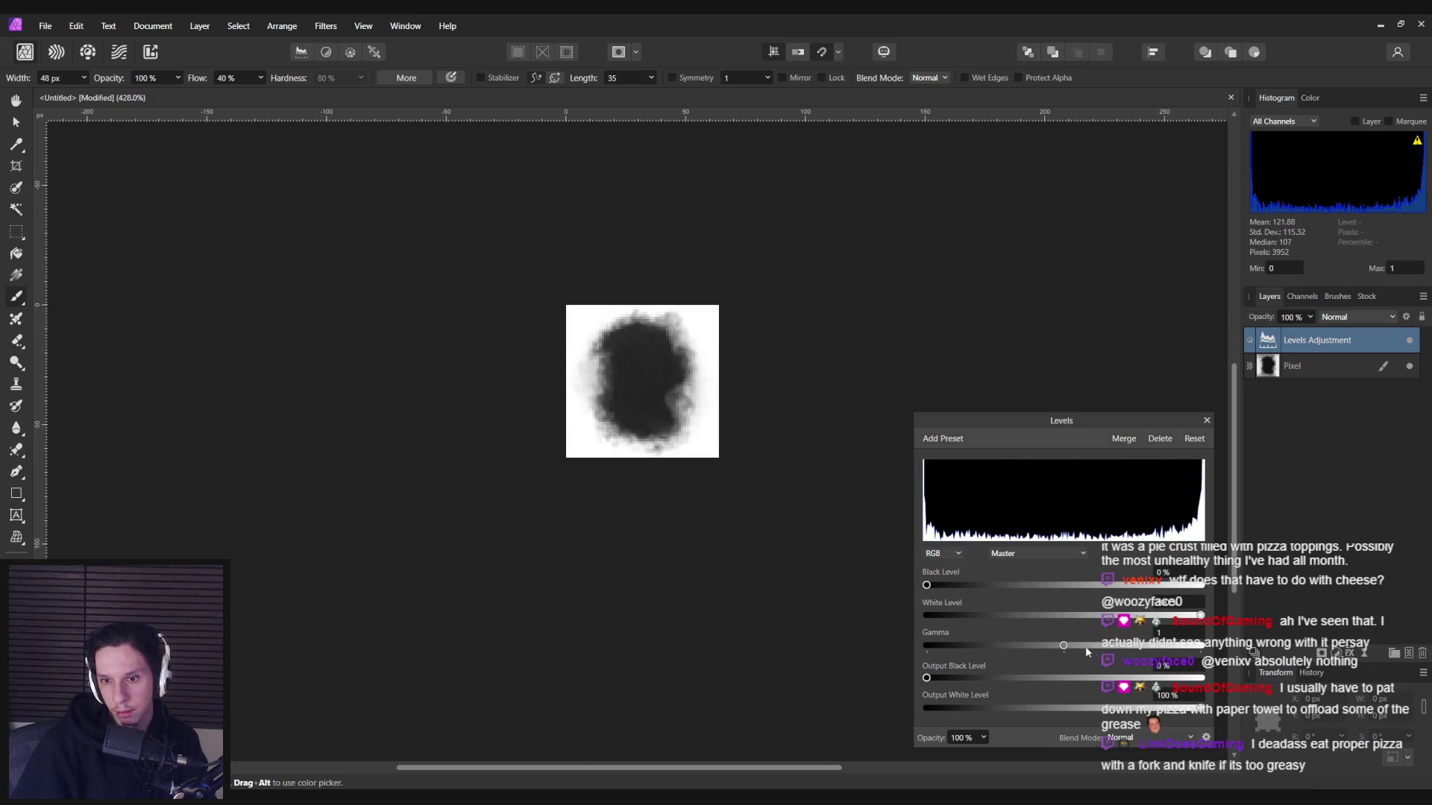
pyautogui.moveTo(1064, 647)
pyautogui.mouseDown()
pyautogui.moveTo(992, 647)
pyautogui.moveTo(1156, 647)
pyautogui.moveTo(1062, 654)
pyautogui.mouseUp()
pyautogui.moveTo(926, 676)
pyautogui.mouseDown()
pyautogui.moveTo(975, 678)
pyautogui.moveTo(832, 676)
pyautogui.mouseUp()
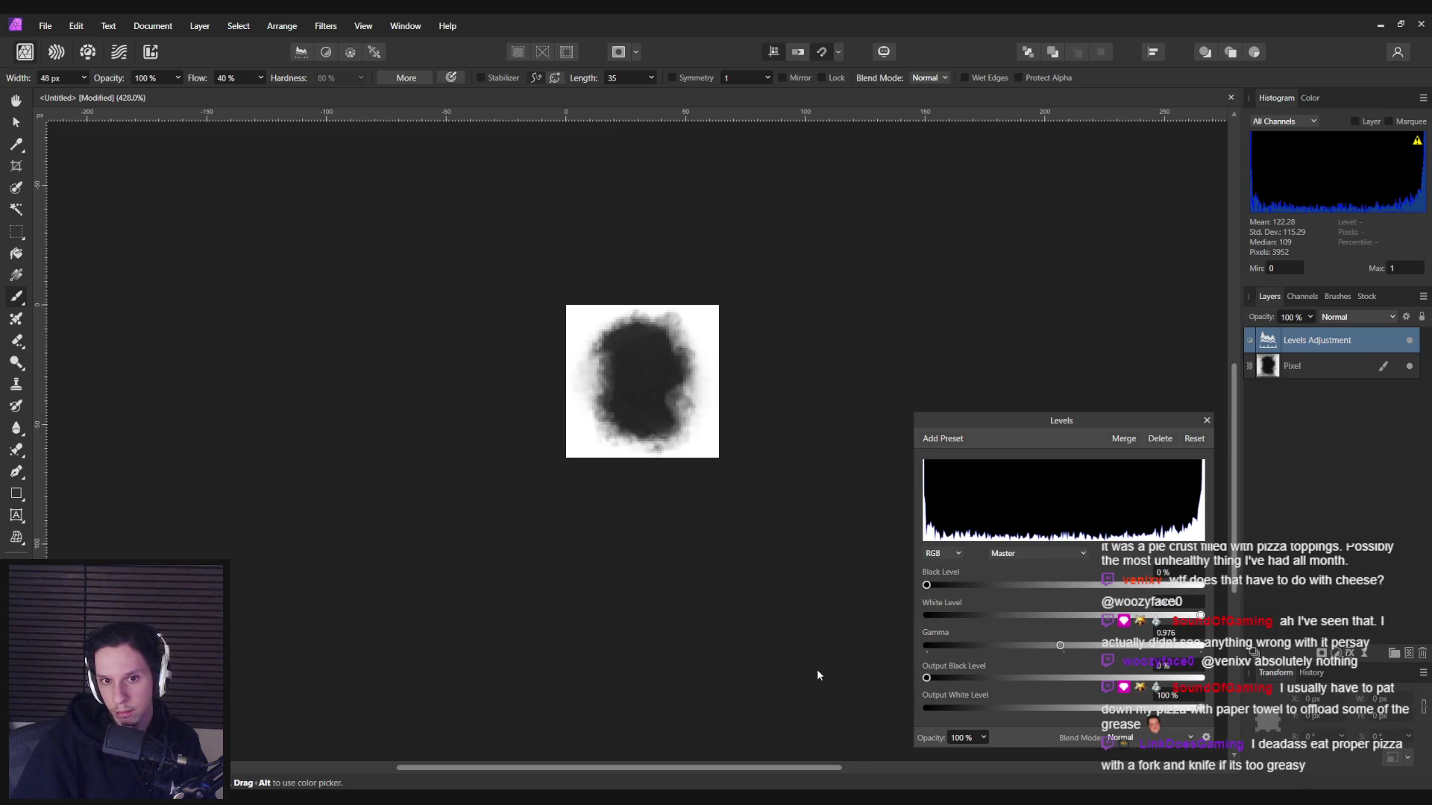
pyautogui.moveTo(1206, 710)
pyautogui.mouseDown()
pyautogui.moveTo(1055, 709)
pyautogui.moveTo(1202, 708)
pyautogui.mouseUp()
pyautogui.moveTo(927, 677)
pyautogui.mouseDown()
pyautogui.moveTo(1010, 677)
pyautogui.moveTo(927, 677)
pyautogui.mouseUp()
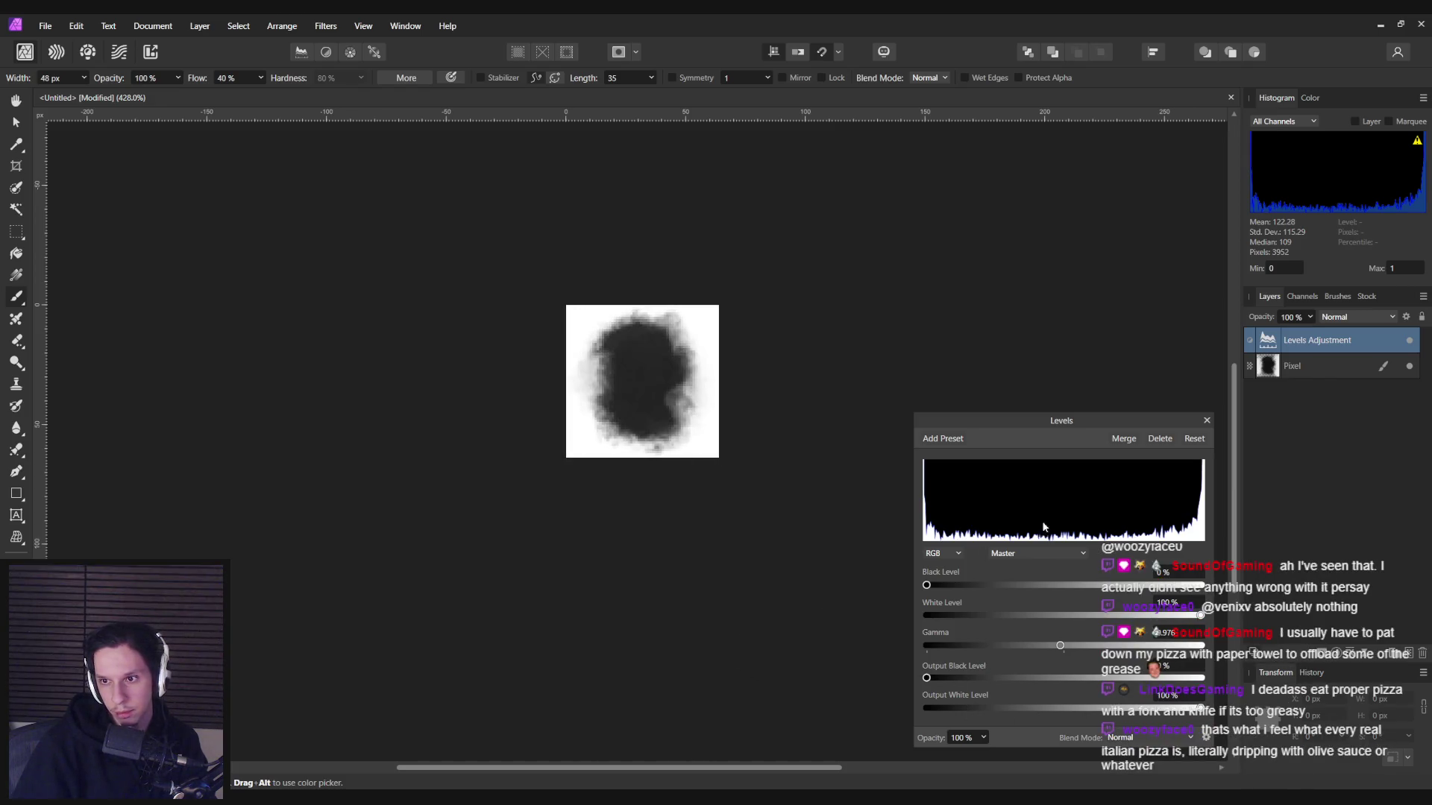
pyautogui.click(1207, 421)
# - Add a new pixel layer and move it to the bottom of the stack
pyautogui.click(1414, 654)
pyautogui.moveTo(1306, 376); pyautogui.dragTo(1305, 403)
pyautogui.press('h')
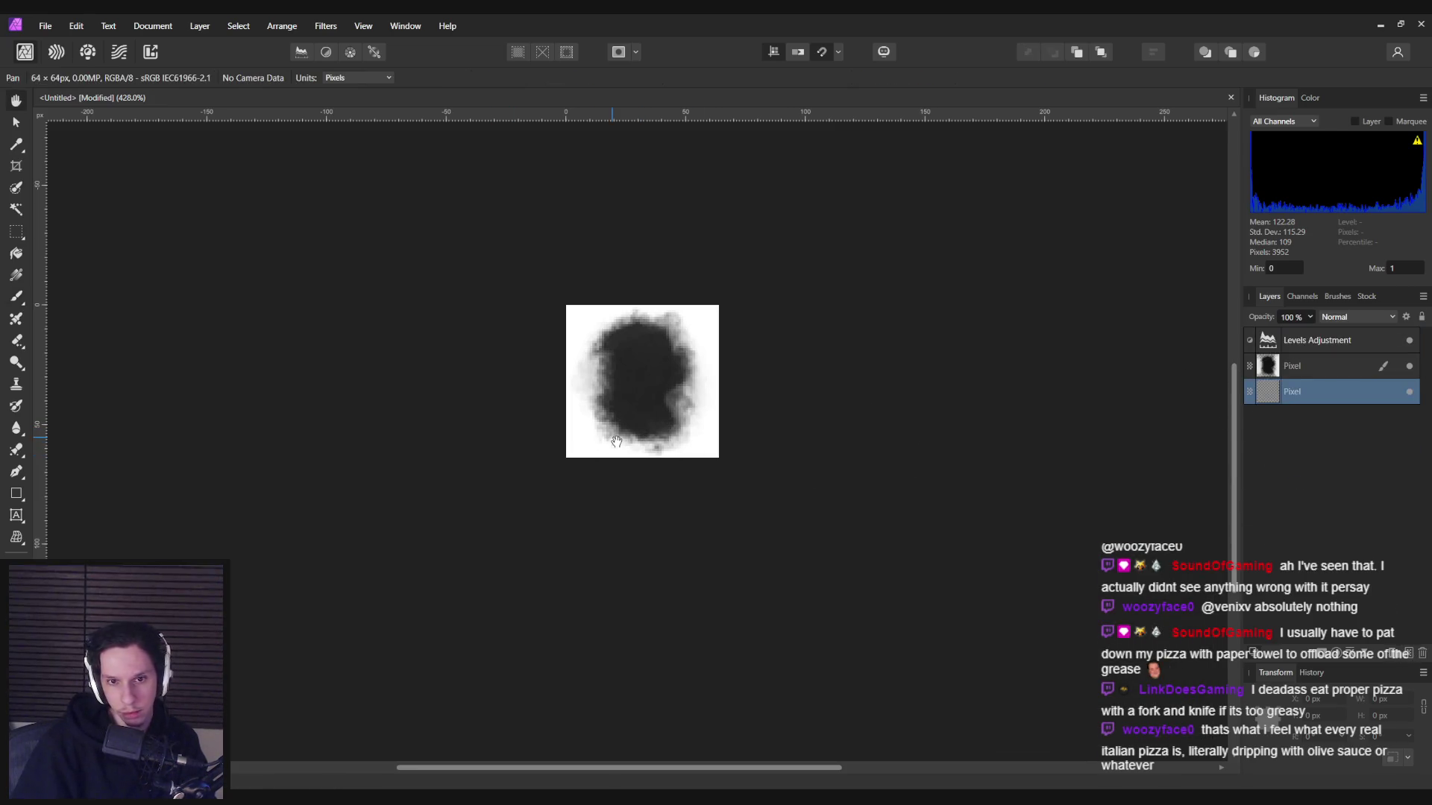
pyautogui.press('b')
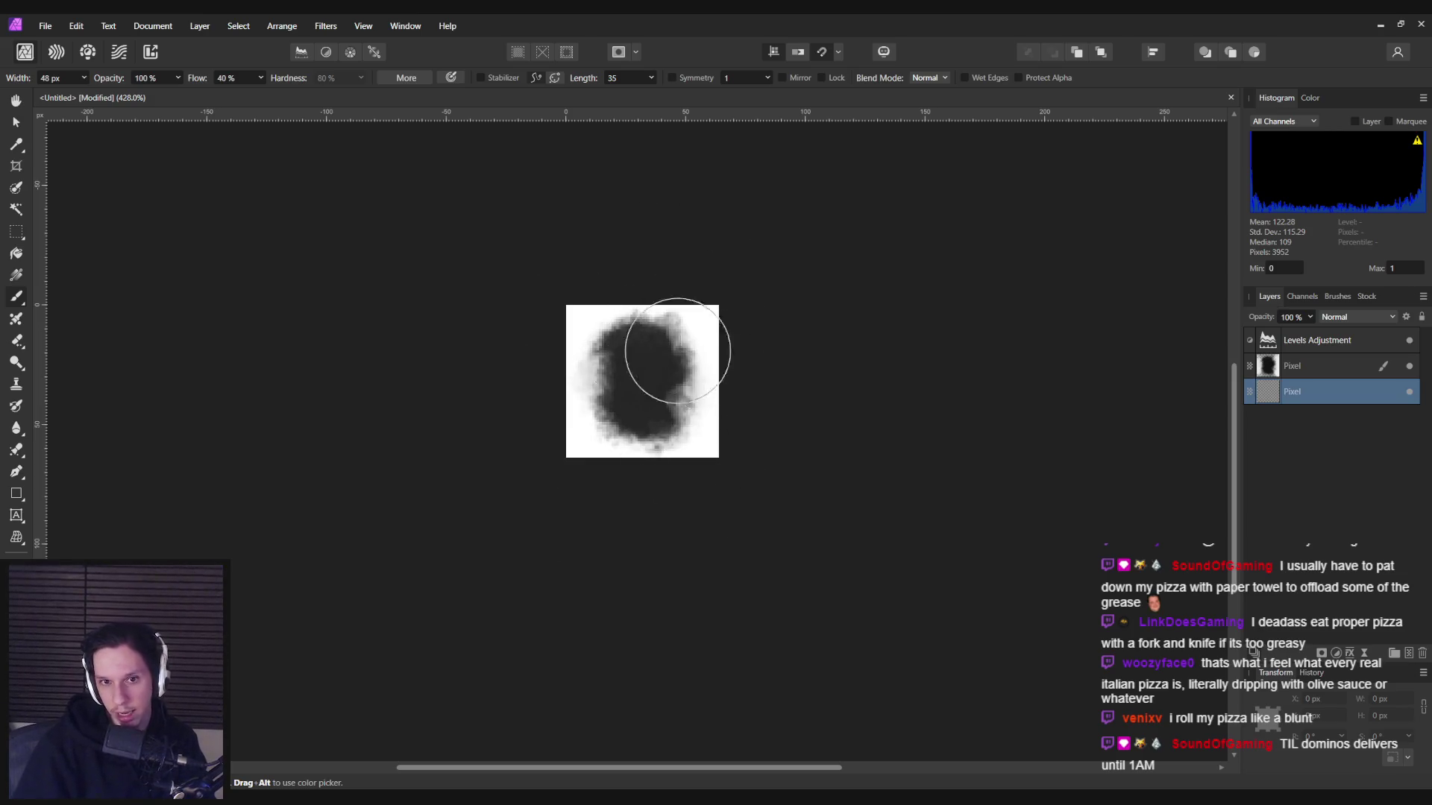
# - Reopen the Levels adjustment and raise the black level until the blob's core is solid black
pyautogui.click(1293, 345)
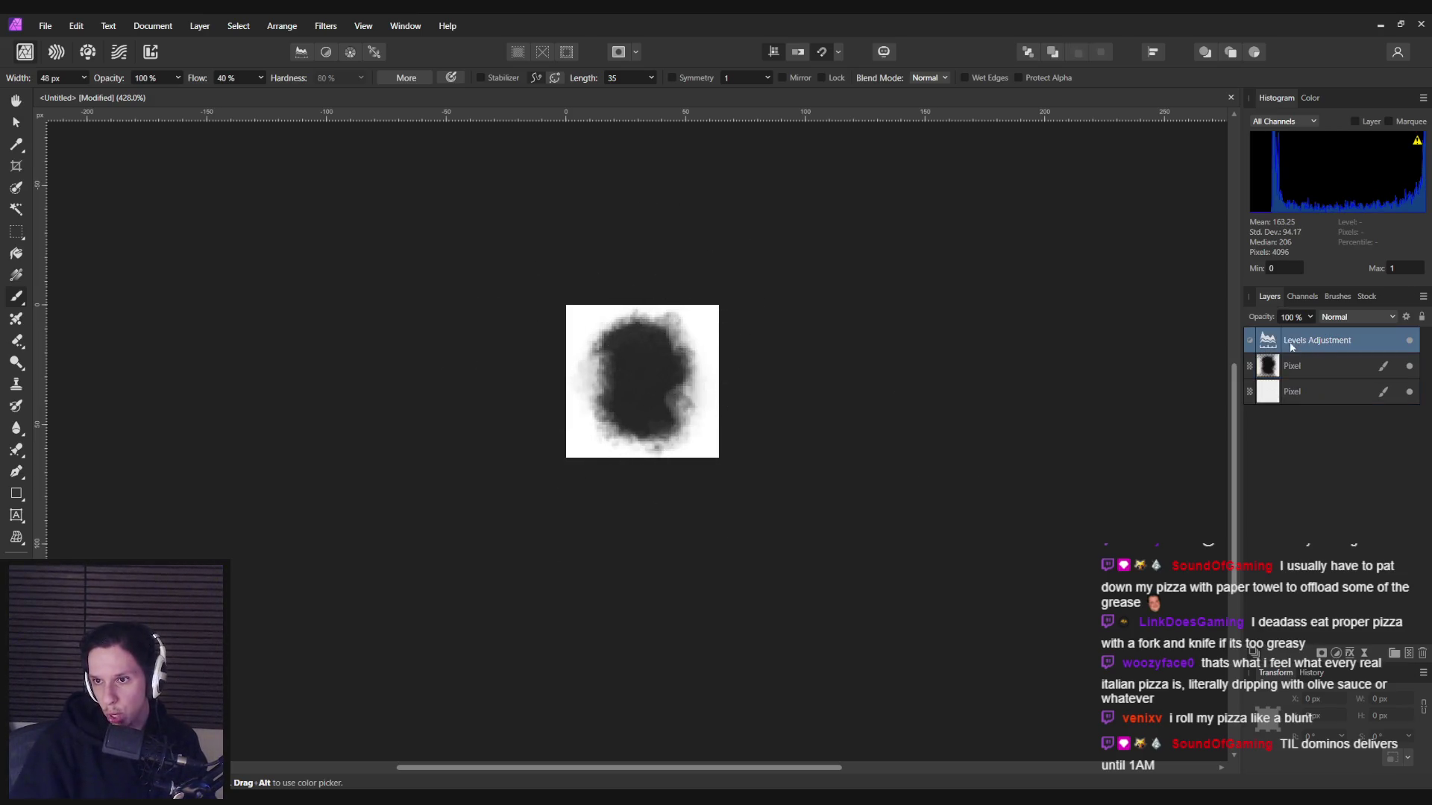
pyautogui.doubleClick(1272, 343)
pyautogui.moveTo(927, 587)
pyautogui.mouseDown()
pyautogui.moveTo(992, 588)
pyautogui.moveTo(928, 589)
pyautogui.moveTo(964, 588)
pyautogui.mouseUp()
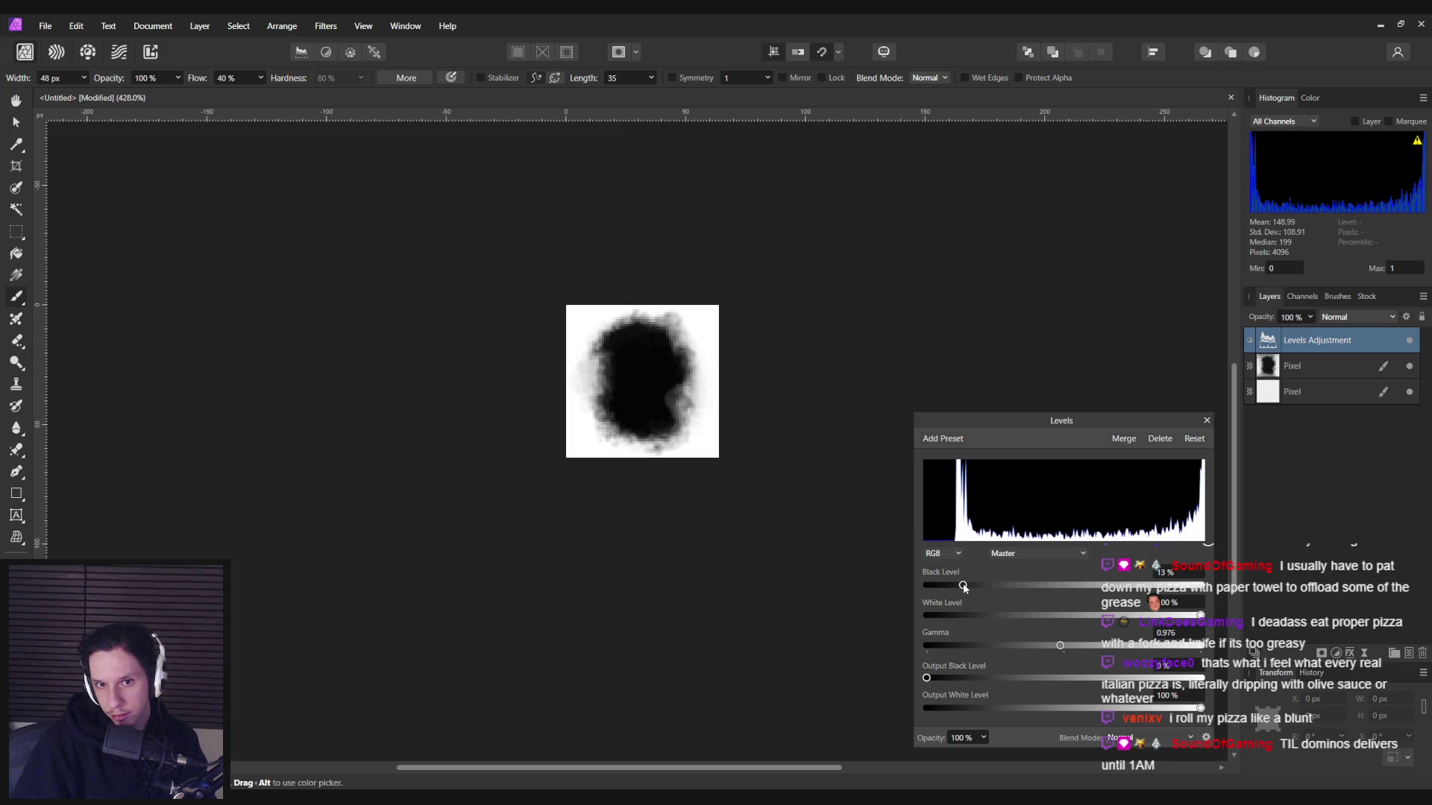
pyautogui.click(1205, 420)
pyautogui.scroll(-5, 783, 447)
pyautogui.scroll(4, 761, 433)
pyautogui.scroll(1, 735, 426)
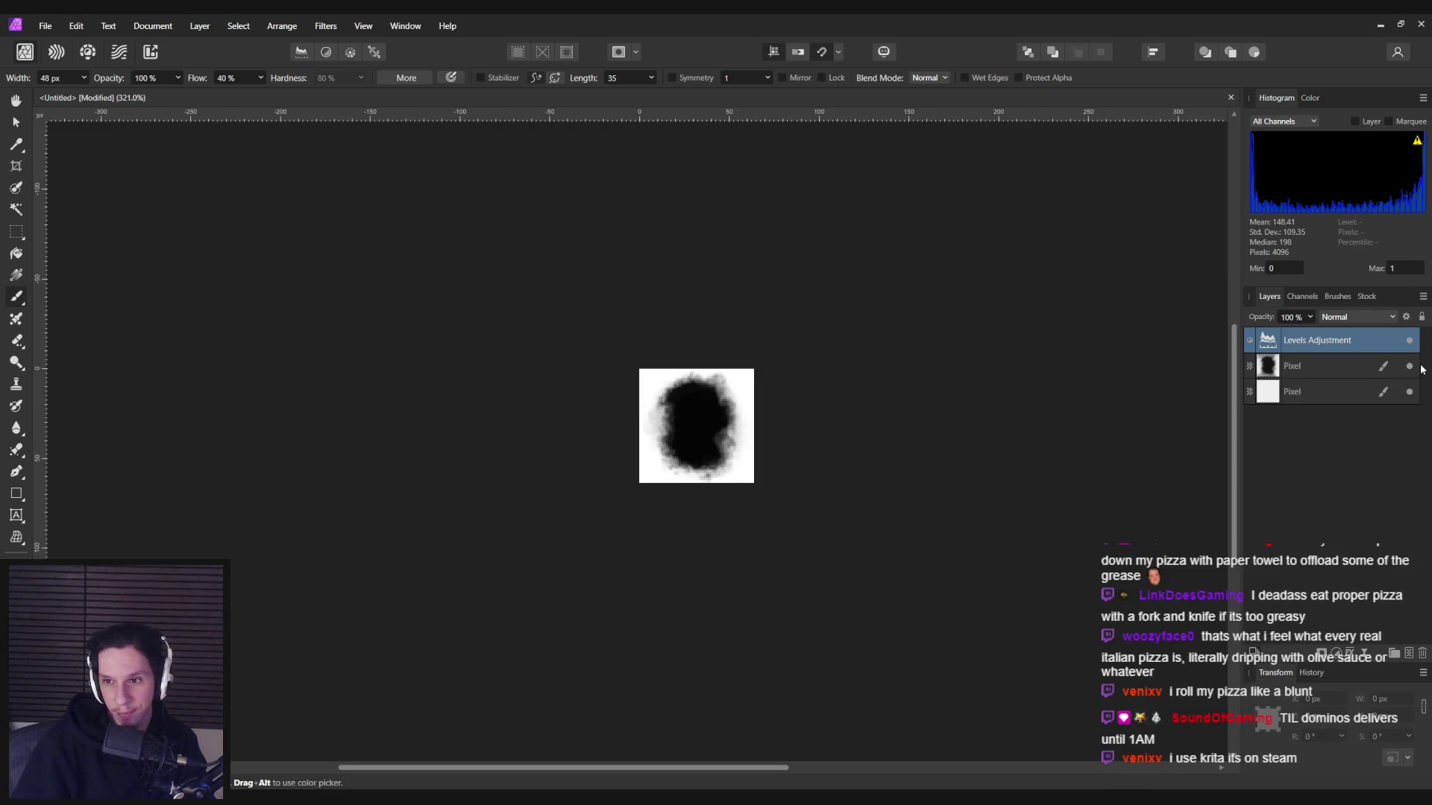
# - Add an Invert adjustment so the blob turns white on black
pyautogui.click(1337, 655)
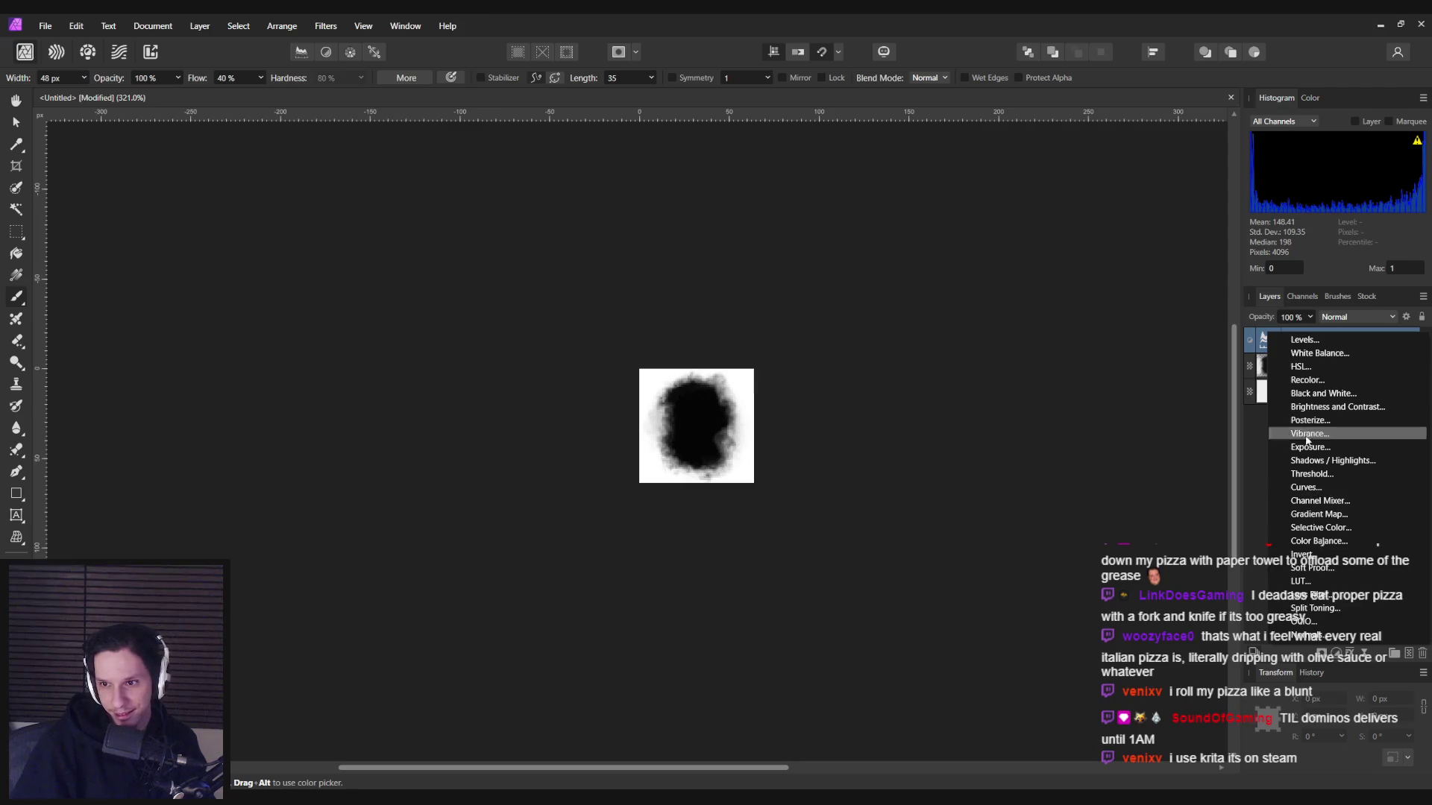
pyautogui.click(1312, 555)
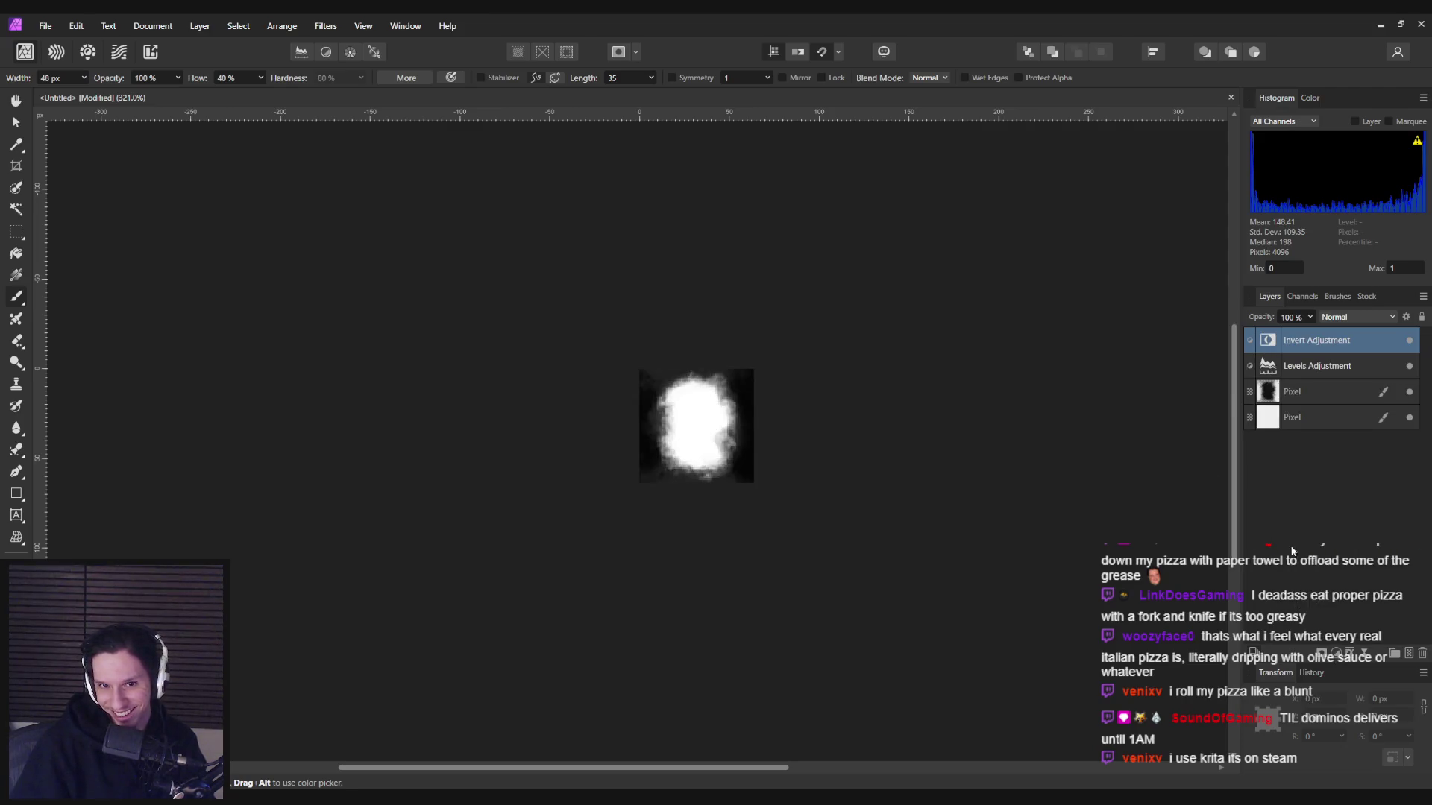
pyautogui.scroll(1, 677, 448)
pyautogui.scroll(2, 678, 448)
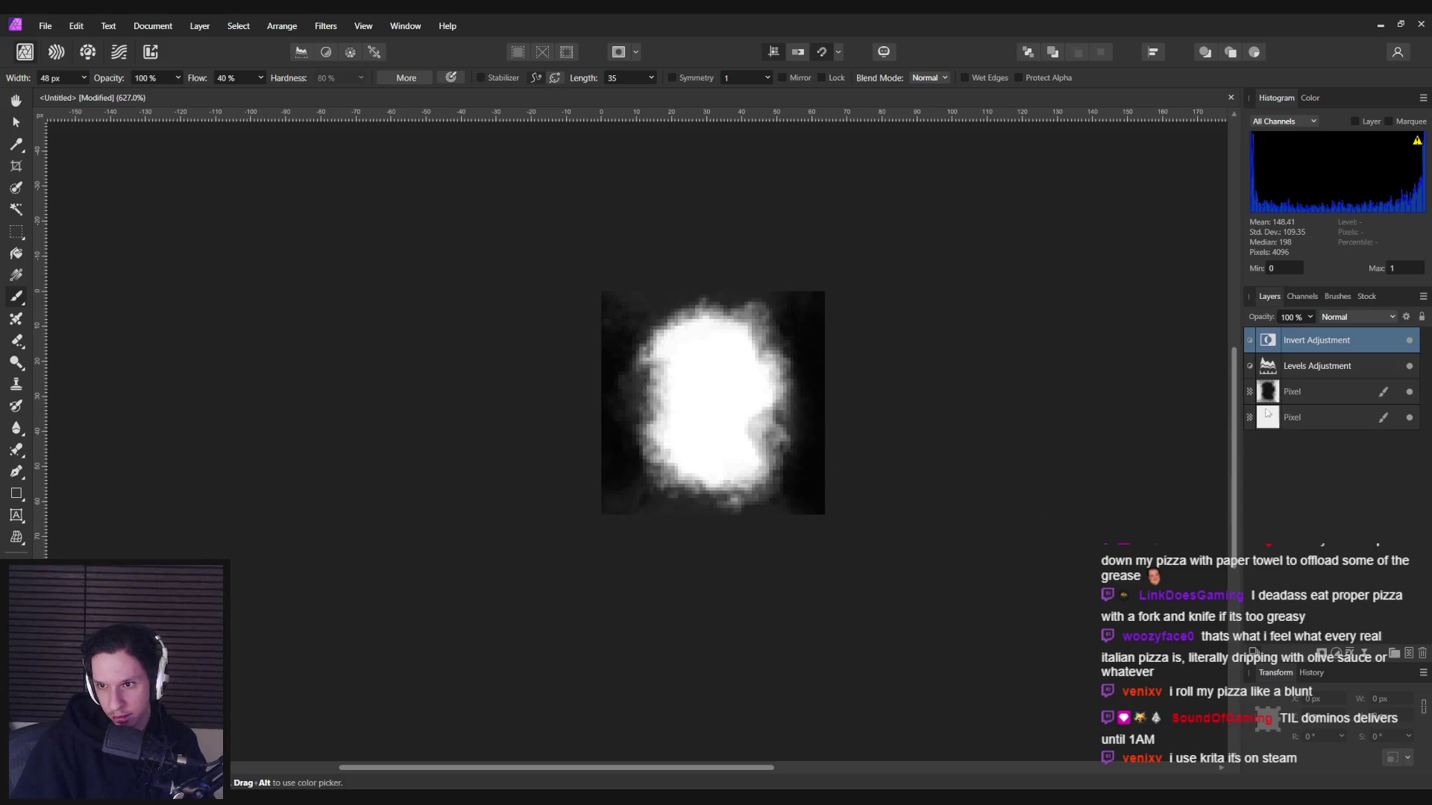
# - Select the pixel layers, test and undo a brush stroke, and set the brush width to 25 px
pyautogui.click(1301, 392)
pyautogui.moveTo(929, 475); pyautogui.dragTo(904, 470)
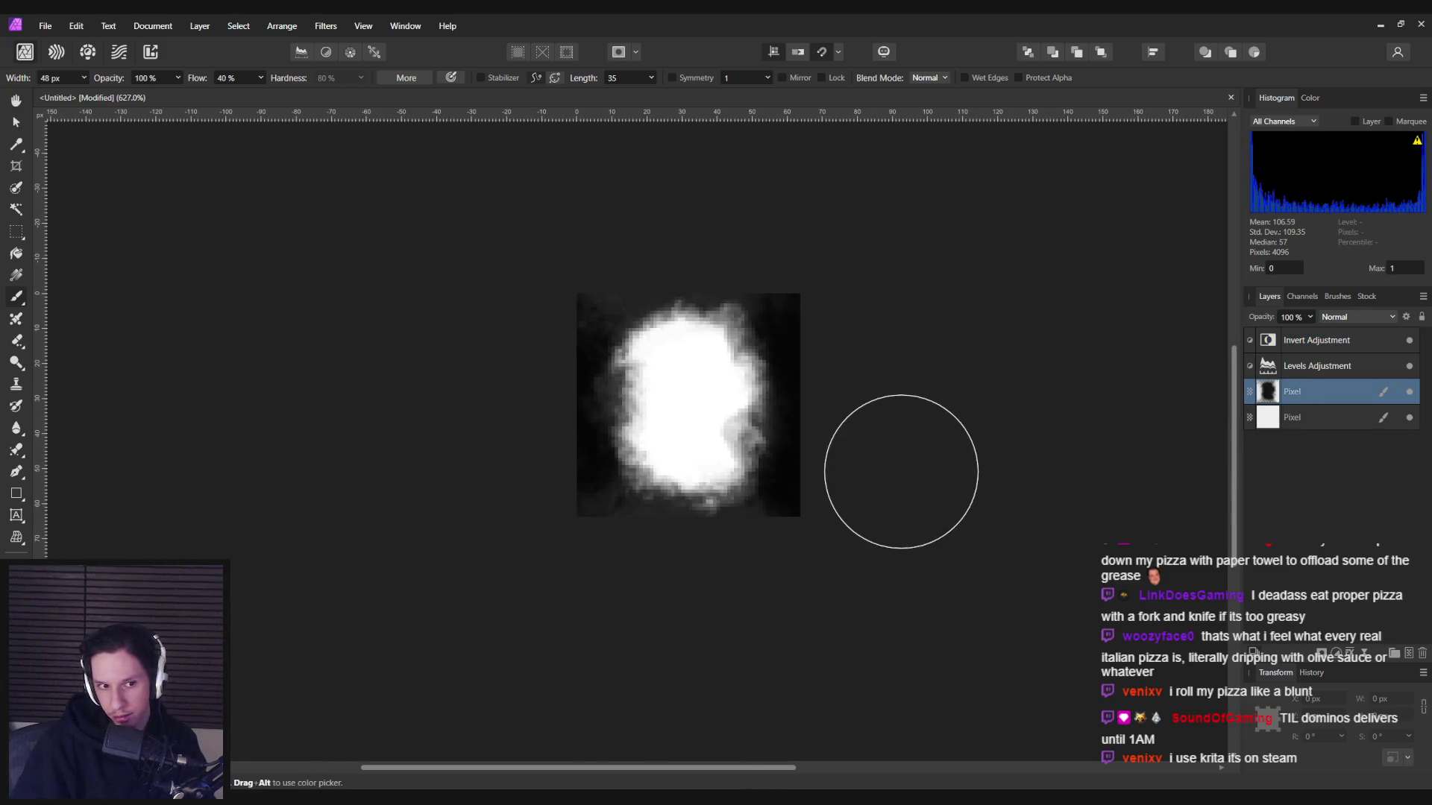
pyautogui.click(1295, 418)
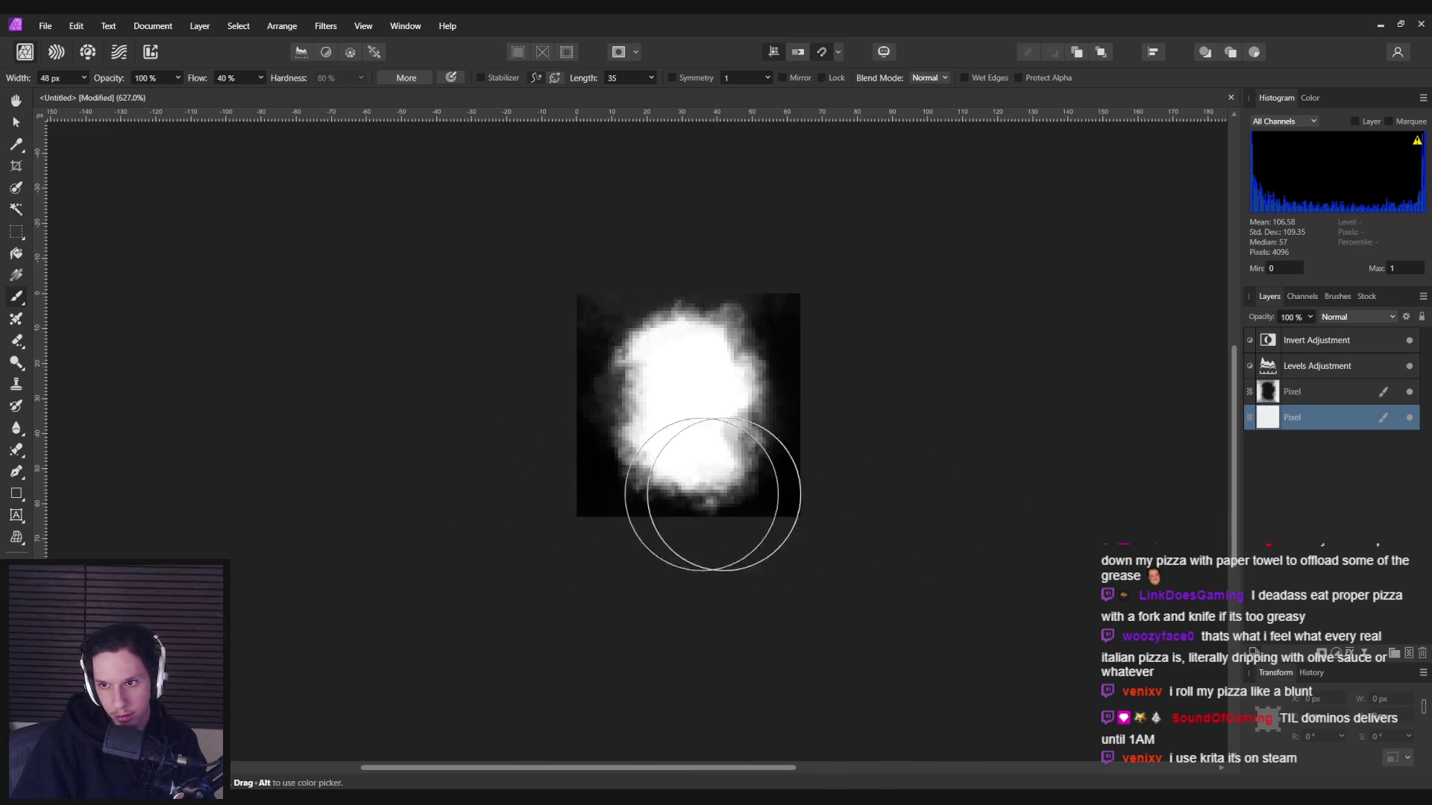
pyautogui.moveTo(808, 352)
pyautogui.mouseDown()
pyautogui.moveTo(639, 284)
pyautogui.moveTo(543, 384)
pyautogui.moveTo(582, 422)
pyautogui.mouseUp()
pyautogui.click(1309, 391)
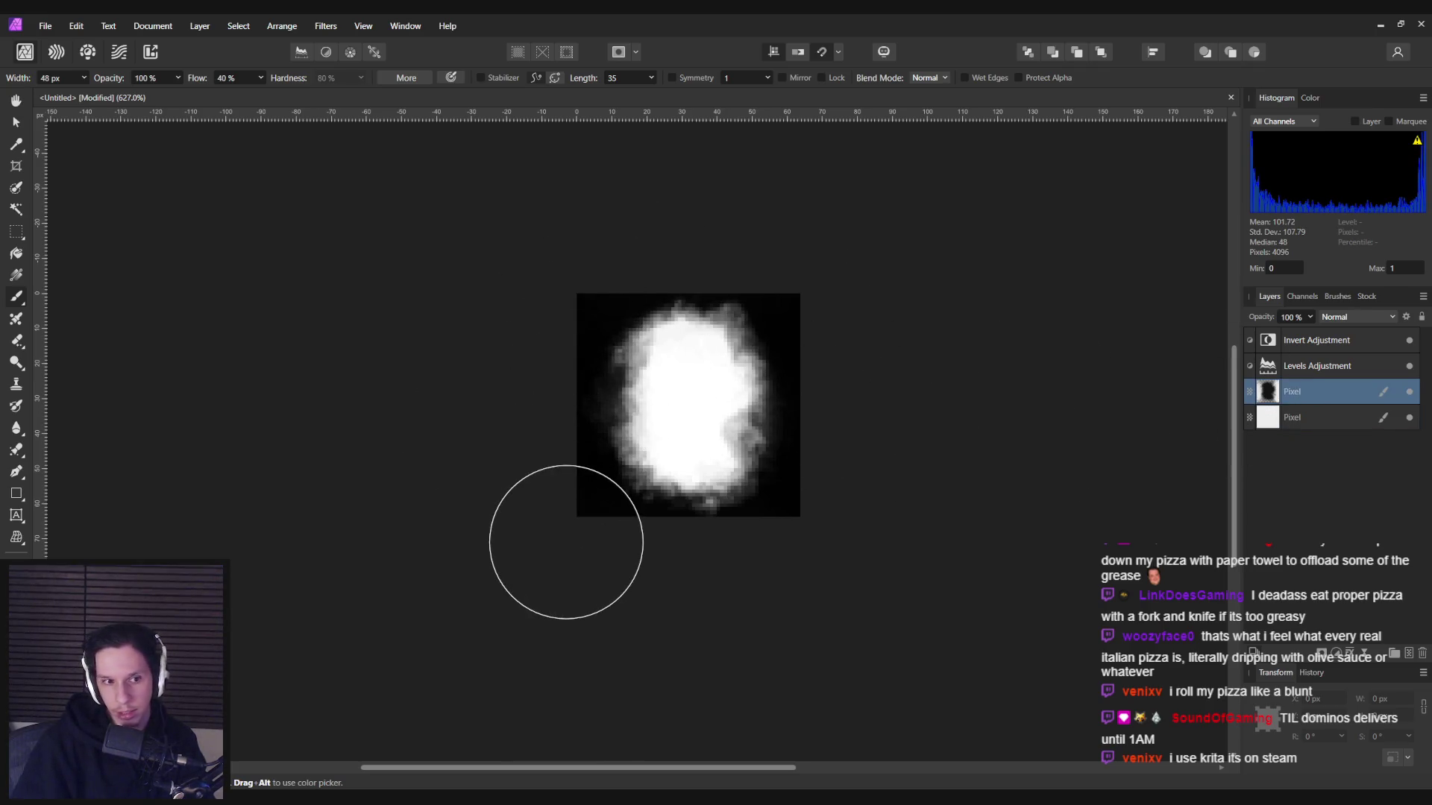
pyautogui.moveTo(575, 358); pyautogui.dragTo(566, 502)
pyautogui.hotkey('ctrl', 'z')
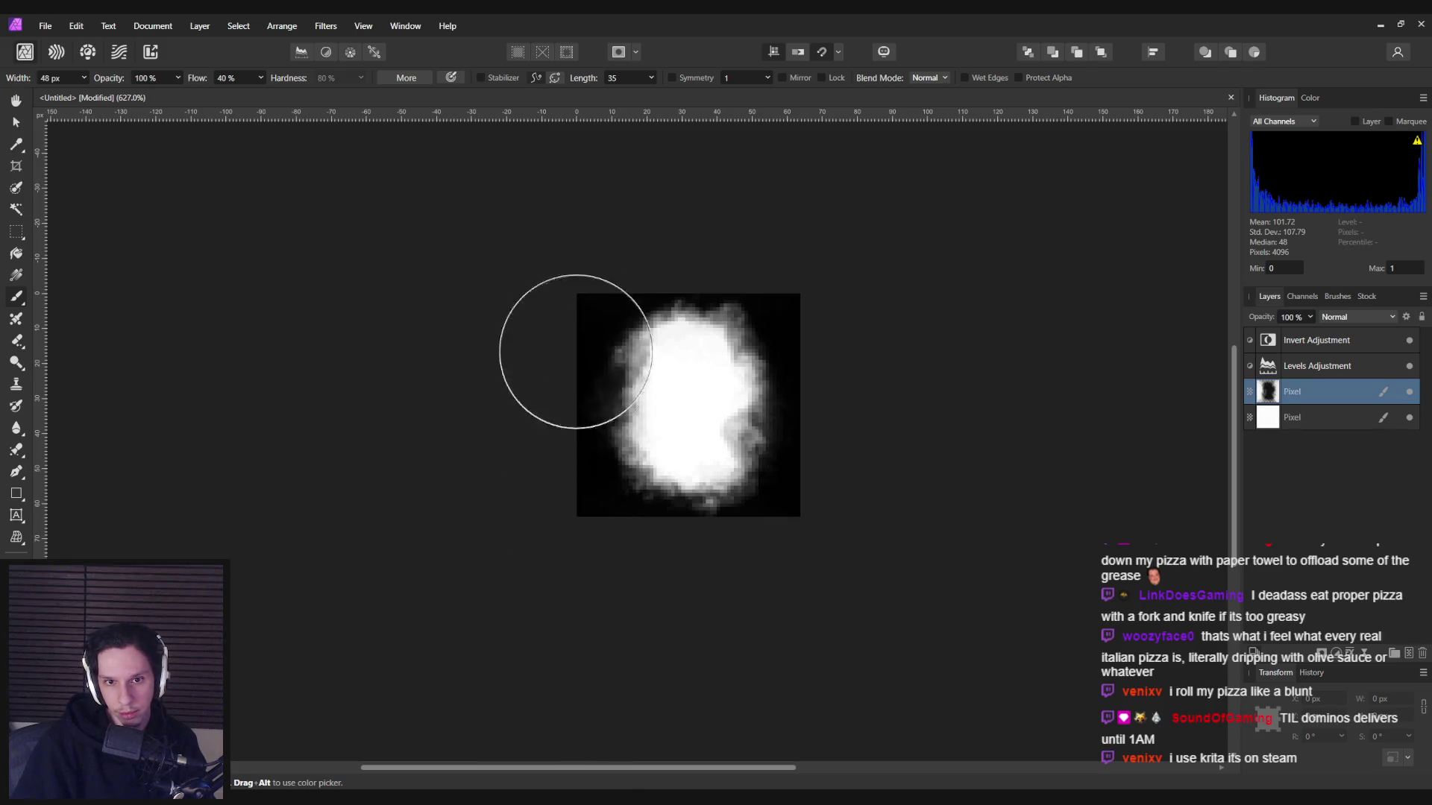
pyautogui.press('[')
pyautogui.press('[')
pyautogui.press('[')
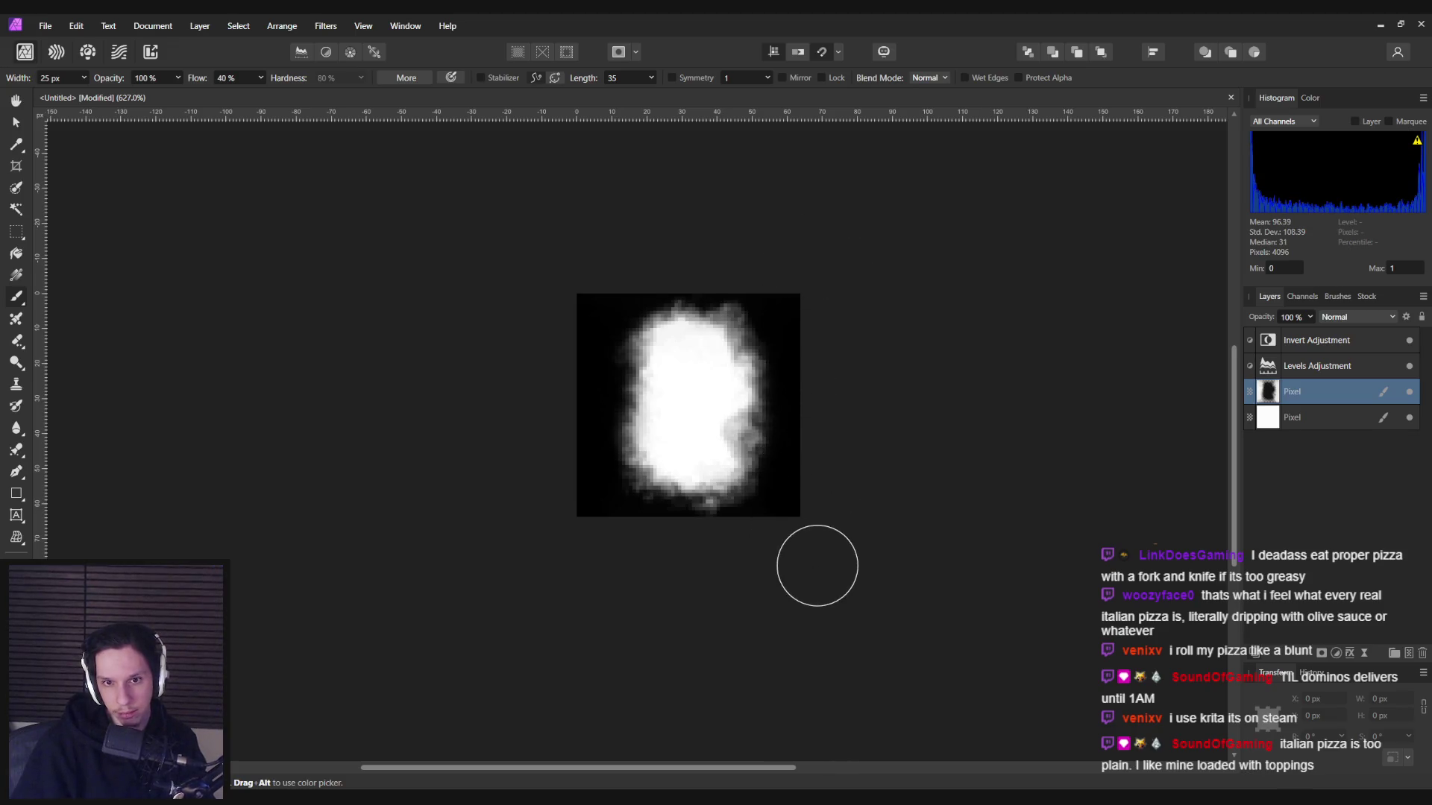
pyautogui.scroll(-5, 738, 555)
pyautogui.scroll(5, 722, 556)
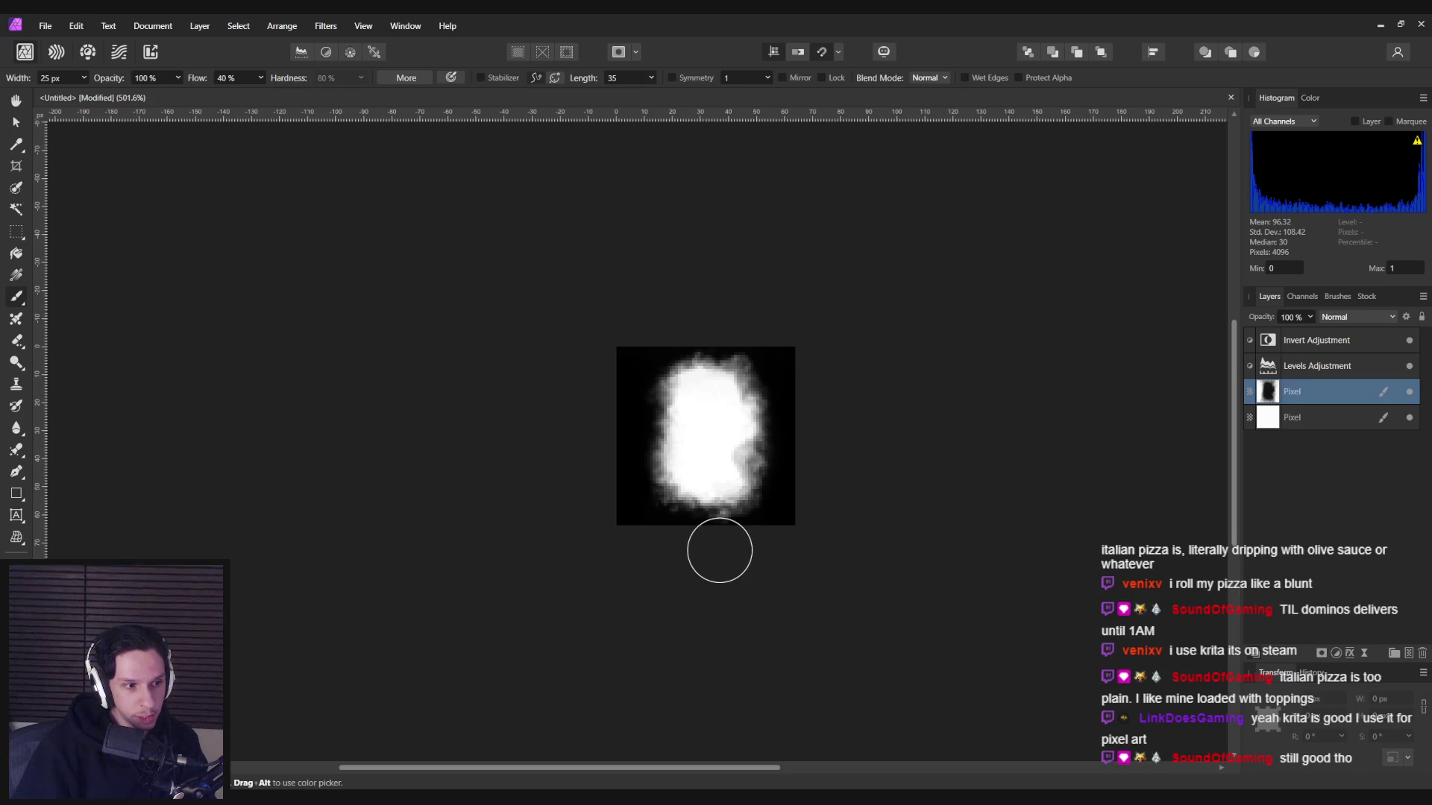
pyautogui.scroll(-2, 719, 550)
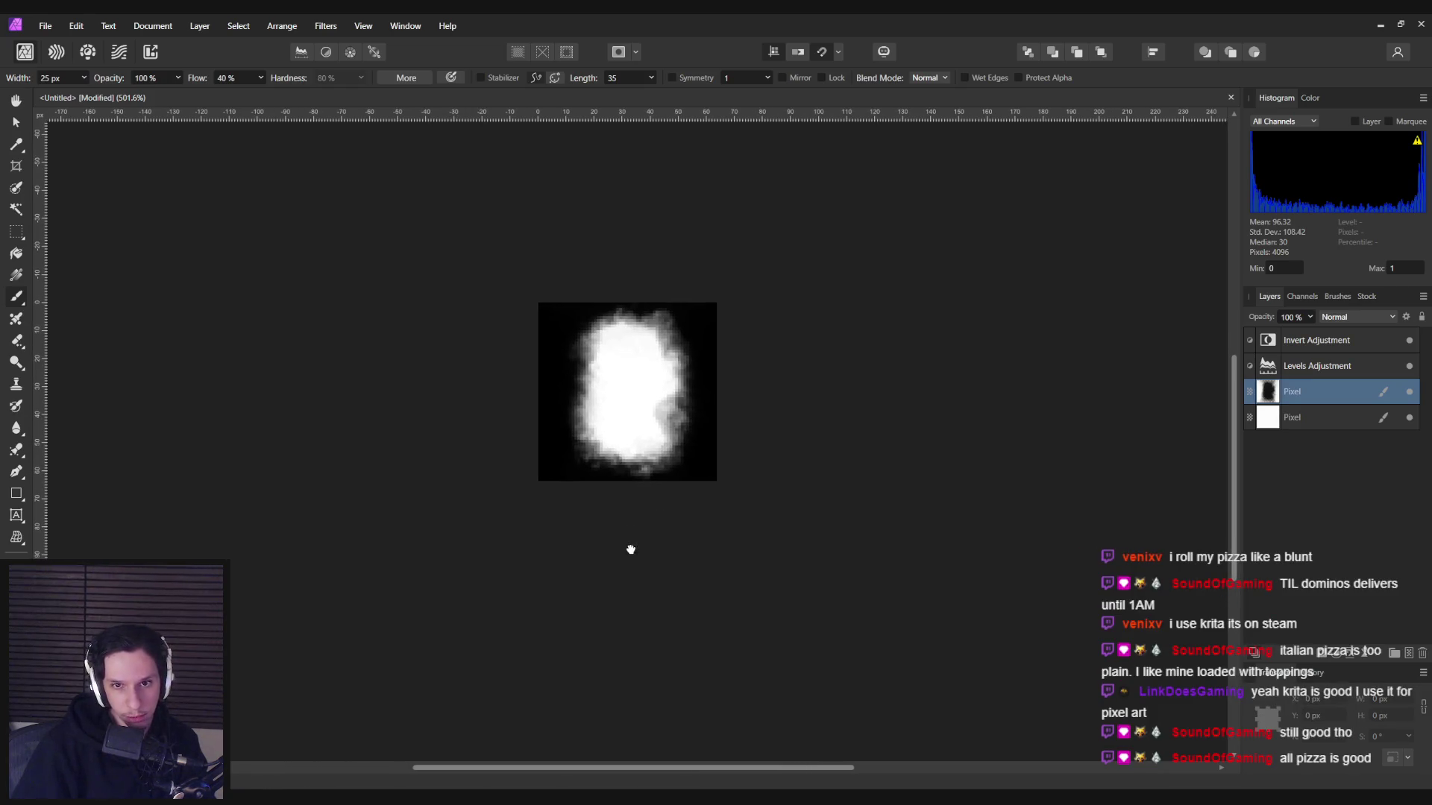
pyautogui.hscroll(4, 628, 550)
# - Export the image as a 64 px PNG named T_WindowClean.png into the Textures folder
pyautogui.click(46, 25)
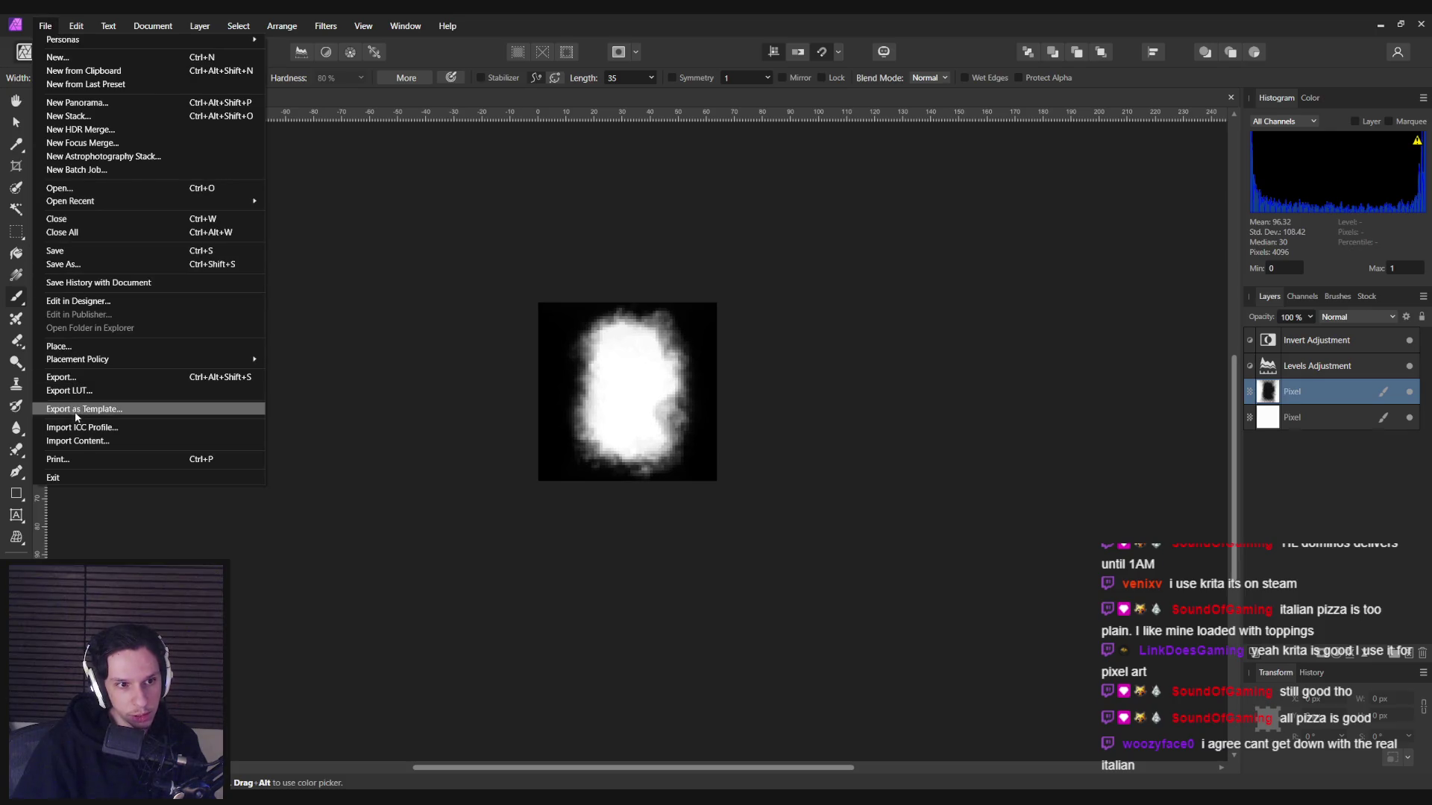
pyautogui.click(63, 376)
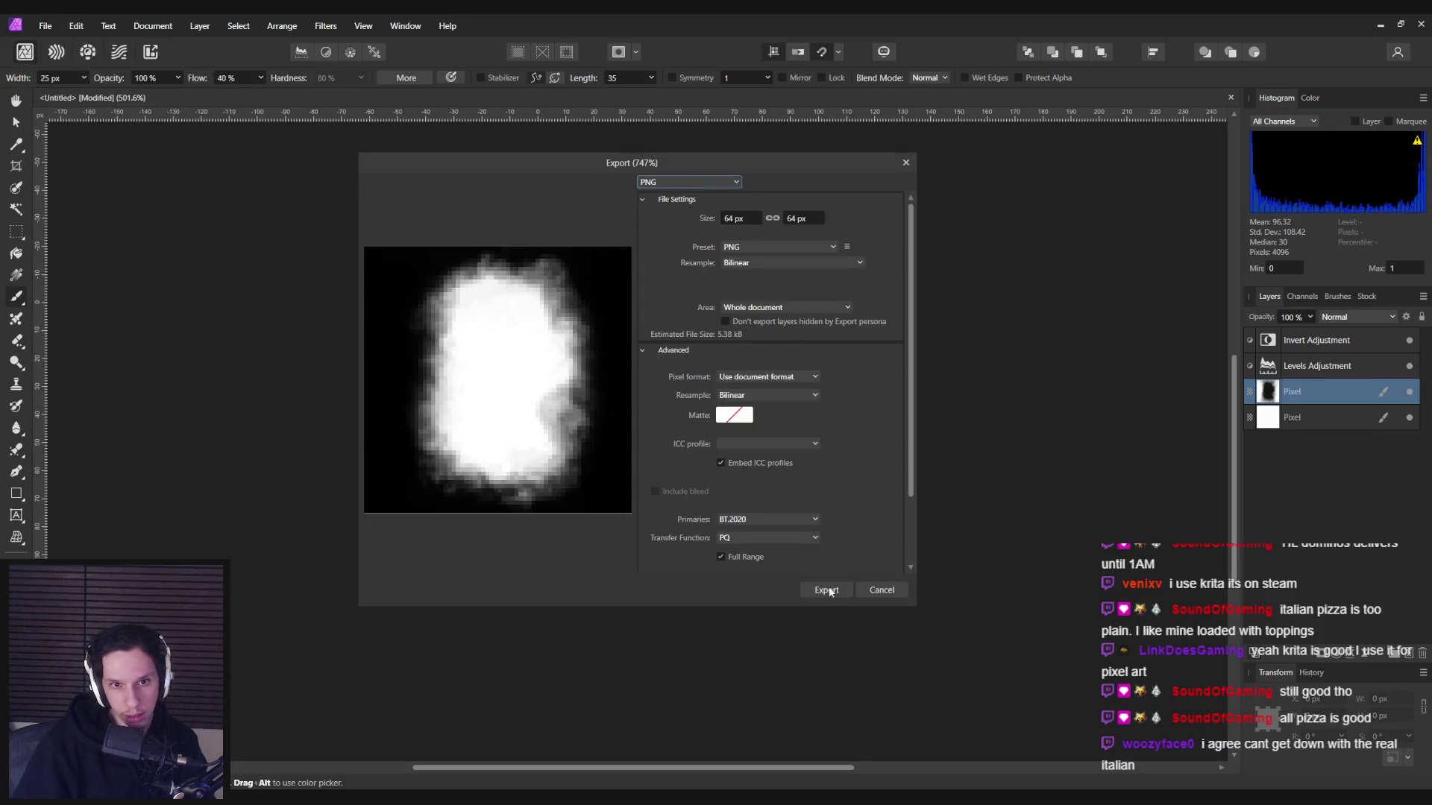
pyautogui.click(826, 590)
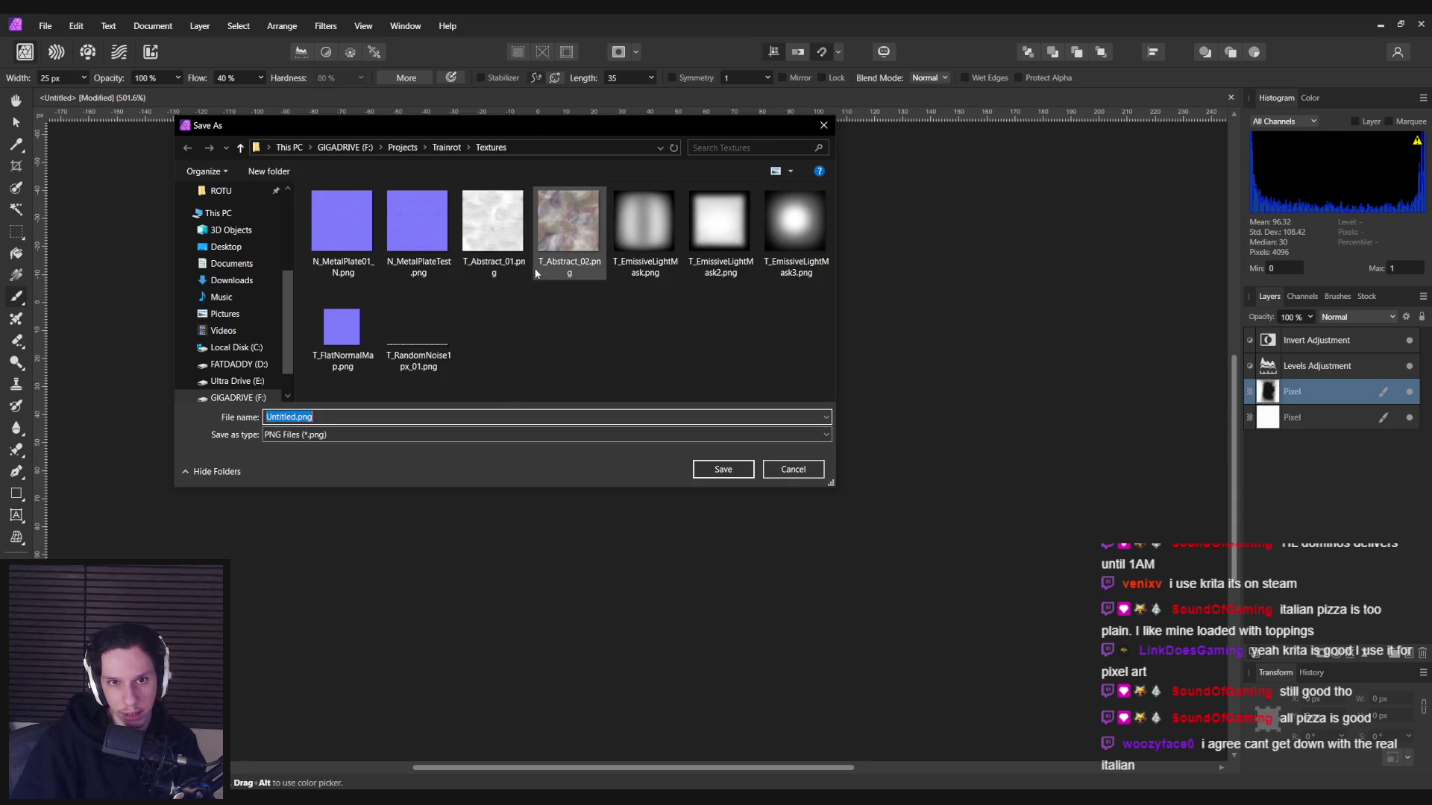
pyautogui.click(309, 418)
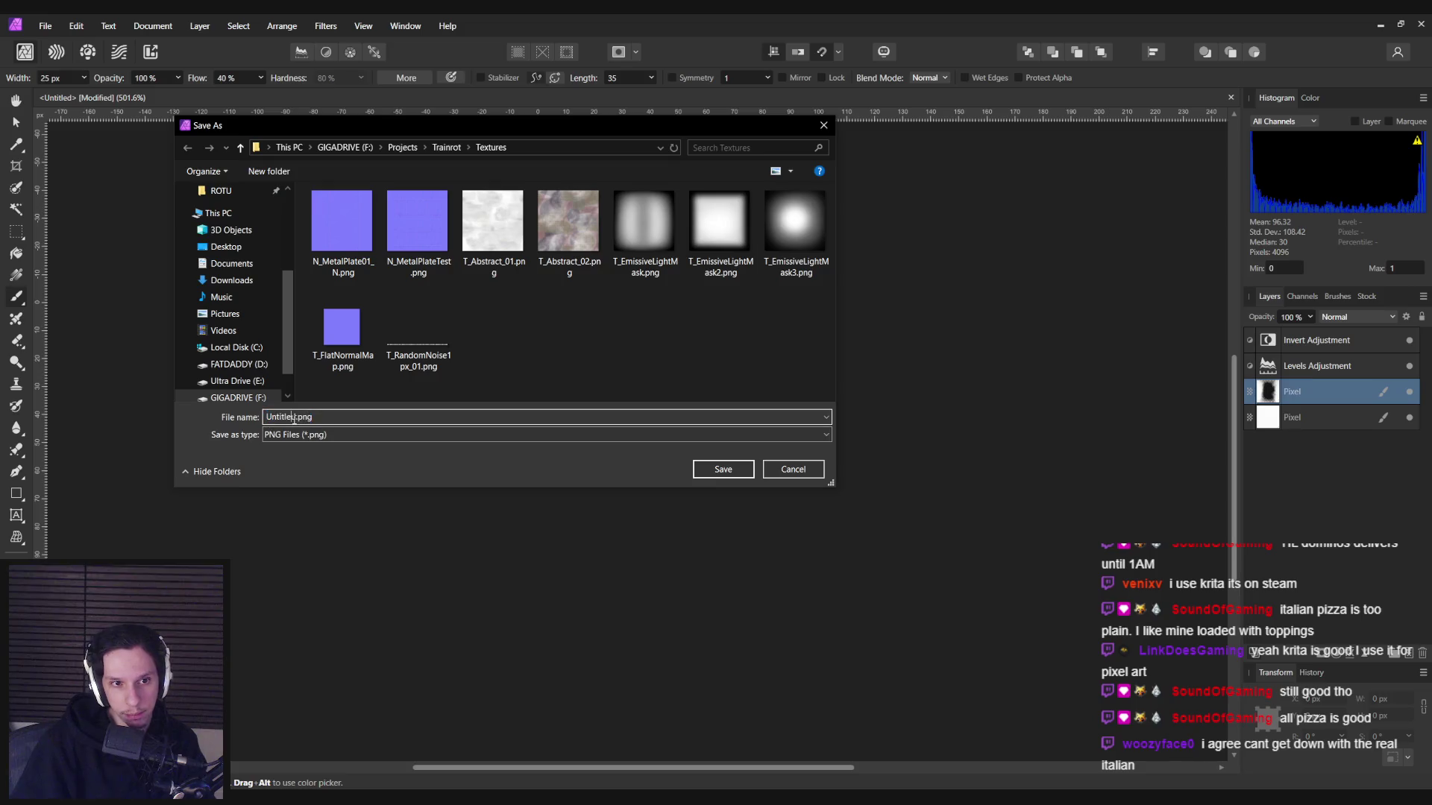
pyautogui.write('T_Window')
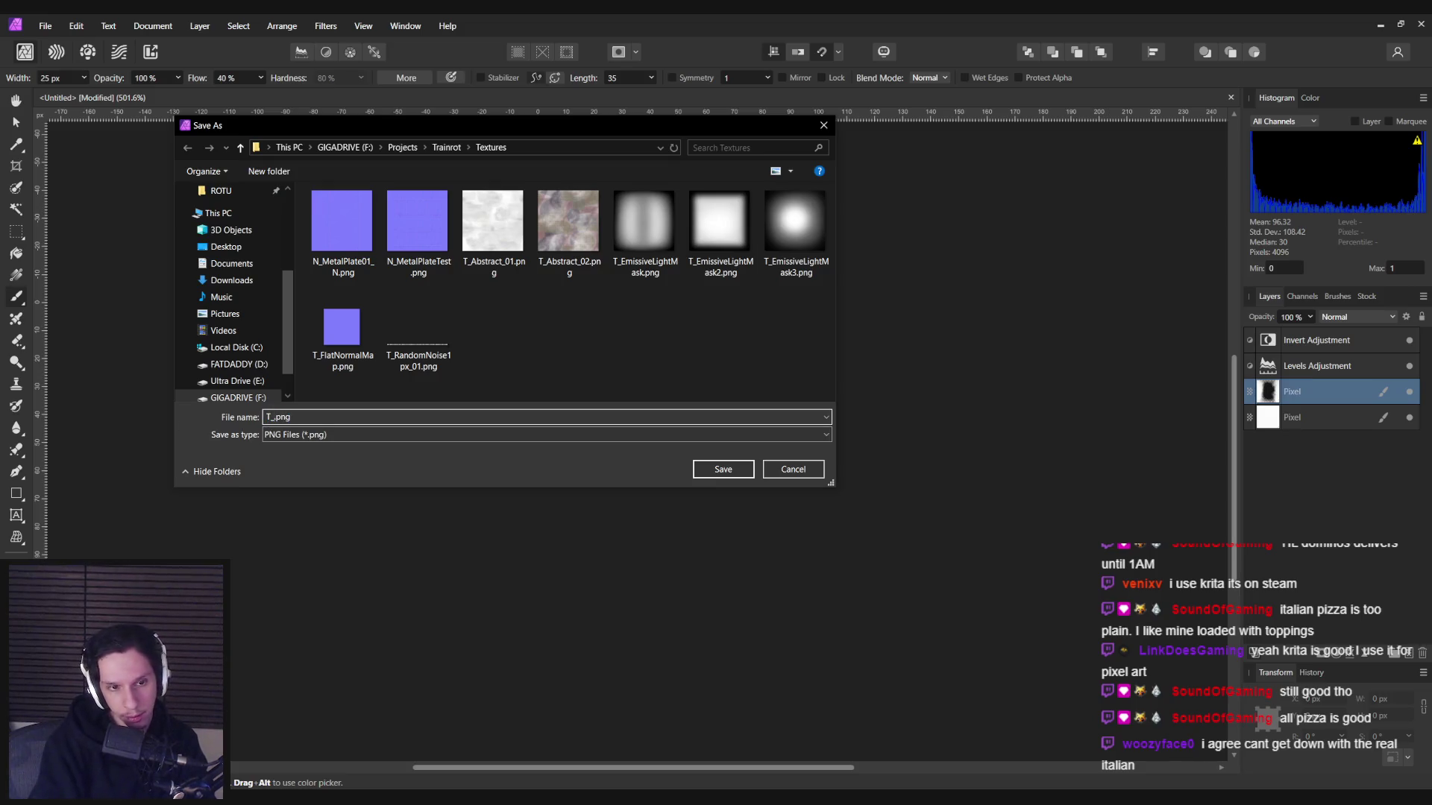
pyautogui.write('Clean')
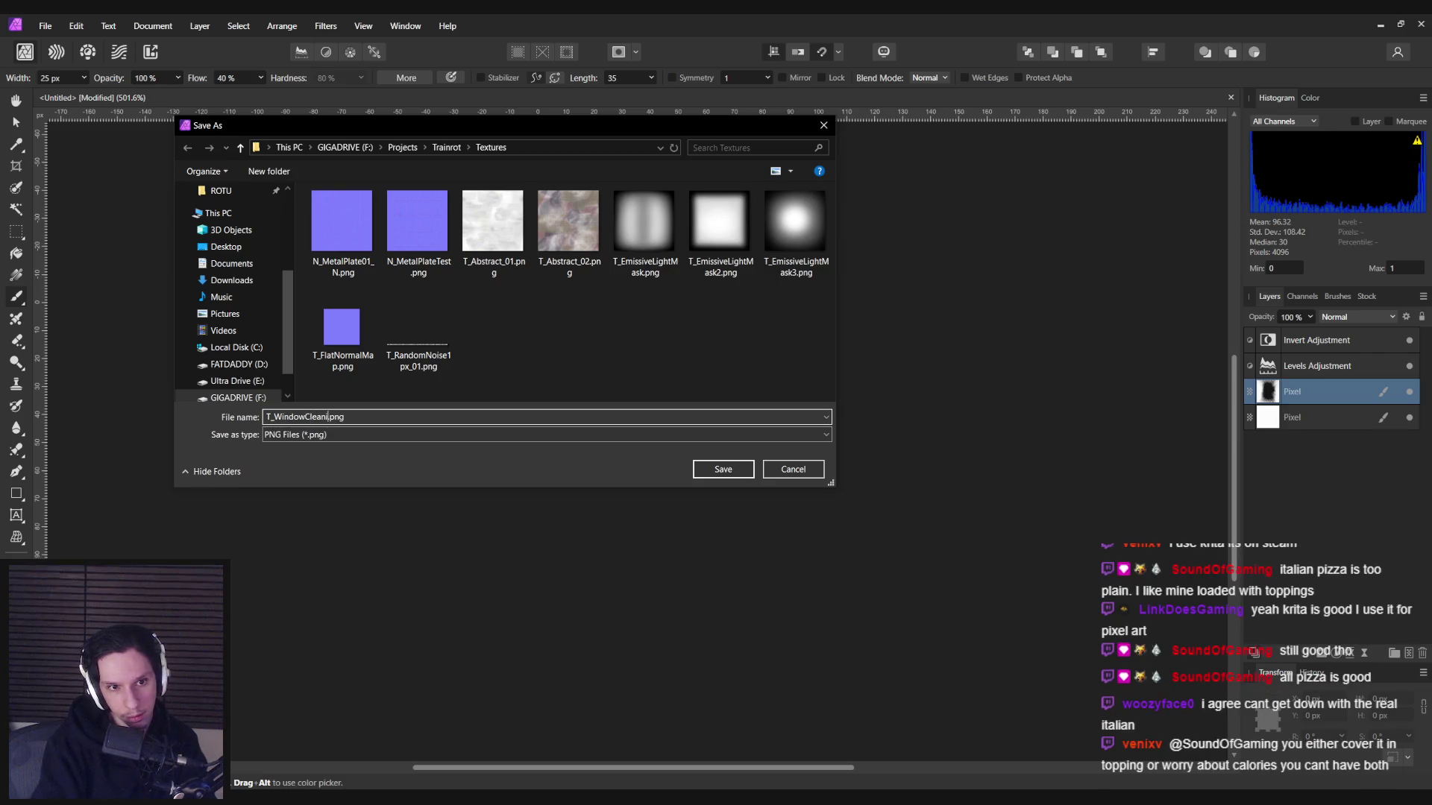
pyautogui.press('Return')
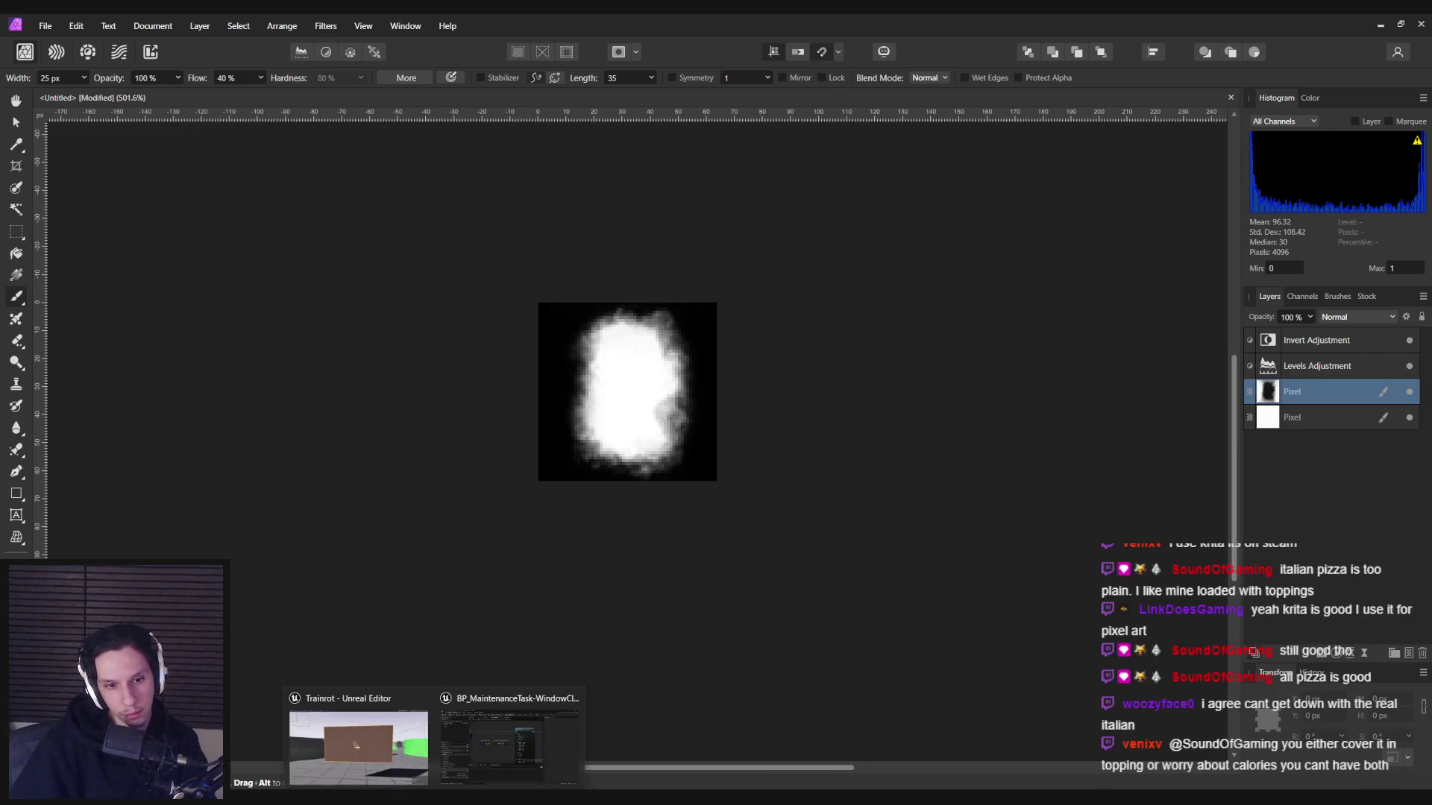
# - In Unreal, open T_TestBrushCleaning and reimport it from the updated file
pyautogui.click(481, 756)
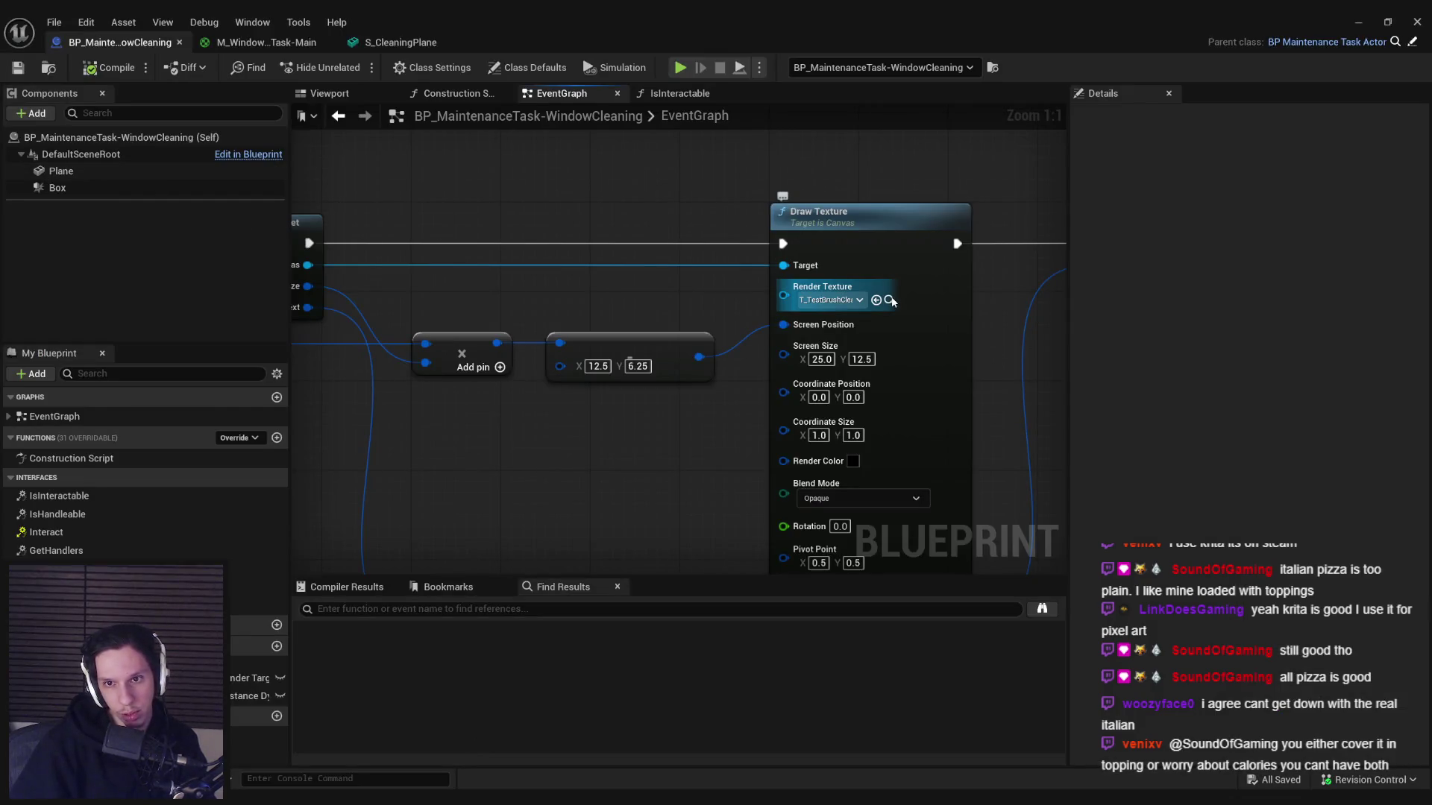
pyautogui.click(1417, 22)
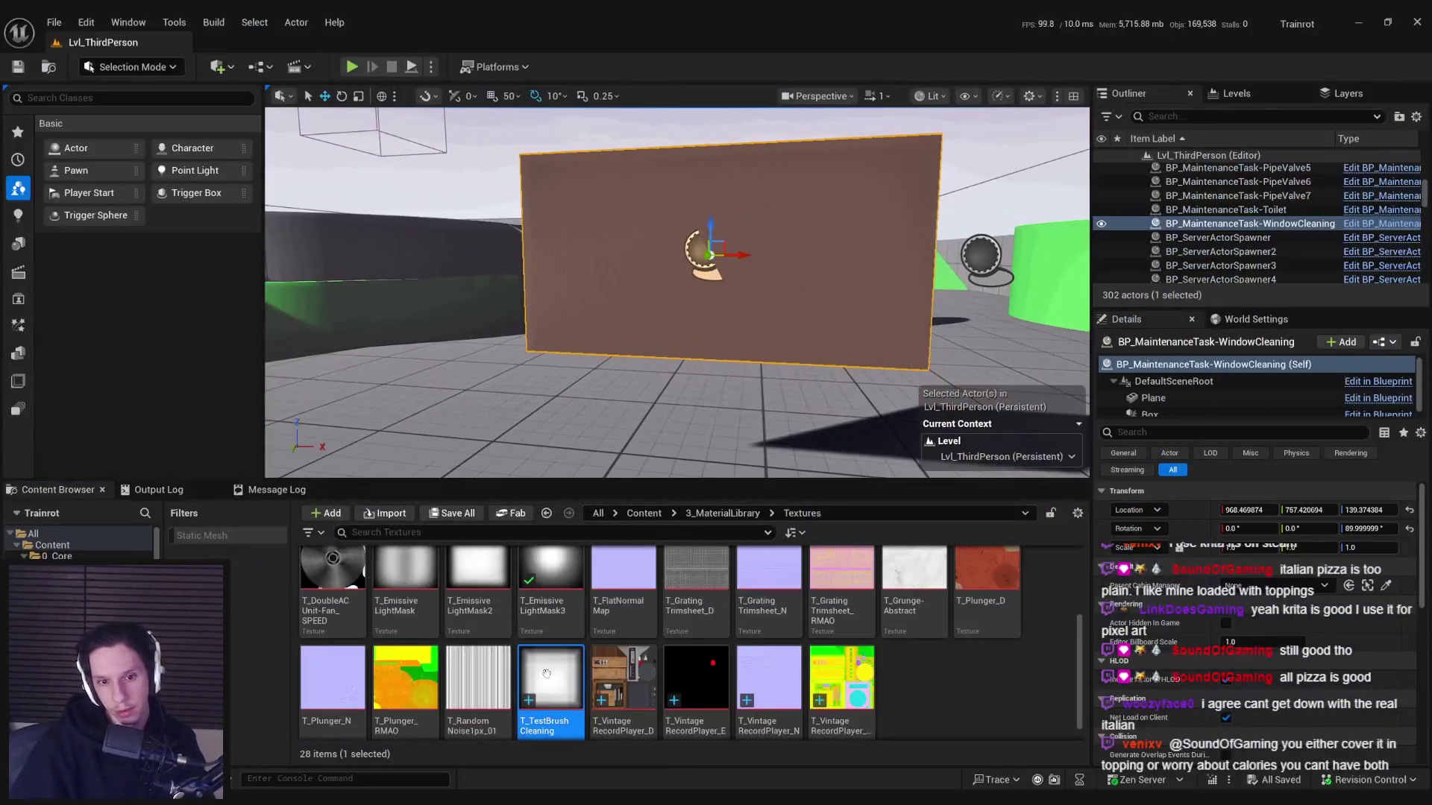
pyautogui.doubleClick(662, 629)
pyautogui.moveTo(1427, 333); pyautogui.dragTo(1428, 648)
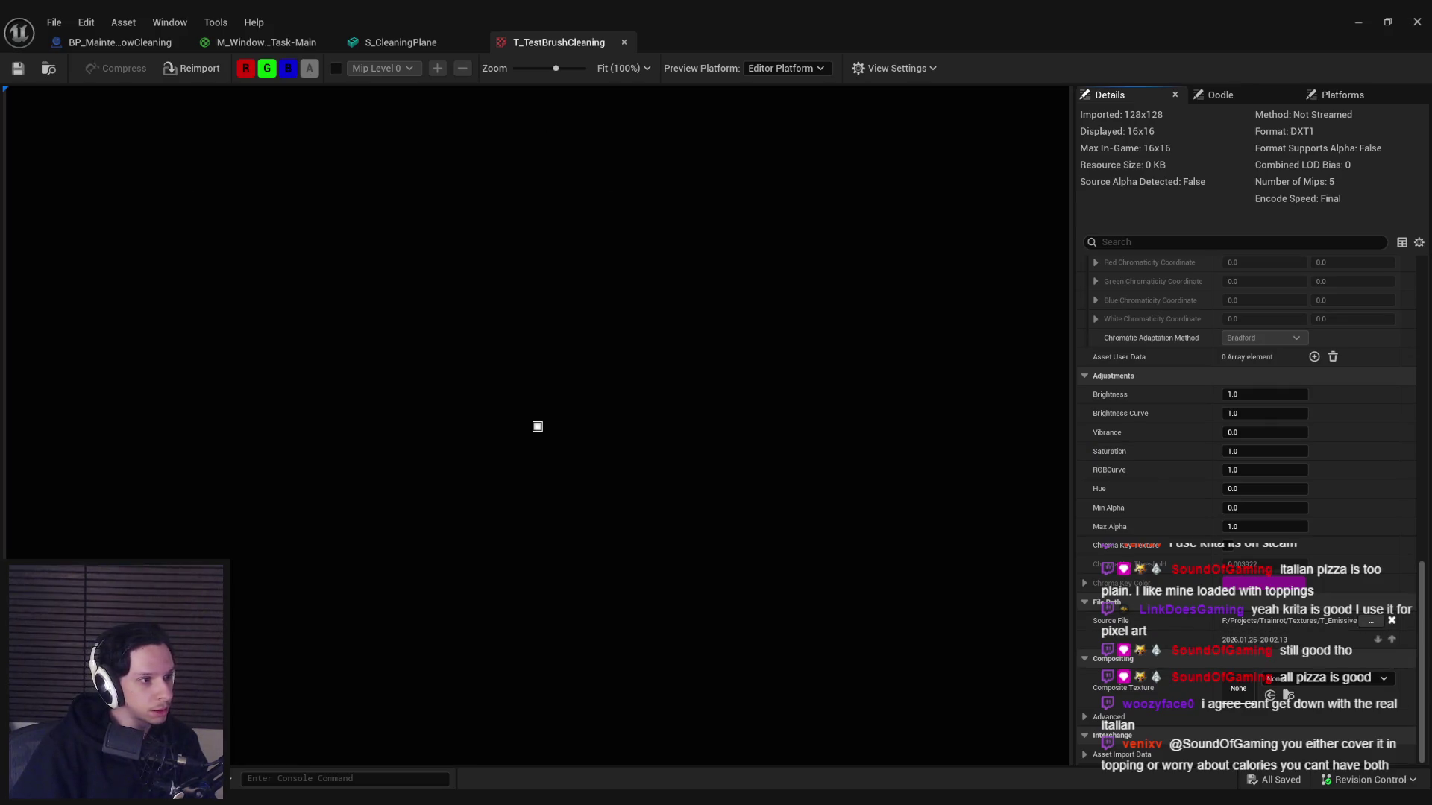
pyautogui.click(192, 69)
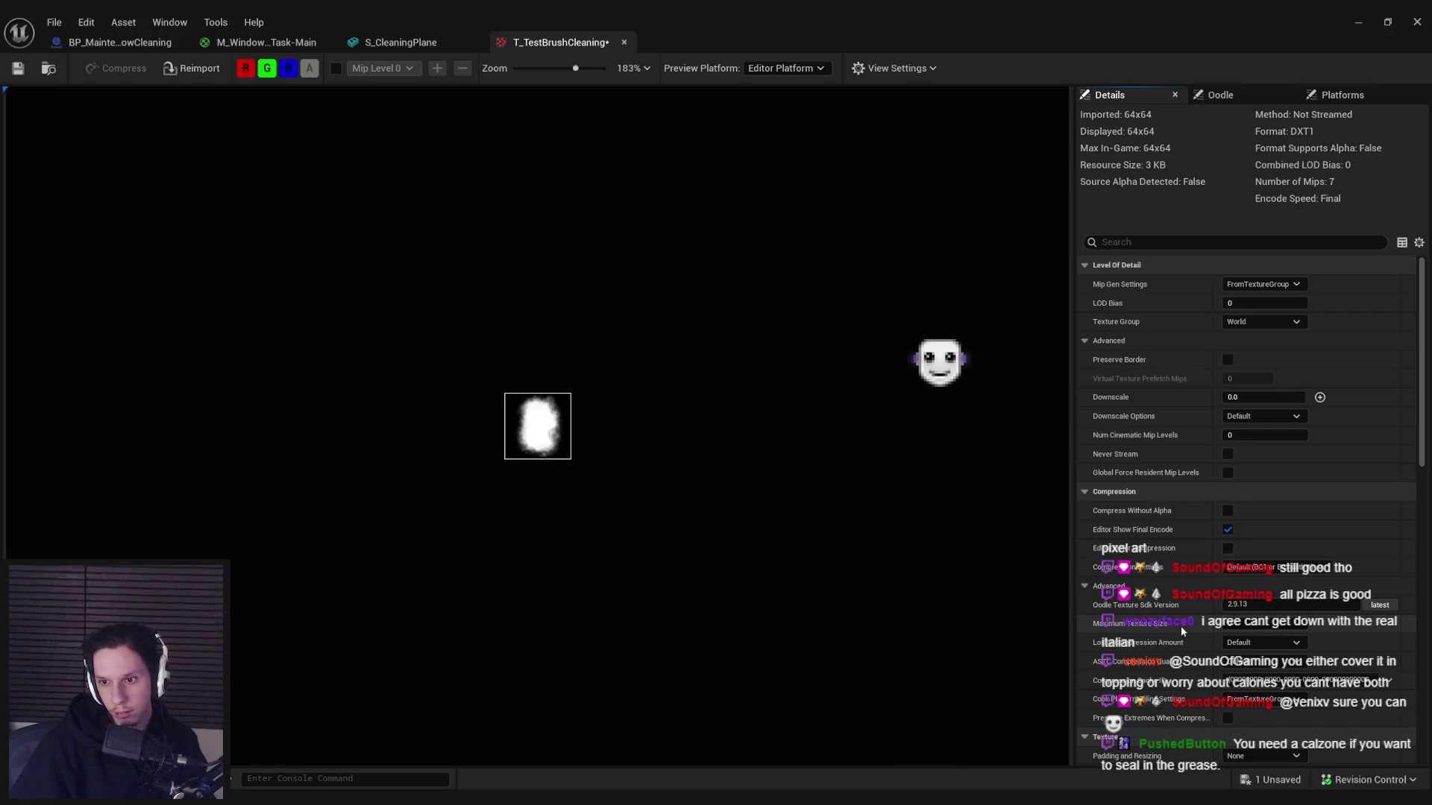
pyautogui.click(89, 42)
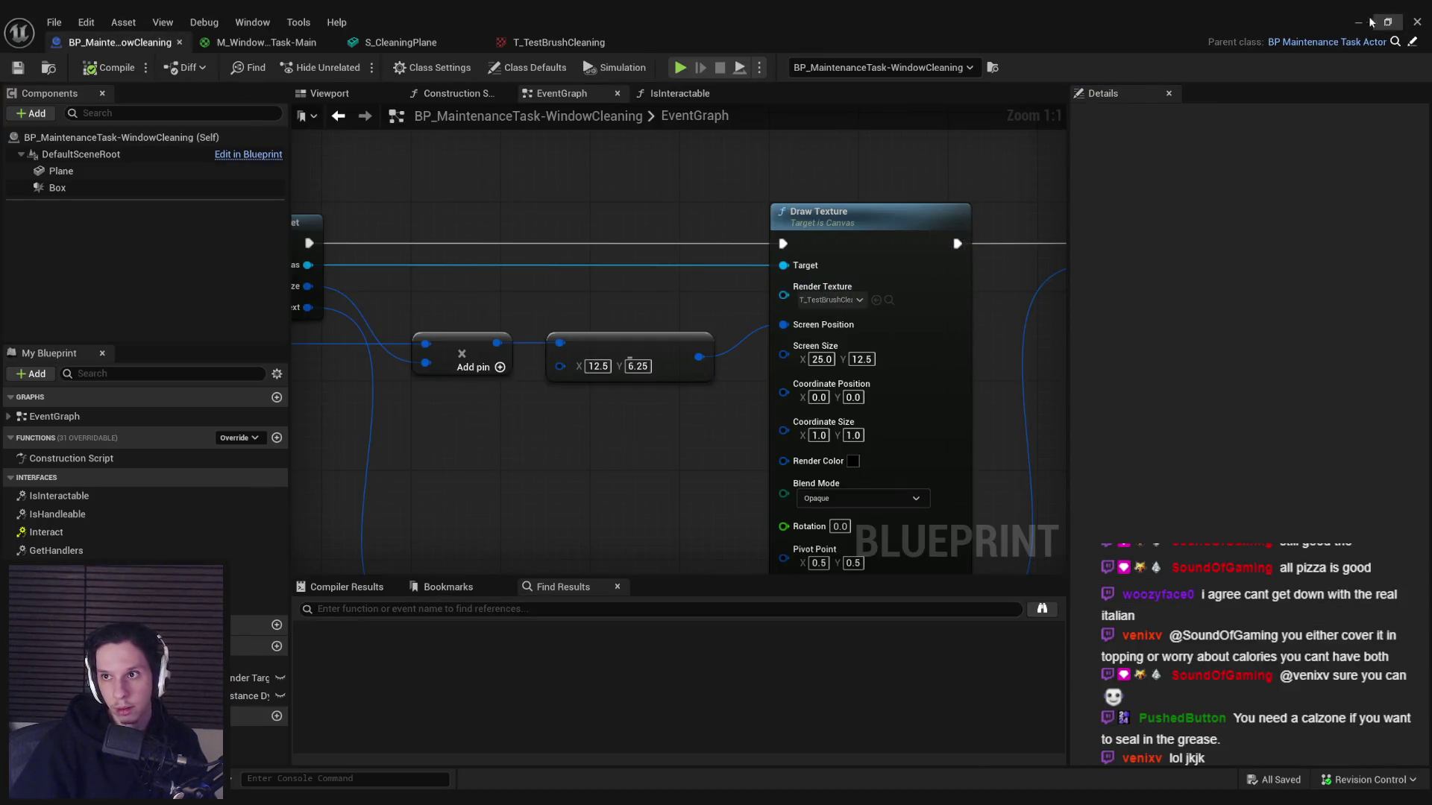
# - Play the level fullscreen to test the window cleaning, then stop with Esc
pyautogui.click(1358, 22)
pyautogui.click(352, 66)
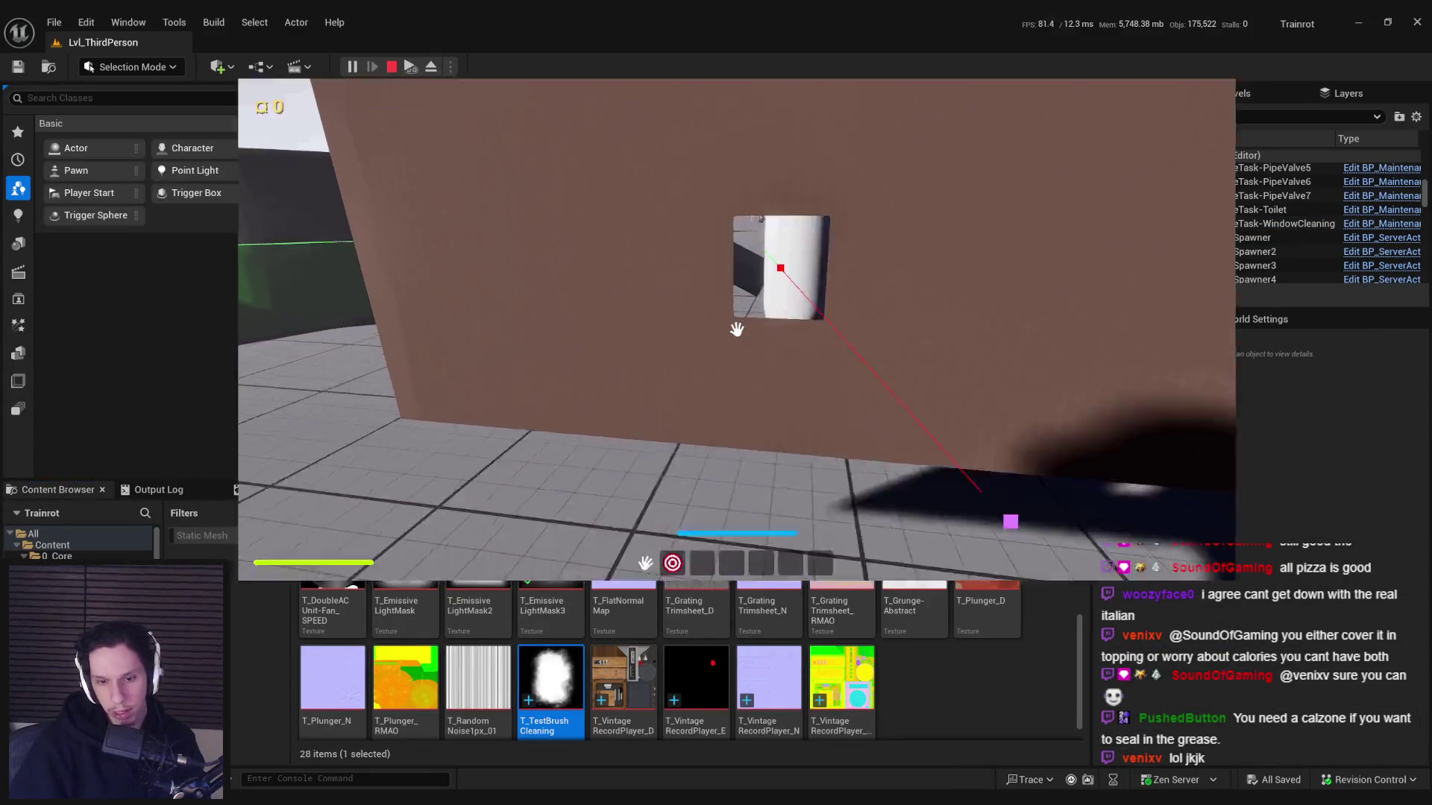
pyautogui.press('F11')
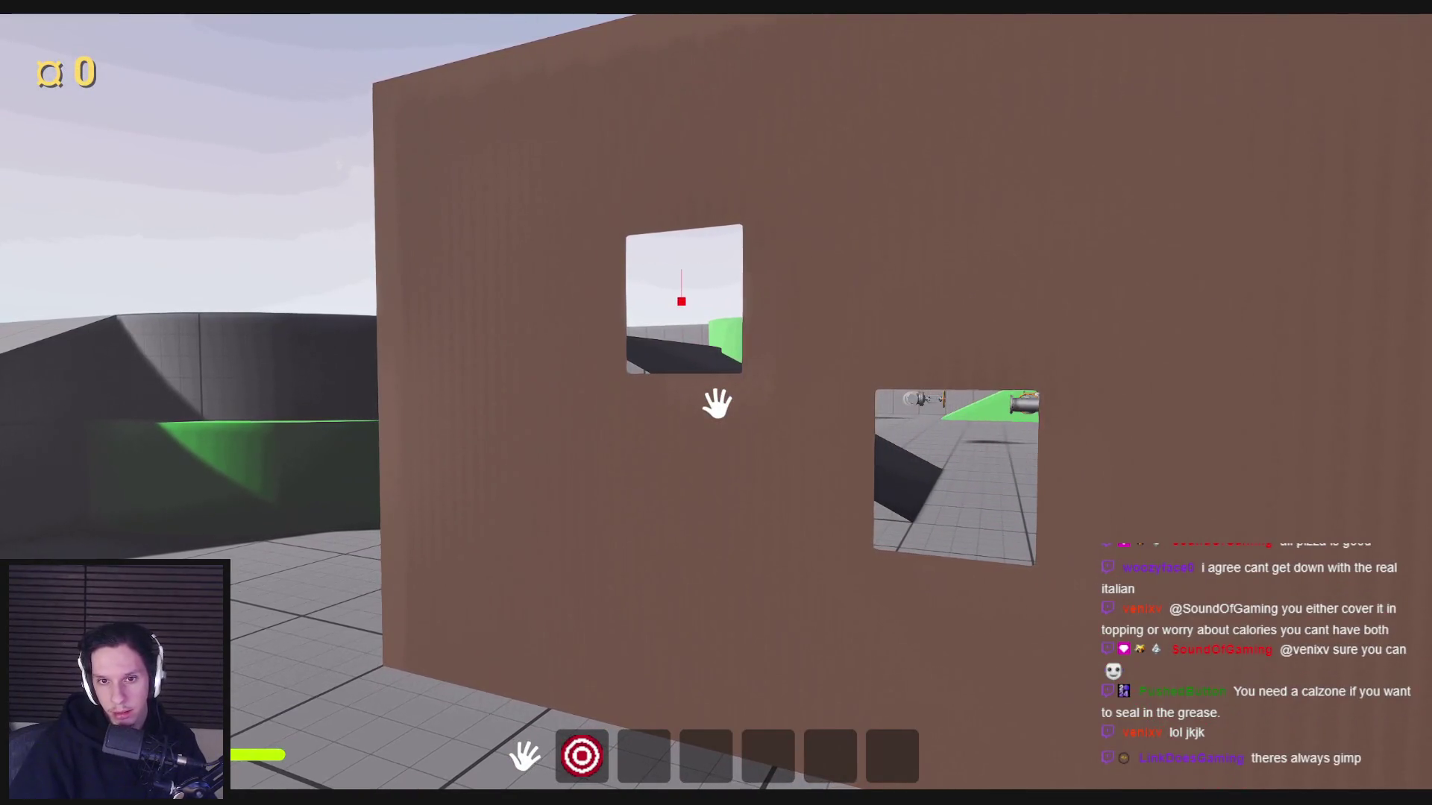
pyautogui.press('Escape')
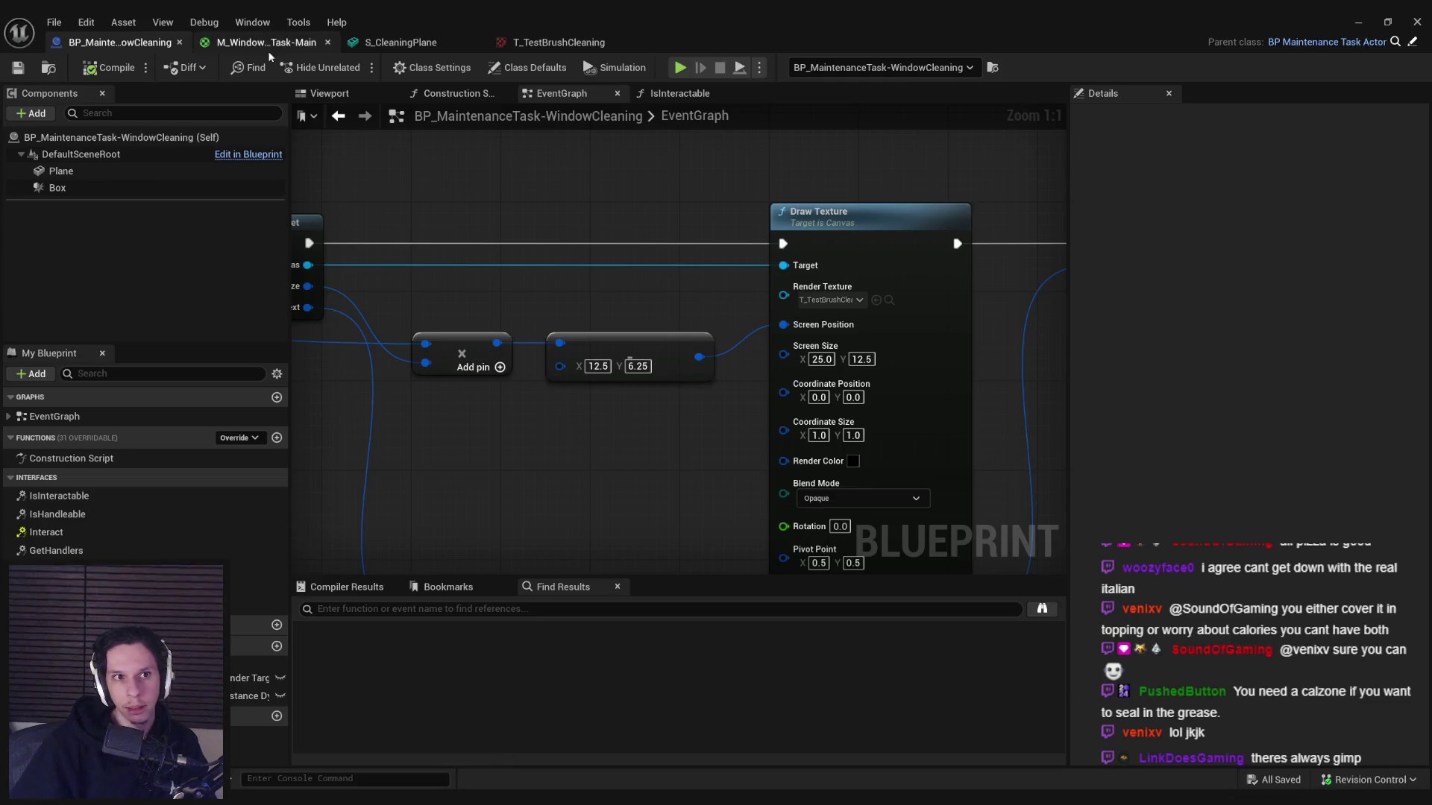
# - Set the Render Color to white and play the level again, walking up to the dirty window
pyautogui.click(822, 400)
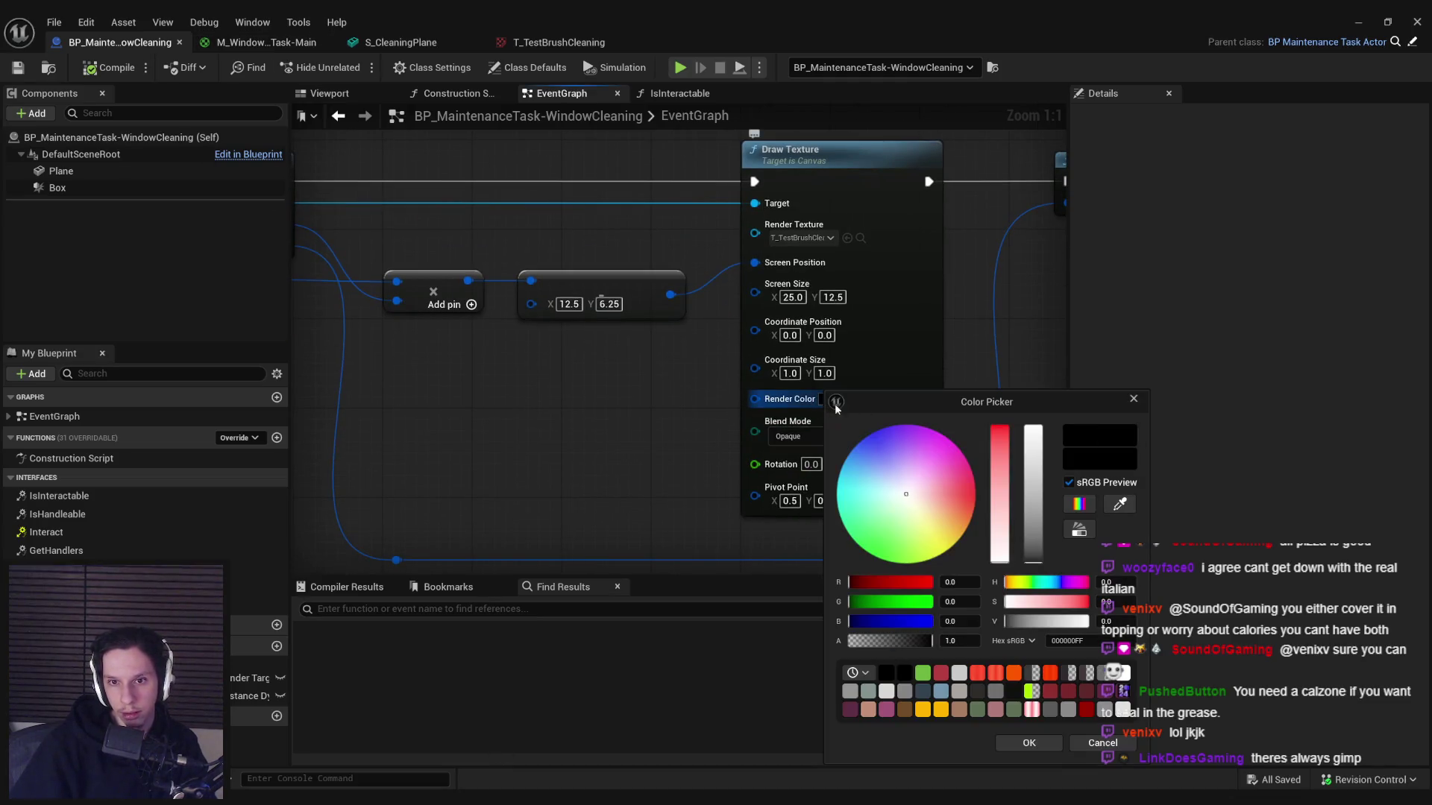
pyautogui.click(1030, 743)
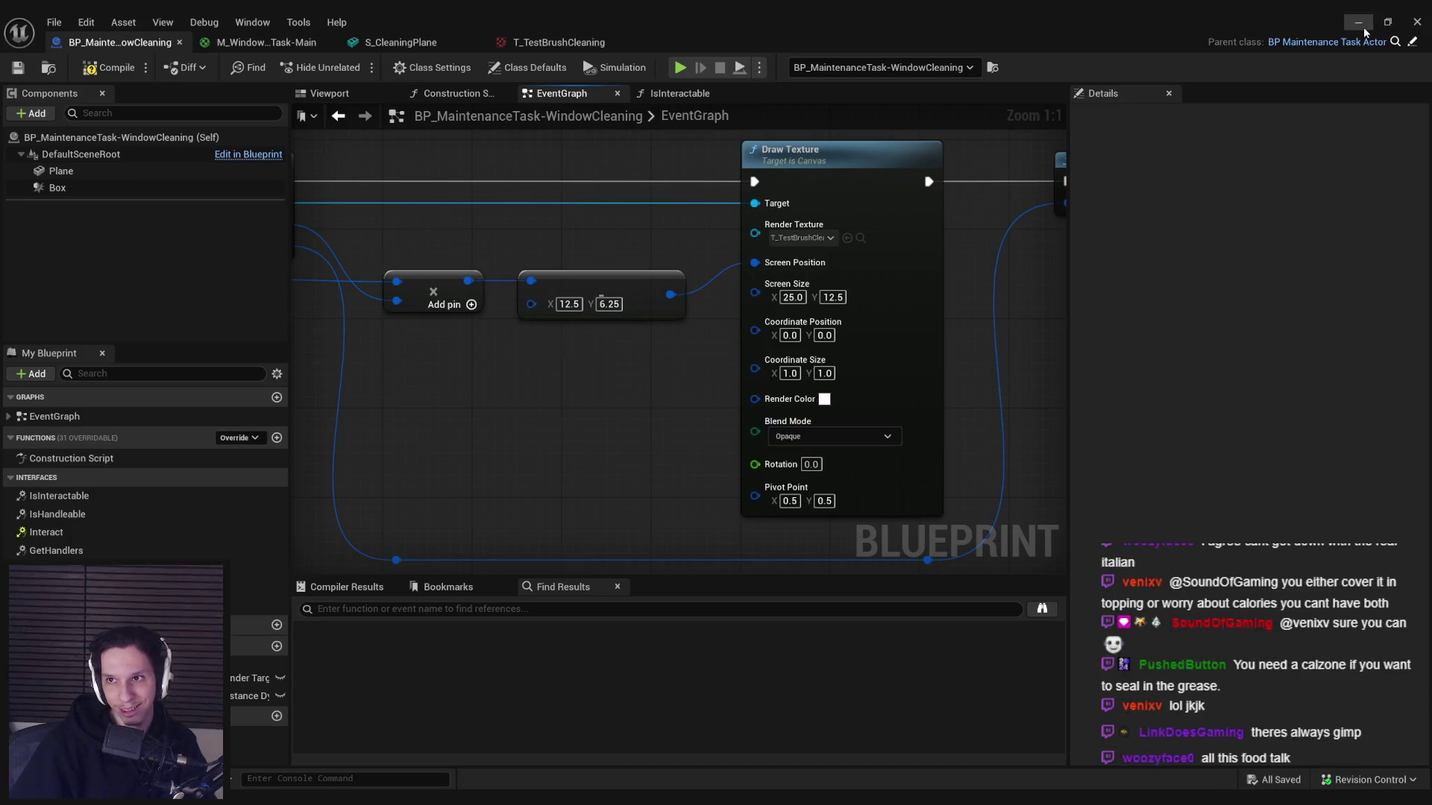
pyautogui.hotkey('alt', 'Tab')
pyautogui.hotkey('alt', 'p')
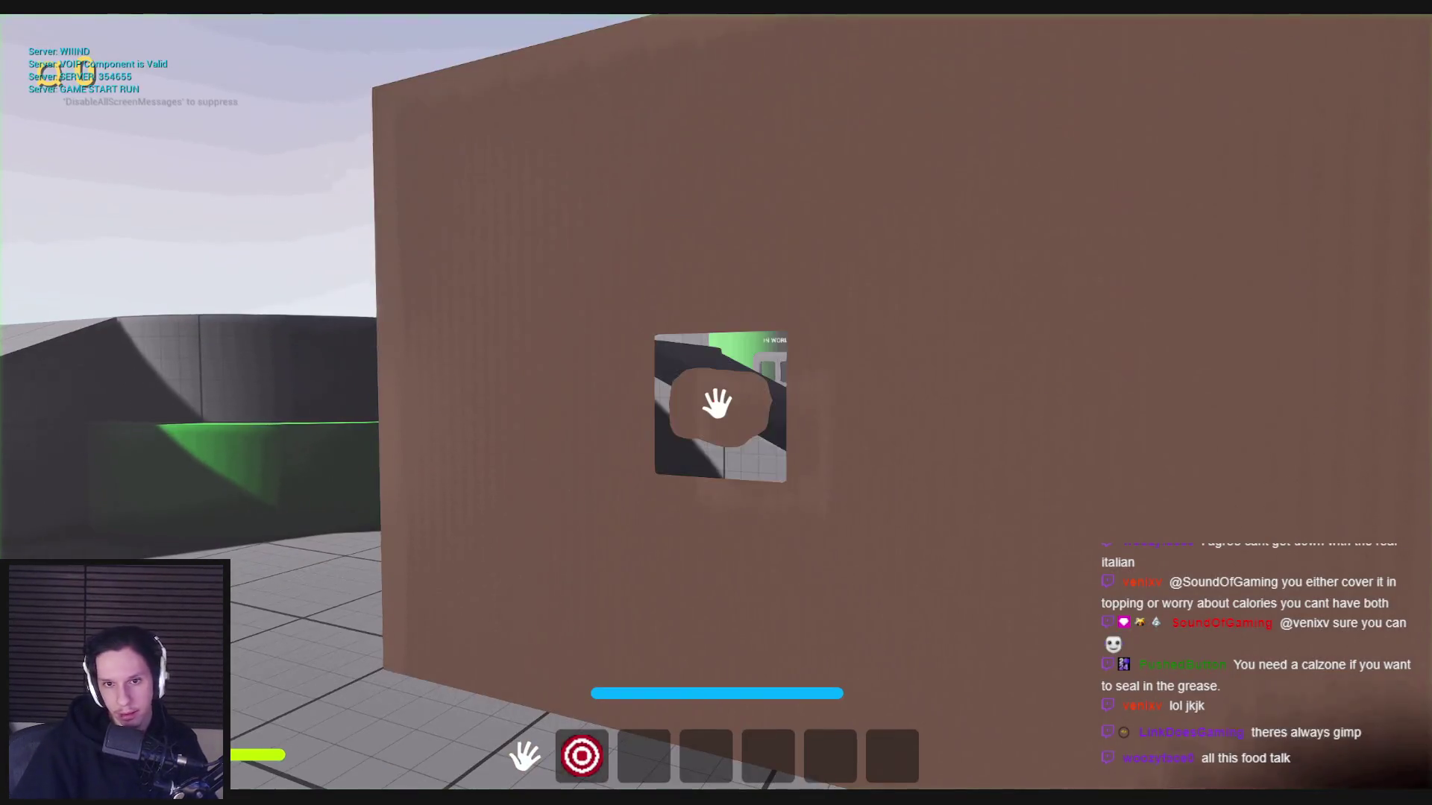
pyautogui.press('w')
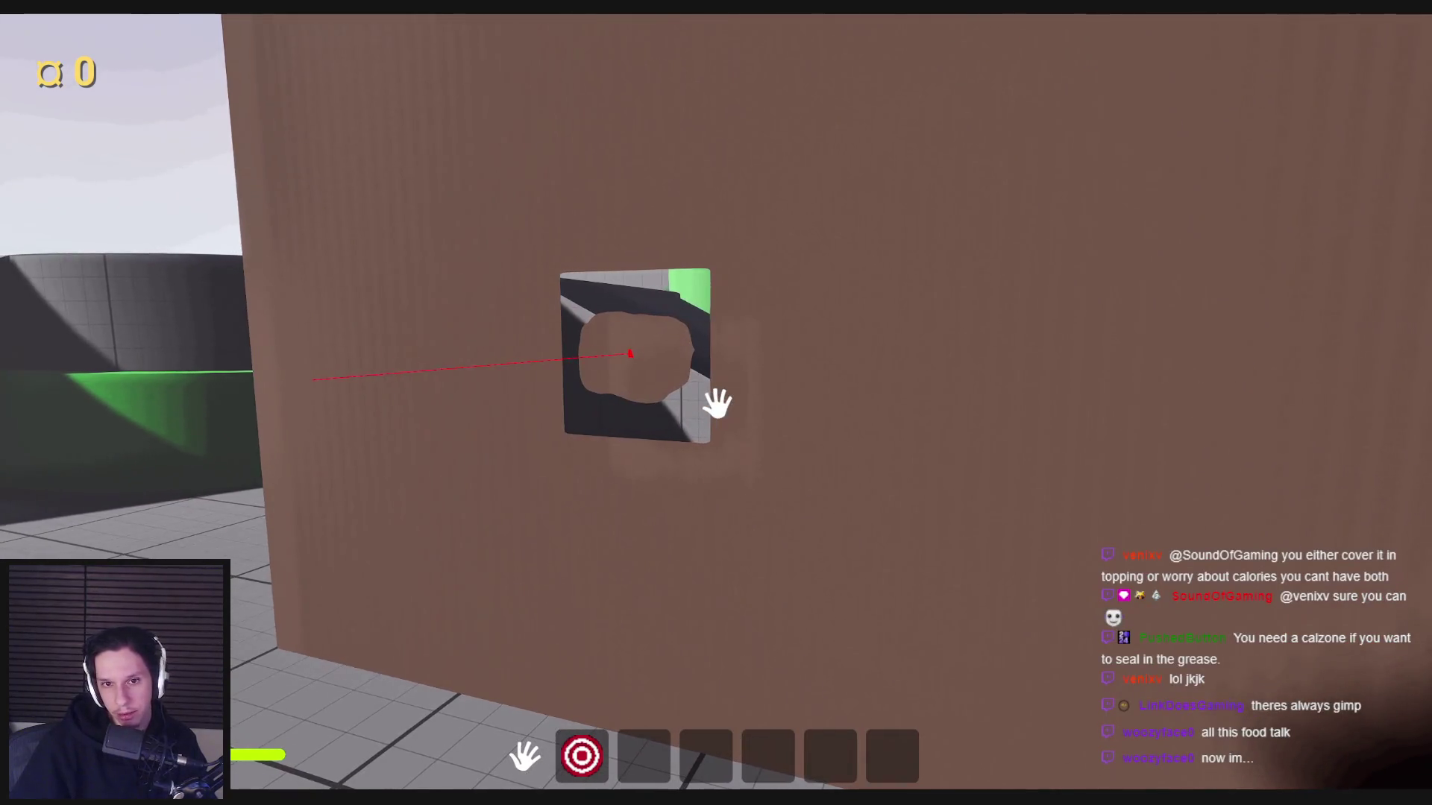
pyautogui.press('Escape')
# - Review the blueprint, M_WindowCleaningTask-Main and S_CleaningPlane tabs, then select Affinity's Invert layer
pyautogui.click(482, 772)
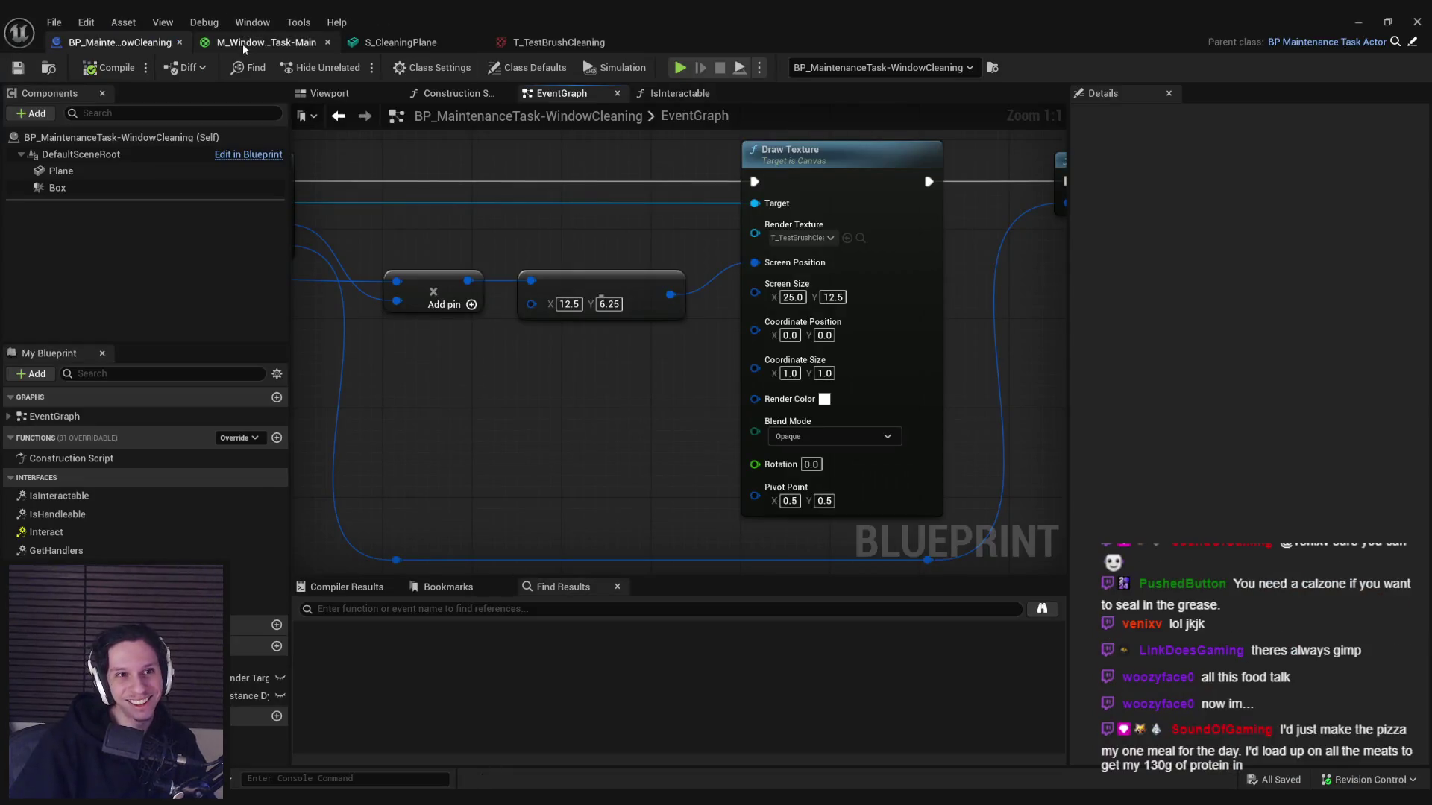
pyautogui.click(243, 44)
pyautogui.click(395, 42)
pyautogui.click(283, 43)
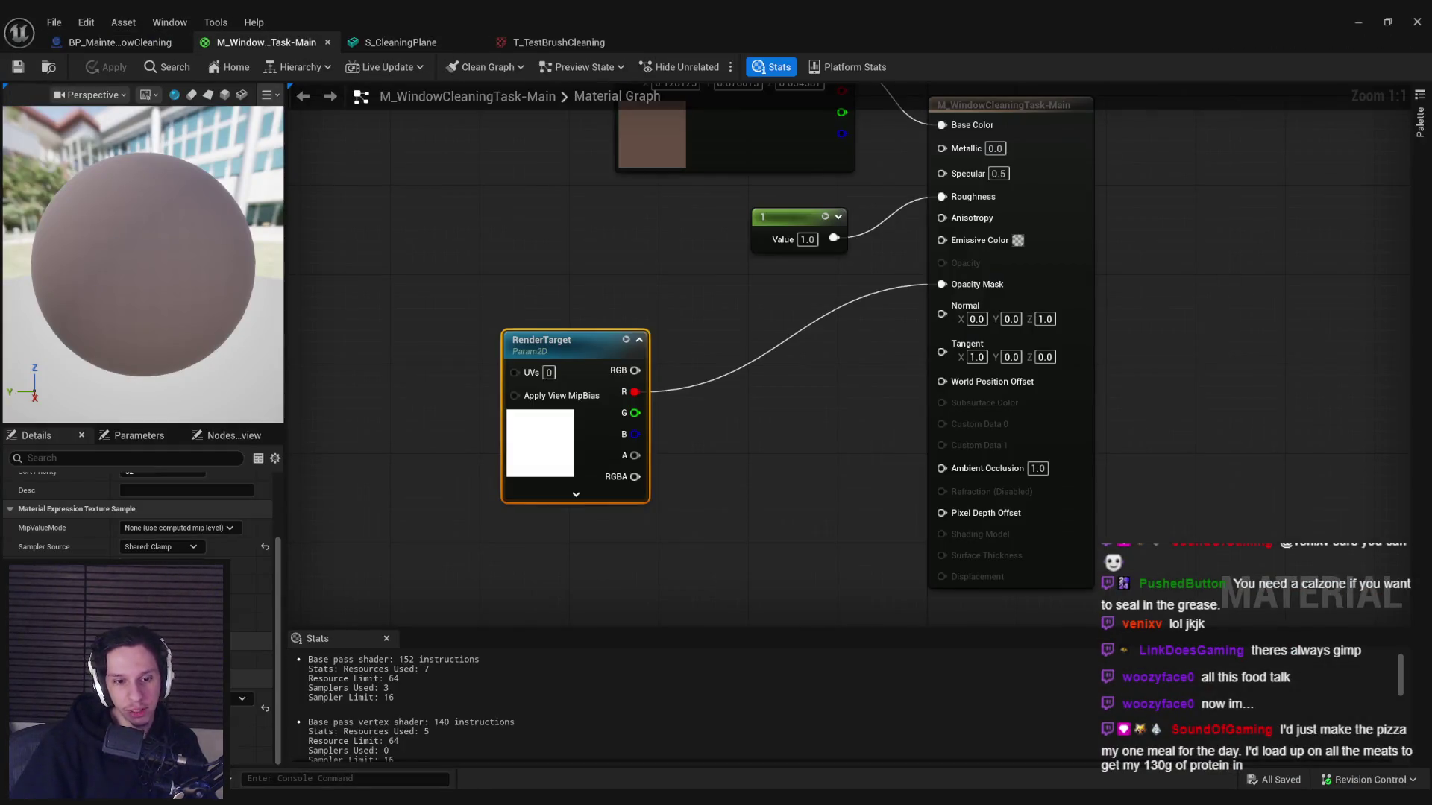
pyautogui.hotkey('alt', 'Tab')
pyautogui.click(1251, 343)
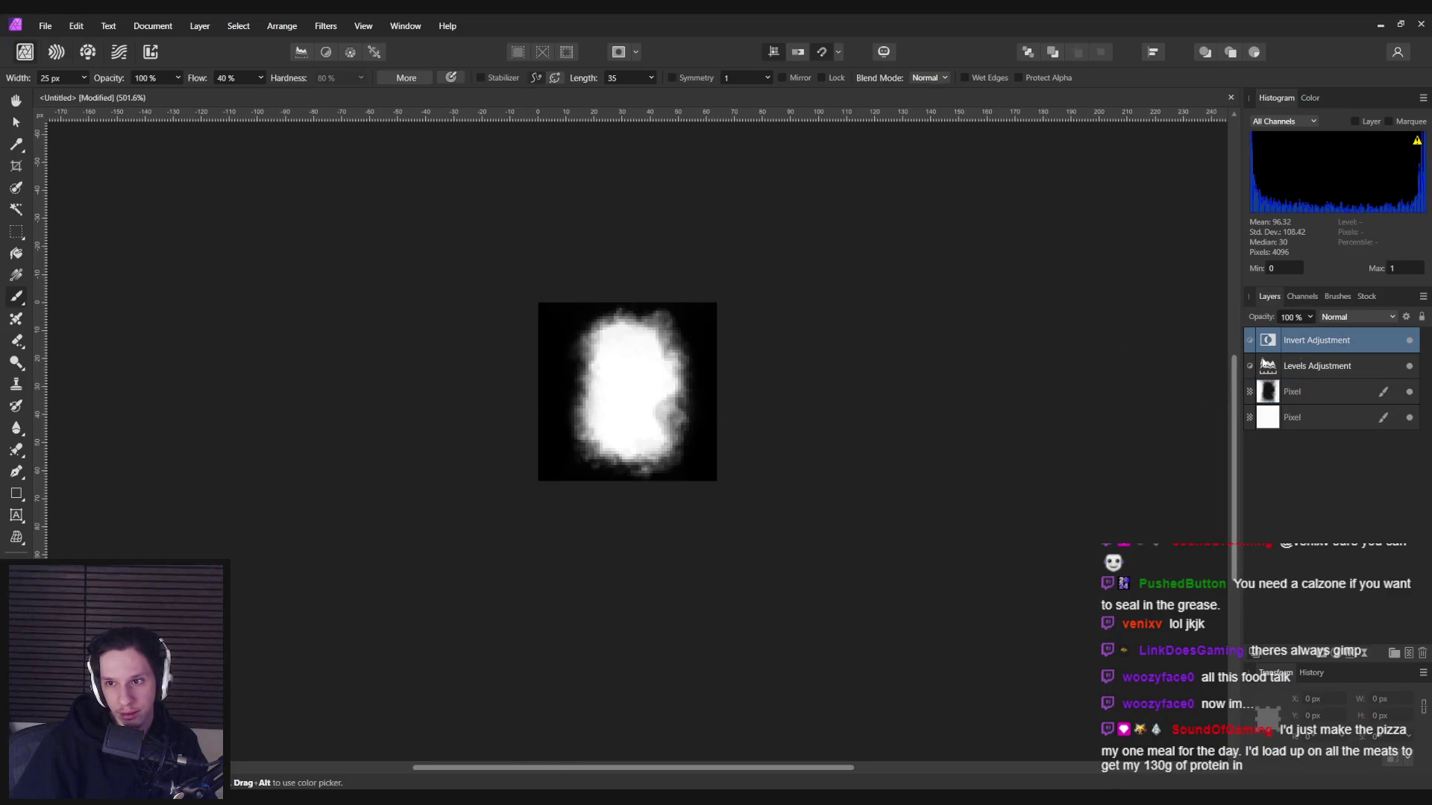
# - Toggle the Invert adjustment layer so the blob shows black on white
pyautogui.click(1410, 340)
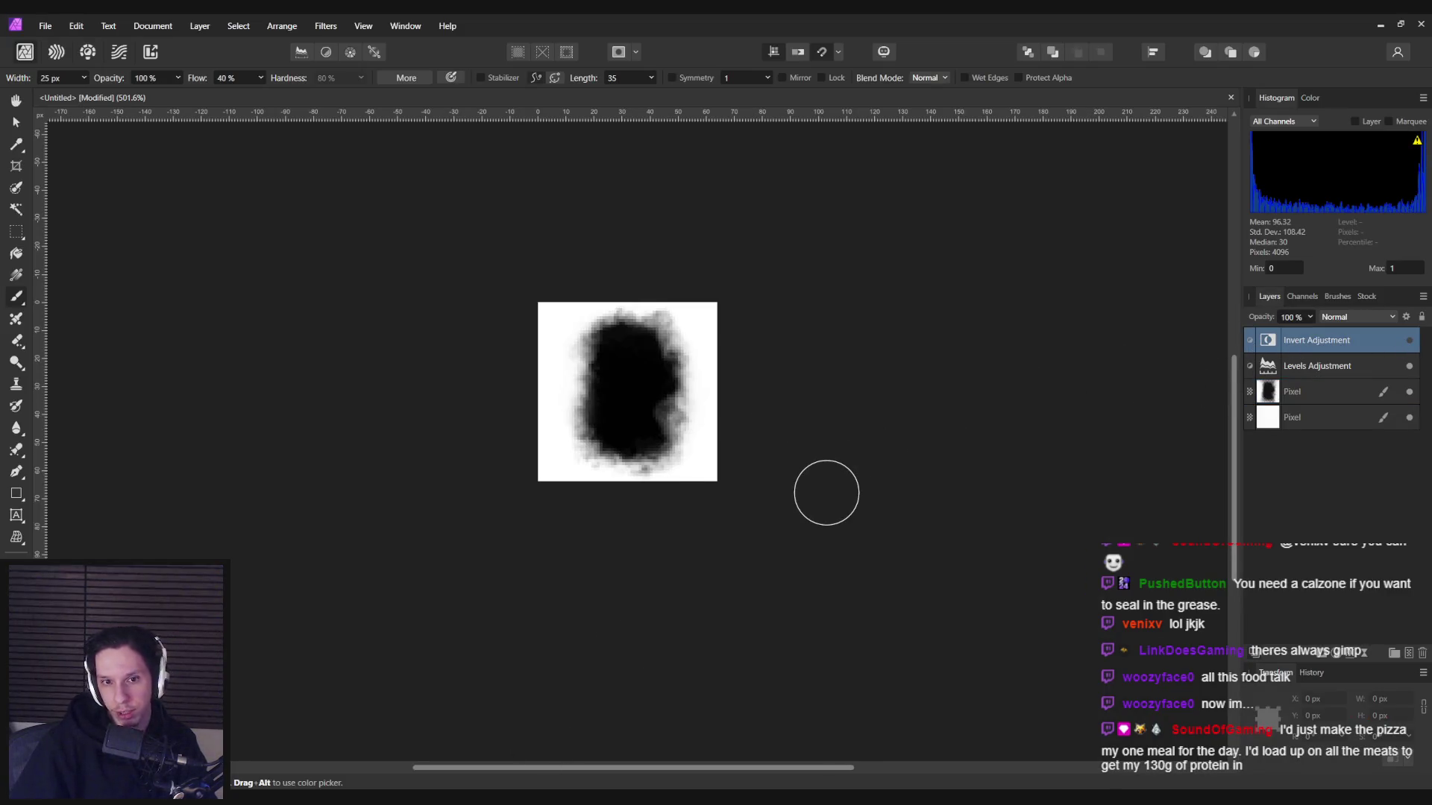
pyautogui.hotkey('ctrl', 's')
pyautogui.click(790, 472)
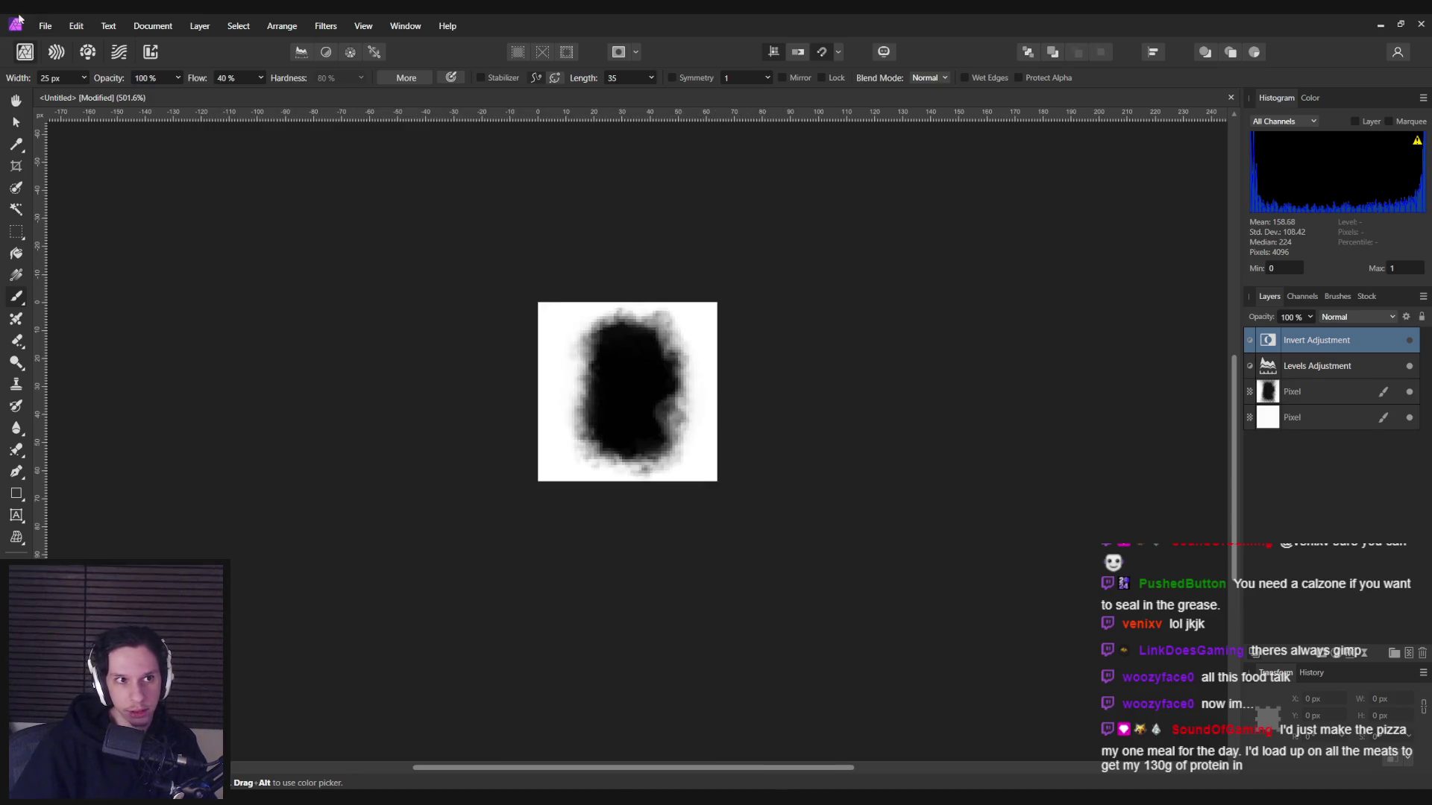
# - Export the brush as PNG, replacing T_WindowCleaningBrush.png, and return to Unreal
pyautogui.click(45, 25)
pyautogui.click(74, 377)
pyautogui.click(809, 592)
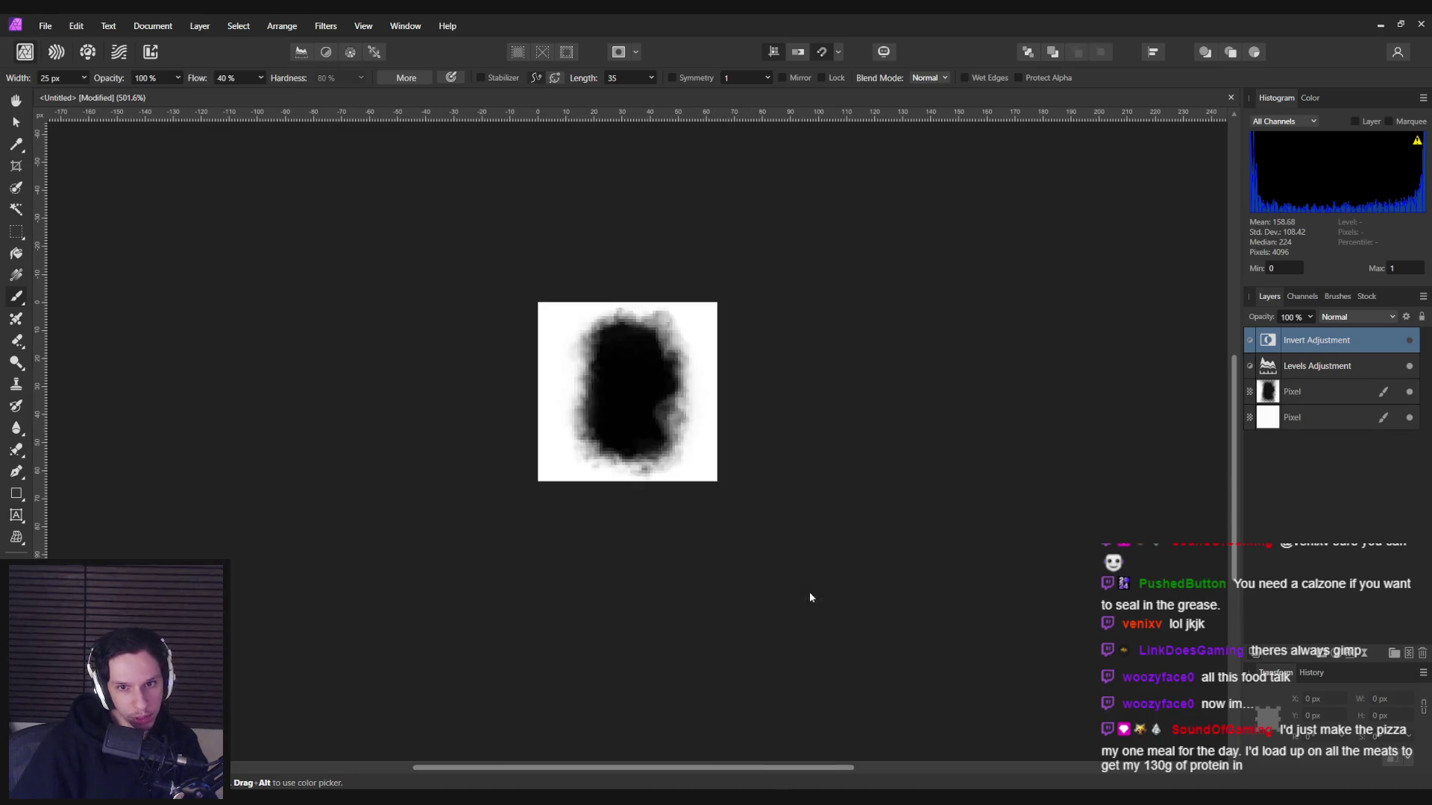
pyautogui.doubleClick(512, 333)
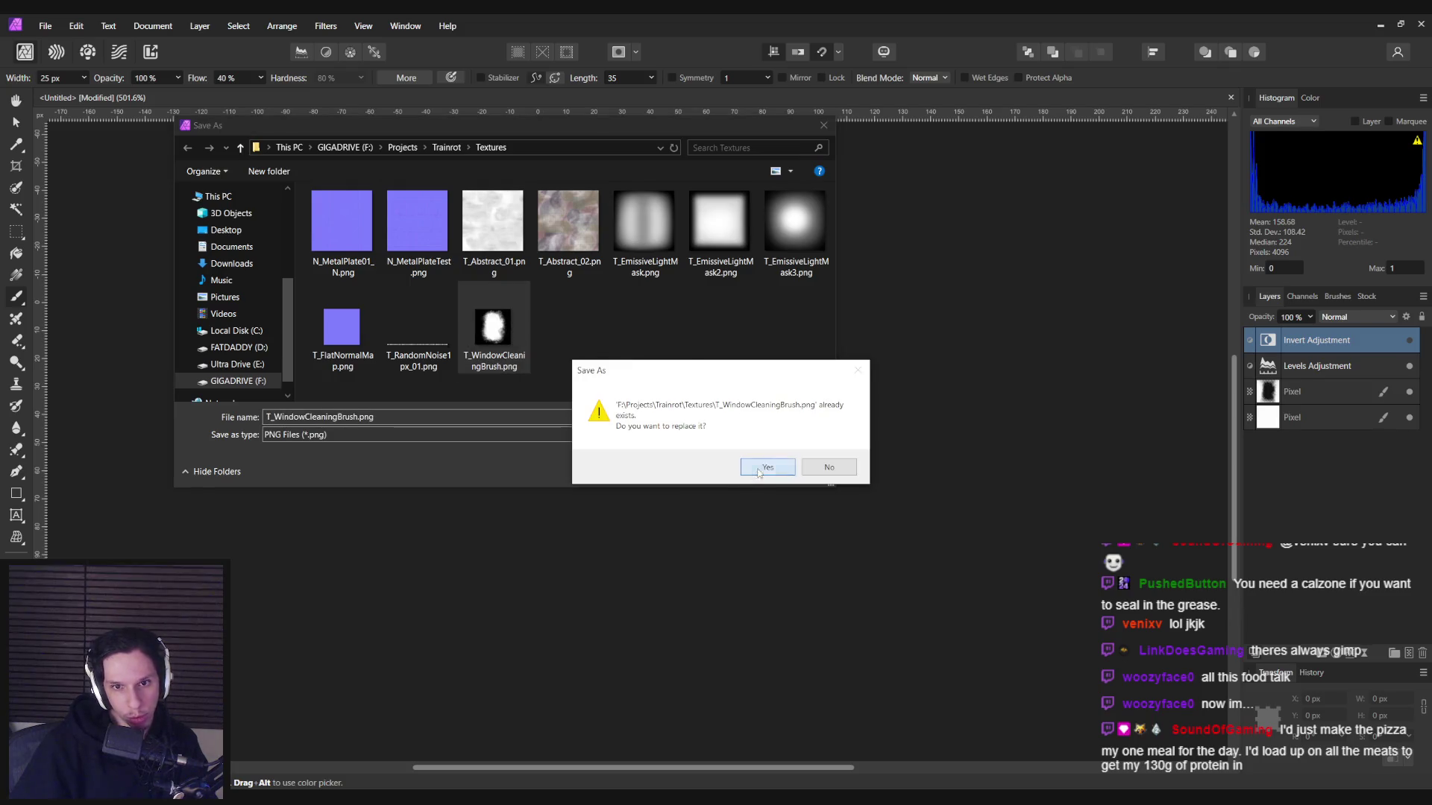
pyautogui.click(759, 469)
pyautogui.hotkey('alt', 'Tab')
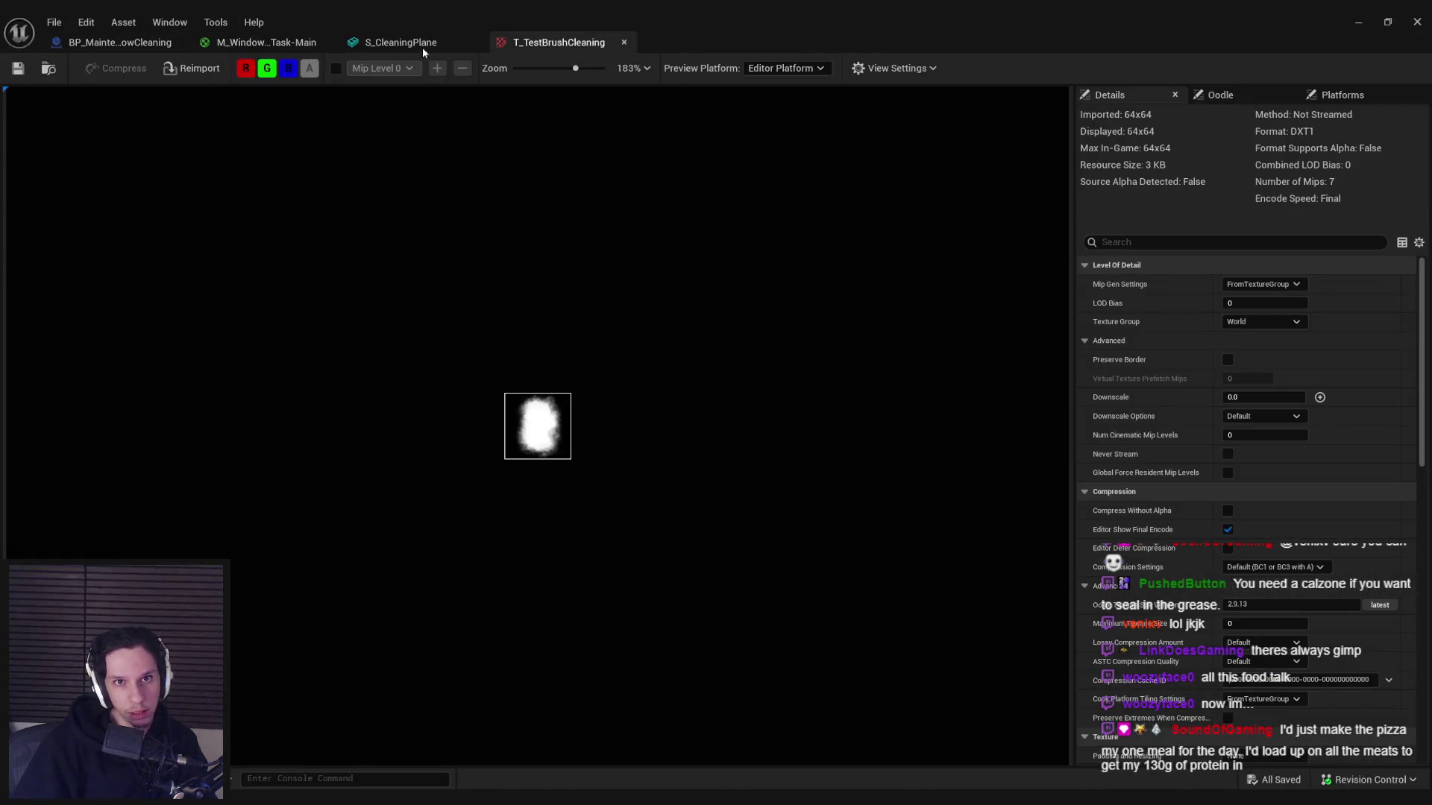
# - Check the reimported T_TestBrushCleaning texture, then play-test and shoot three holes into the brown wall
pyautogui.click(551, 43)
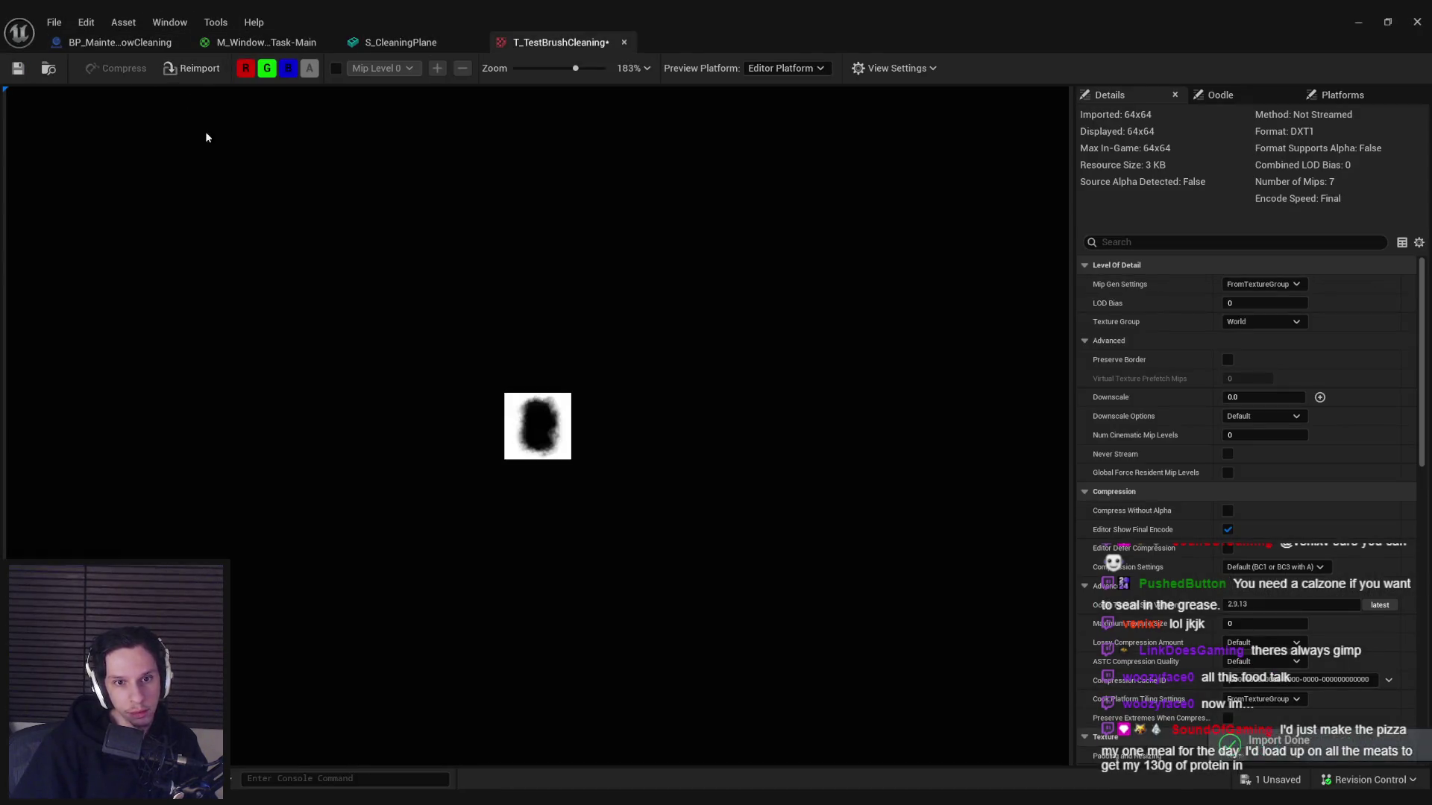
pyautogui.hotkey('alt', 'Tab')
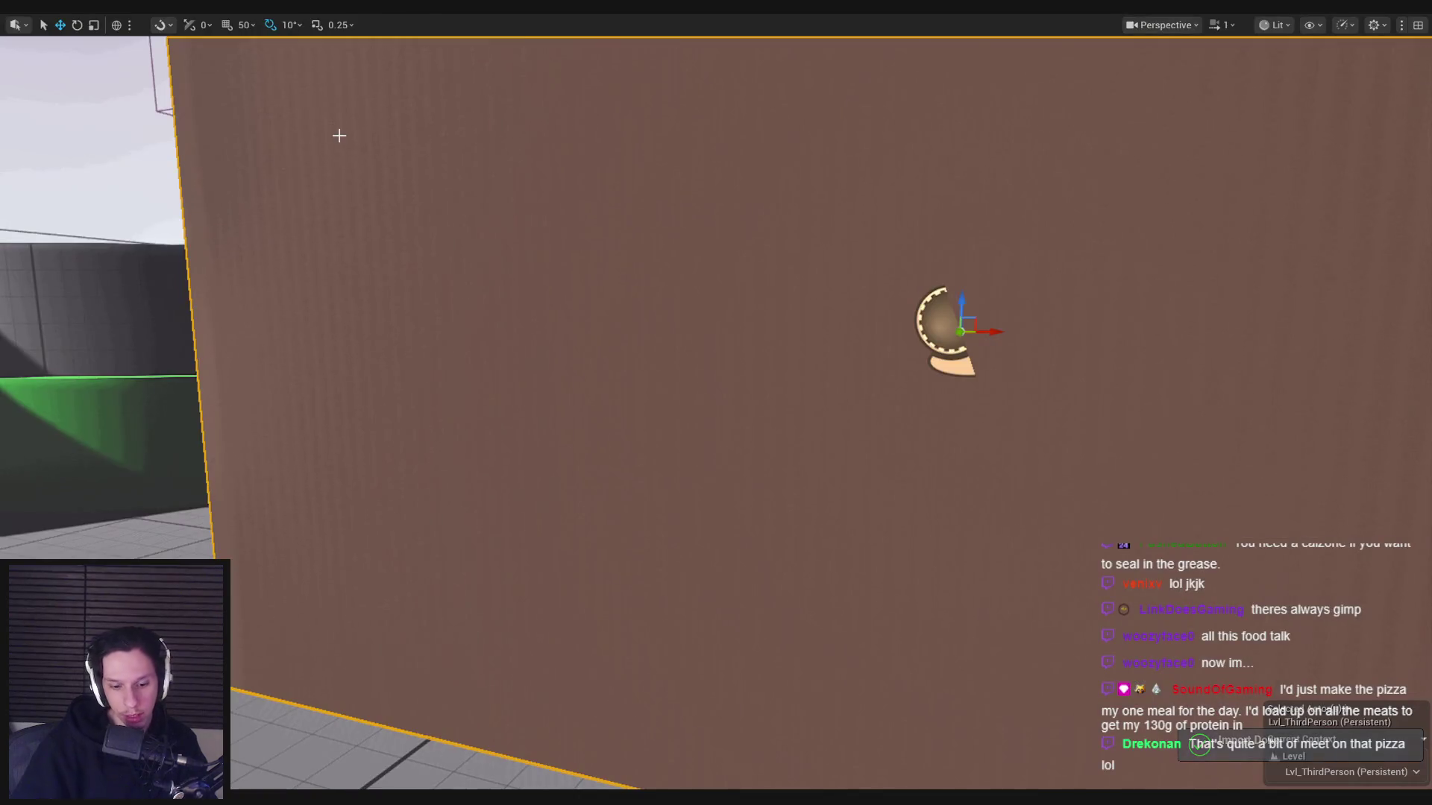
pyautogui.hotkey('alt', 'p')
pyautogui.click(716, 403)
pyautogui.click(716, 402)
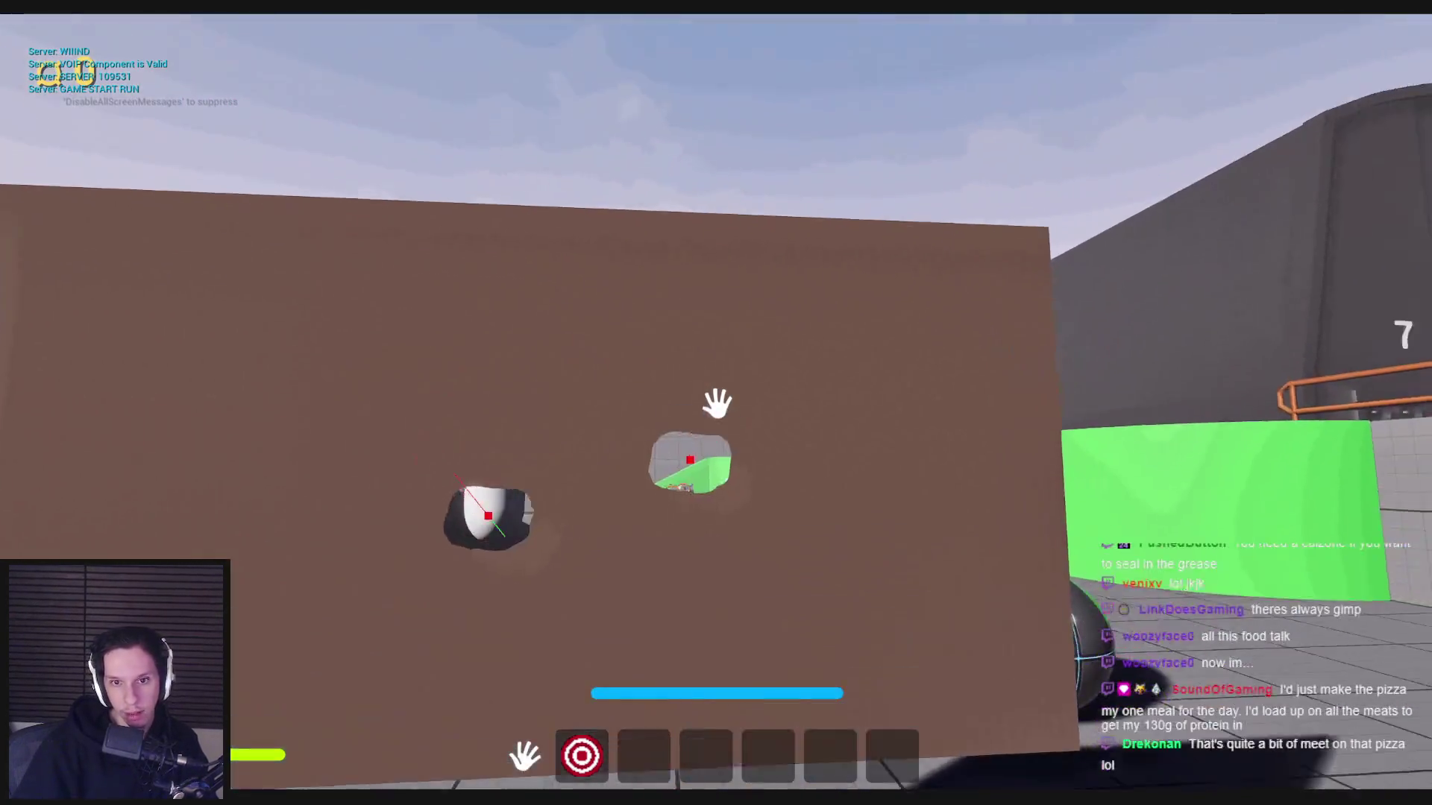
pyautogui.click(716, 402)
pyautogui.click(716, 403)
pyautogui.click(716, 403)
# - Grab the orange sponge and wipe the holes, then replay and pick up the sponge again
pyautogui.press('e')
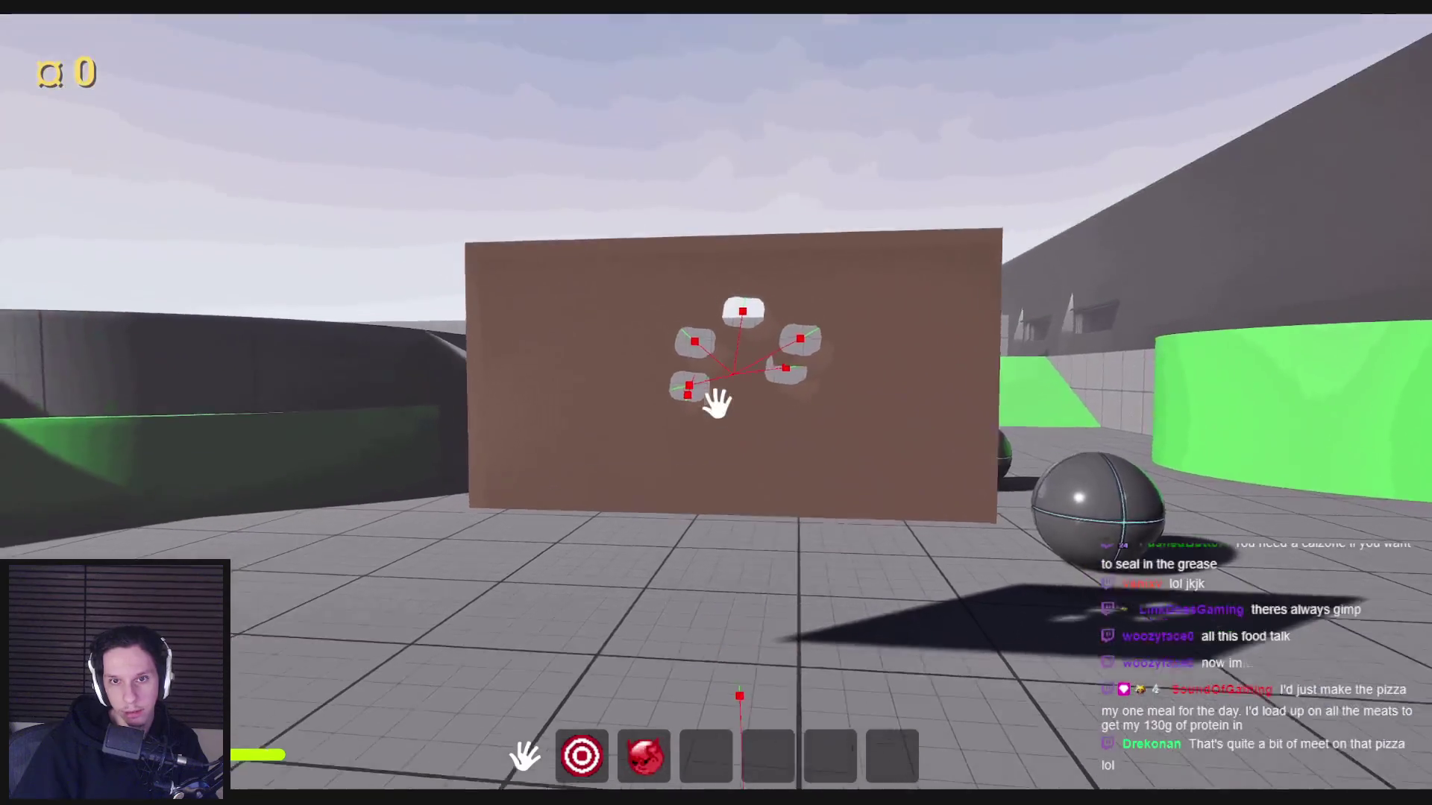
pyautogui.rightClick(716, 403)
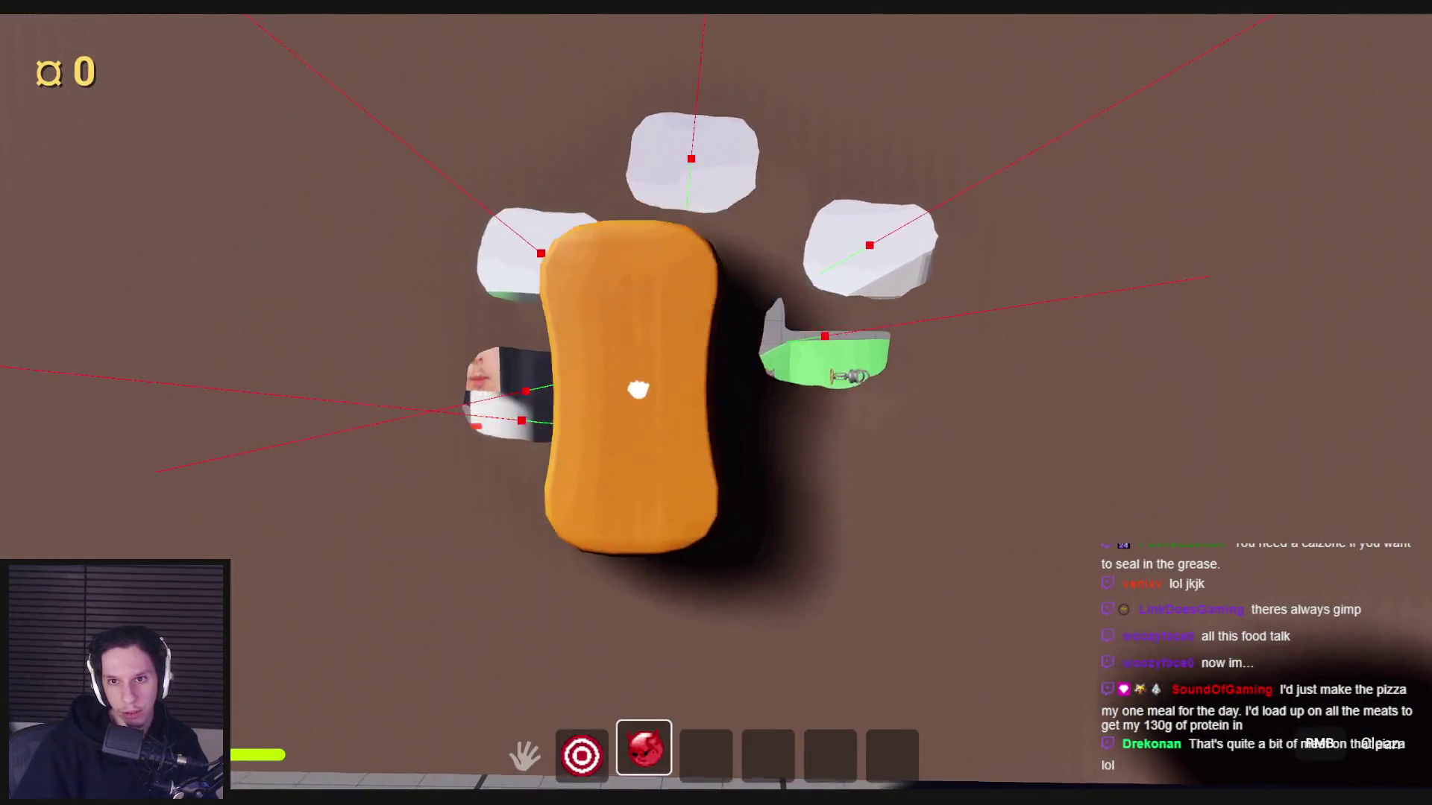
pyautogui.press('s')
pyautogui.press('Escape')
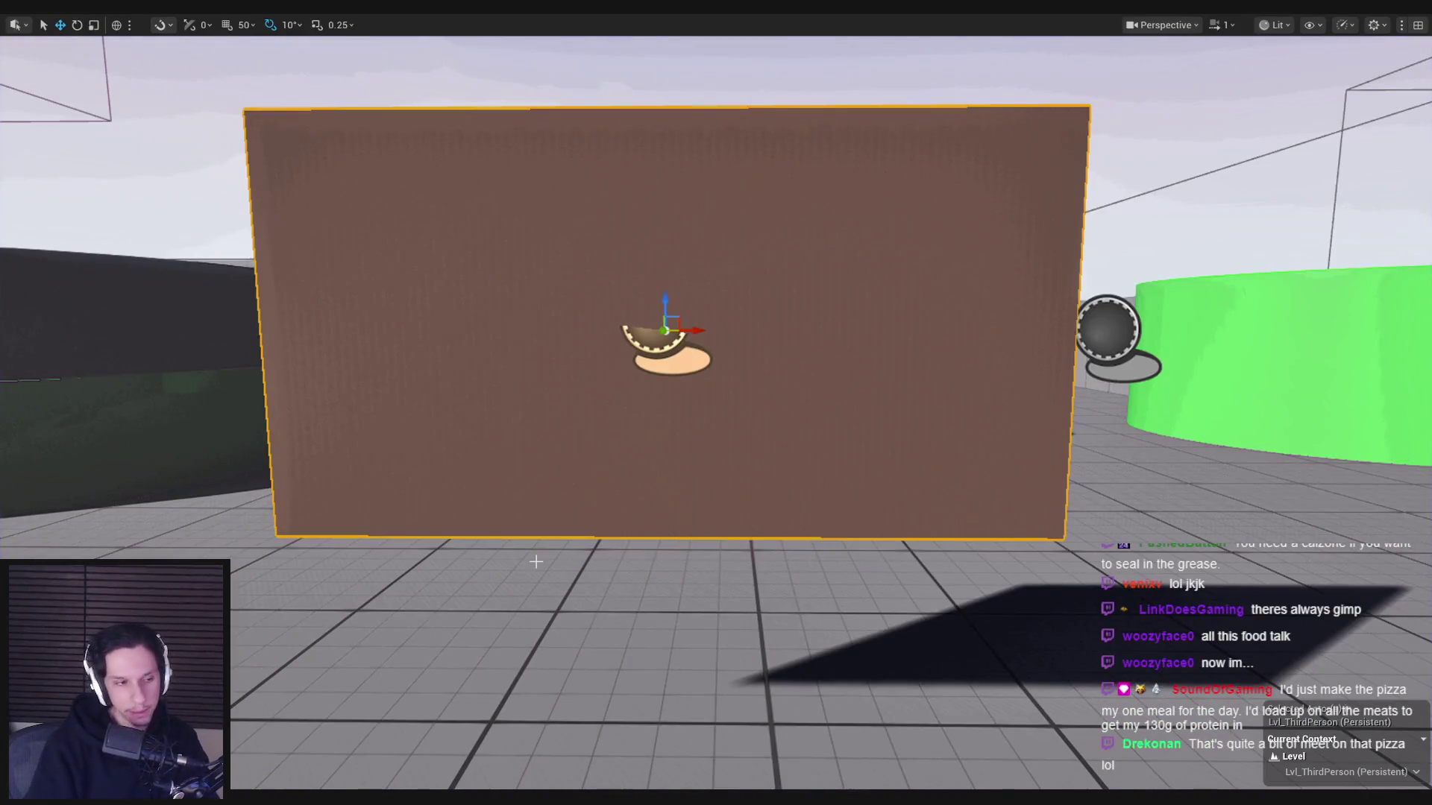
pyautogui.hotkey('alt', 'p')
pyautogui.press('e')
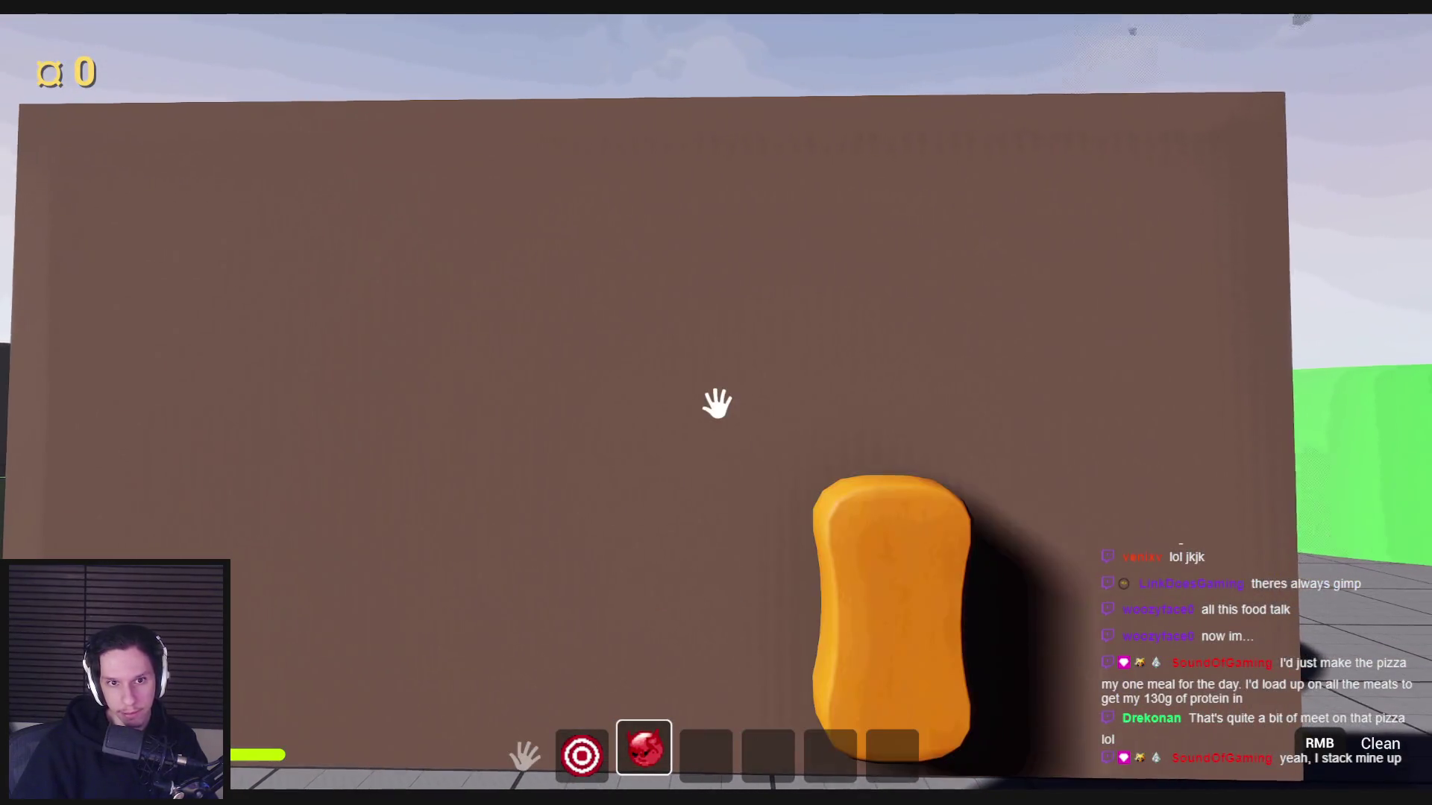
pyautogui.press('Escape')
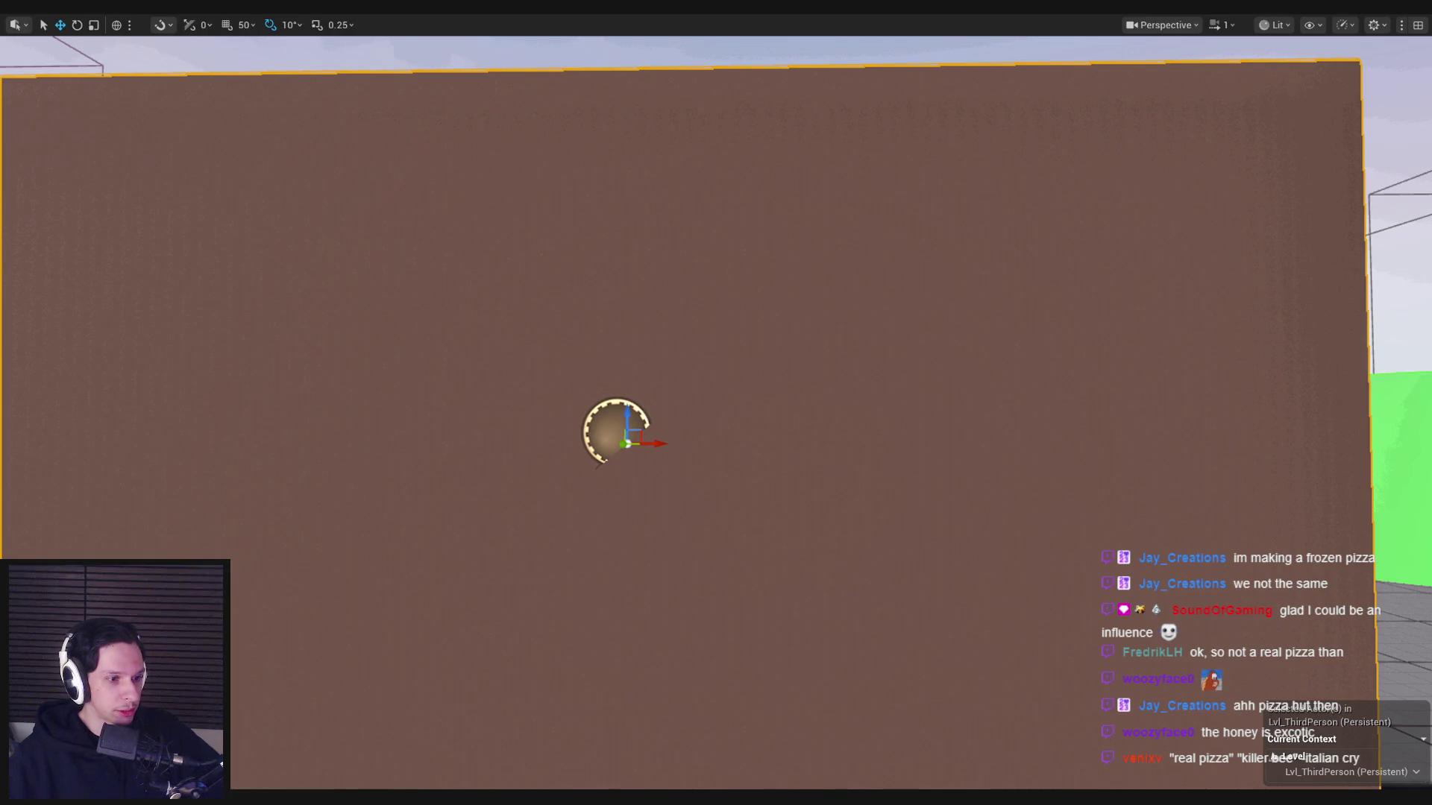
# - Frame the brown wall, play-test shooting three fresh holes into it, then bring up T_TestBrushCleaning
pyautogui.moveTo(160, 406); pyautogui.dragTo(190, 406)
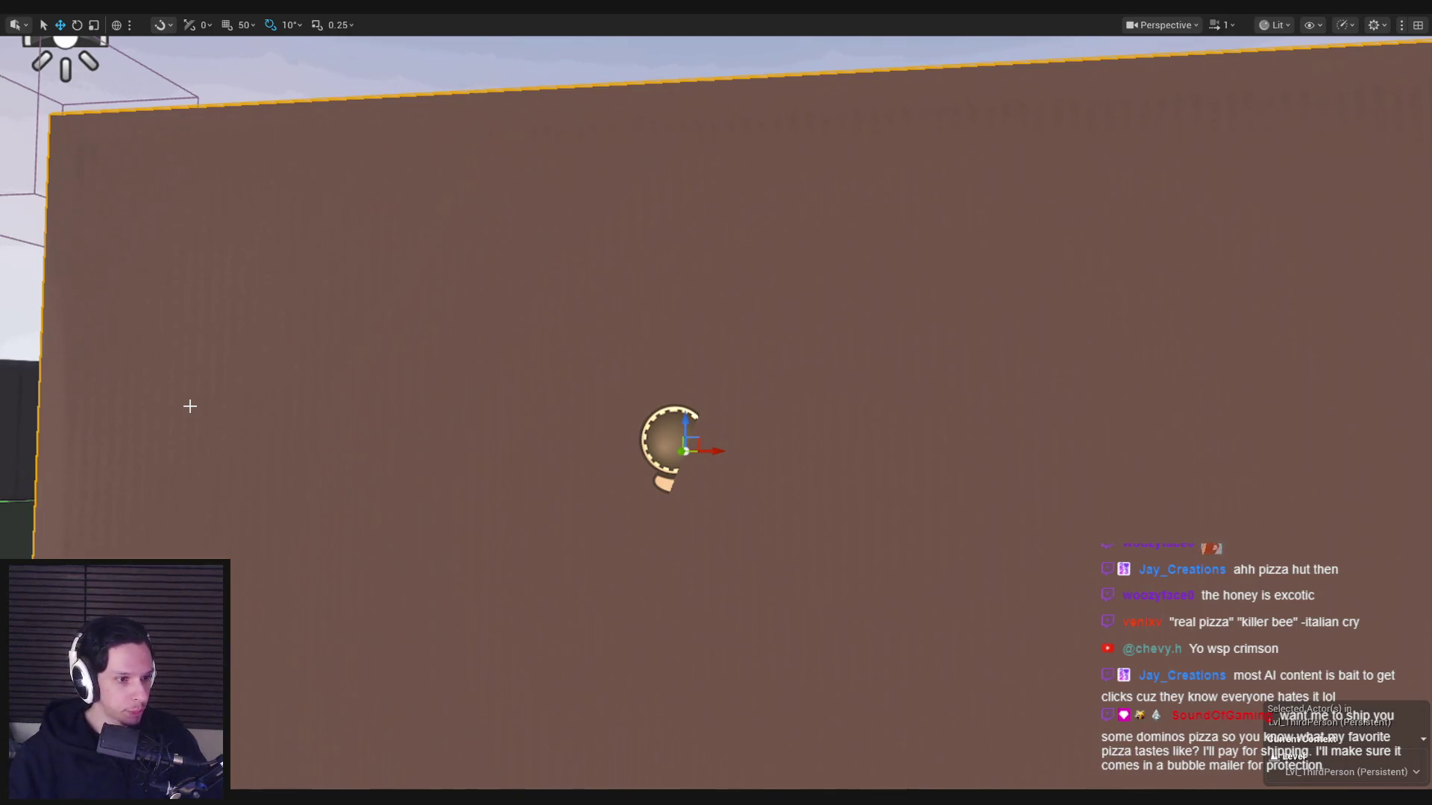
pyautogui.press('f')
pyautogui.moveTo(716, 403); pyautogui.dragTo(528, 495)
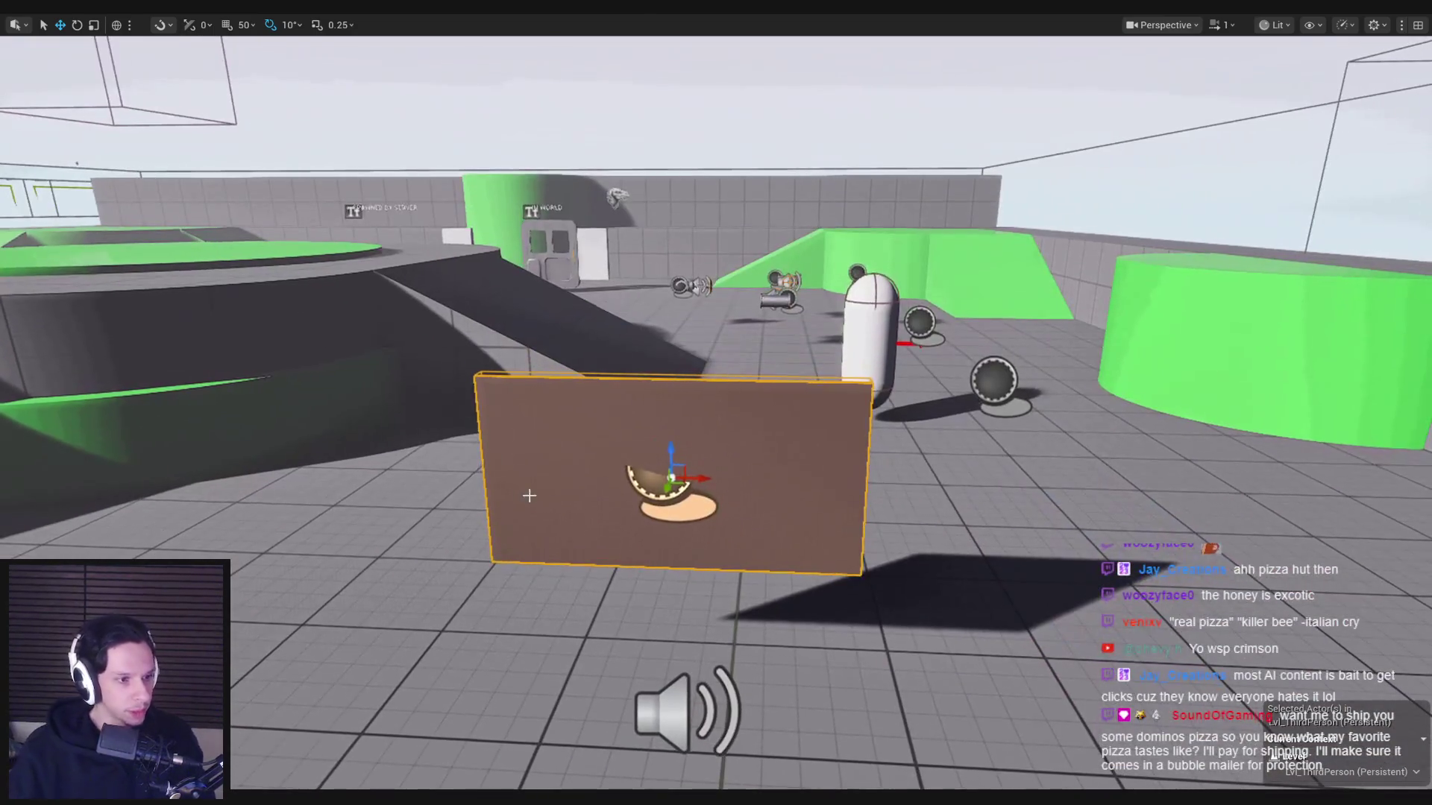
pyautogui.scroll(3, 671, 448)
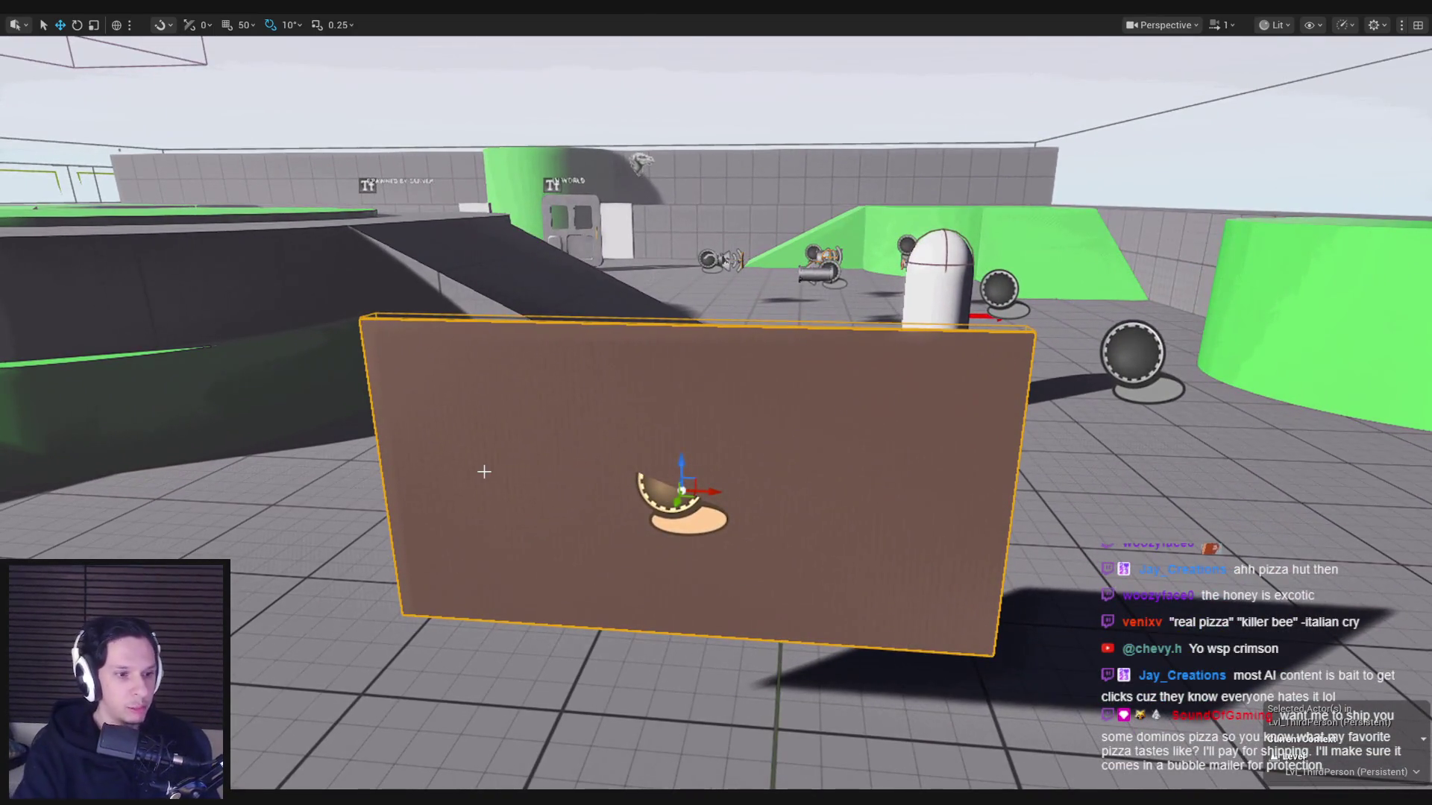
pyautogui.hotkey('alt', 'p')
pyautogui.click(716, 403)
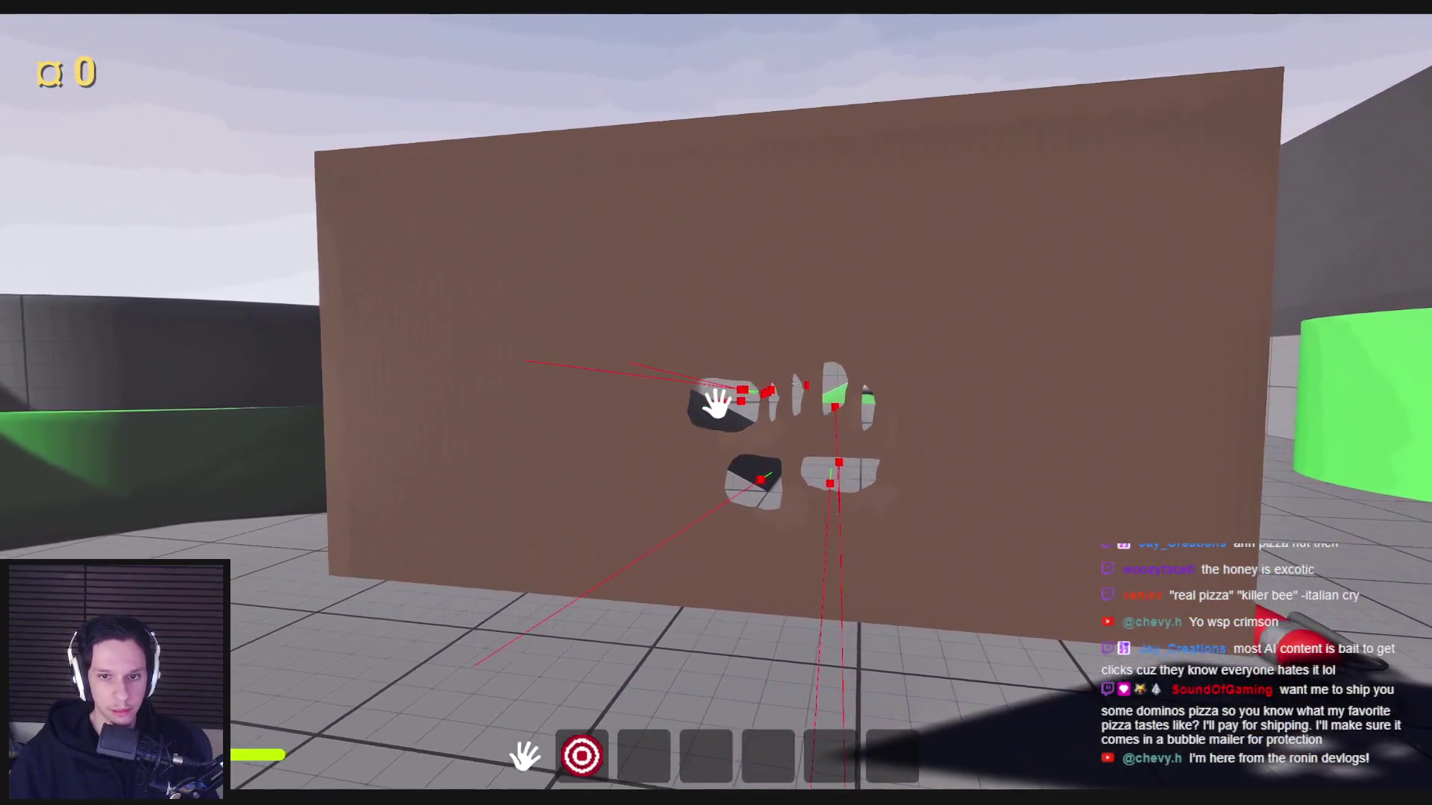
pyautogui.click(716, 403)
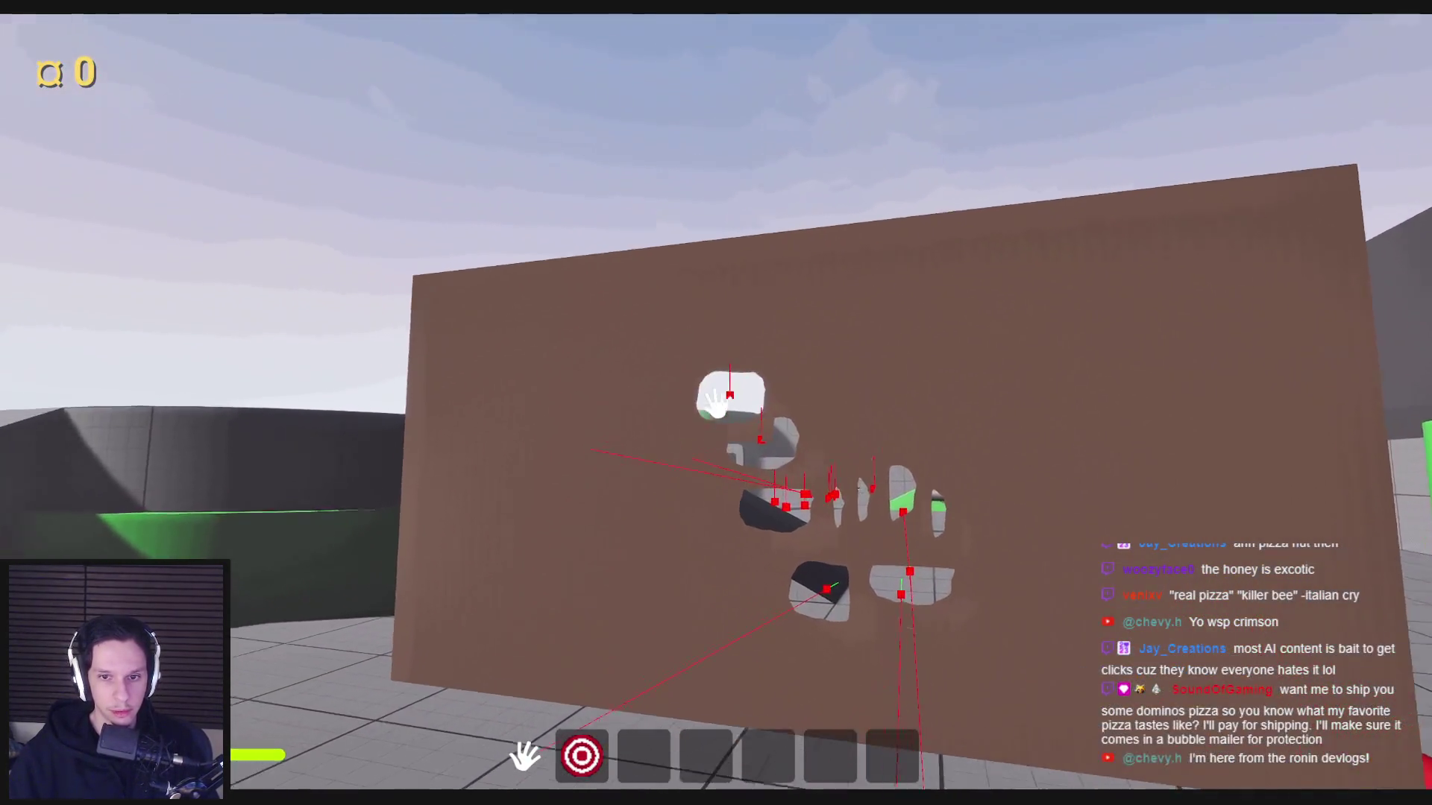
pyautogui.click(716, 403)
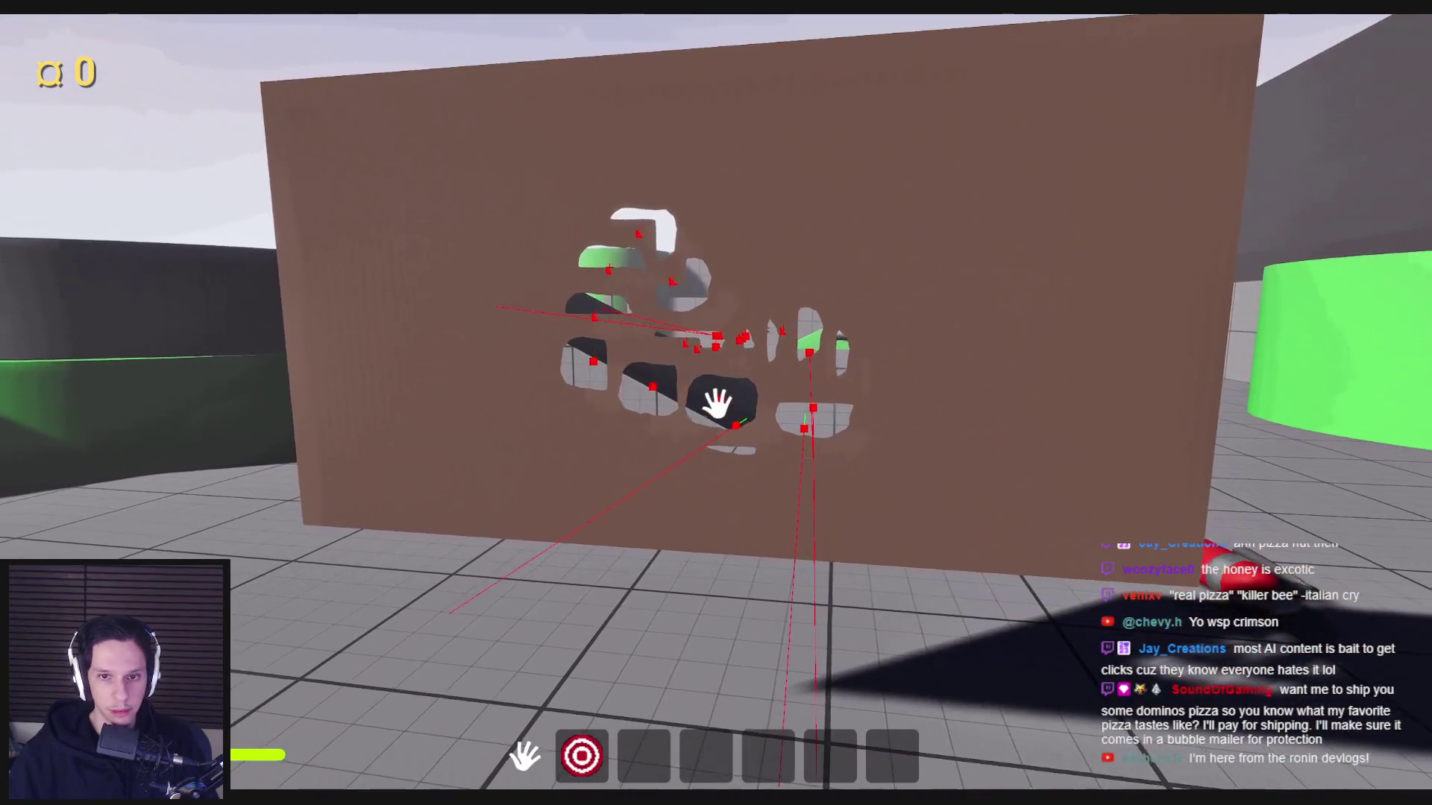
pyautogui.press('Escape')
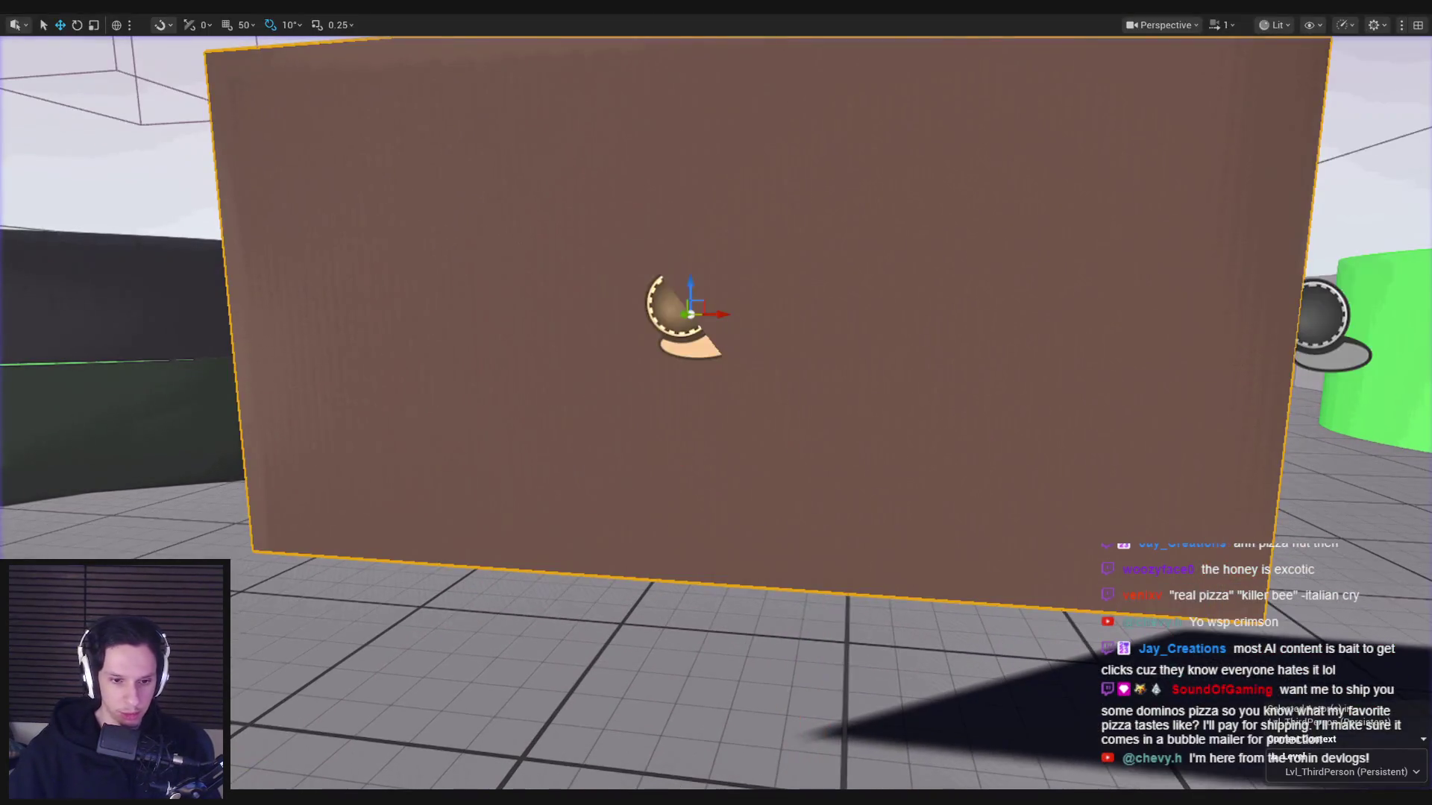
pyautogui.hotkey('alt', 'Tab')
pyautogui.scroll(3, 560, 429)
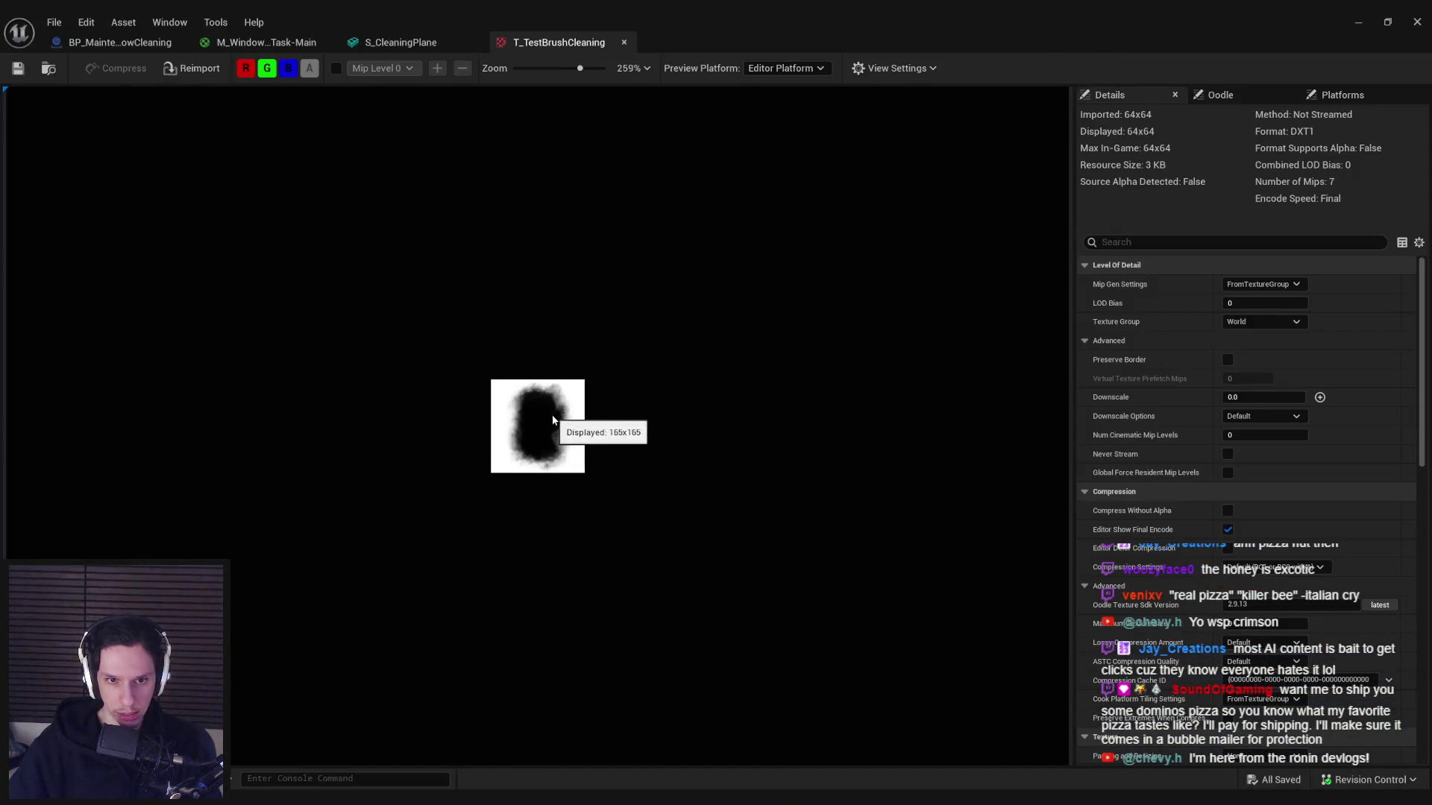
# - Zoom into the T_TestBrushCleaning preview to inspect the soft blob, then return to Affinity Photo
pyautogui.moveTo(470, 804)
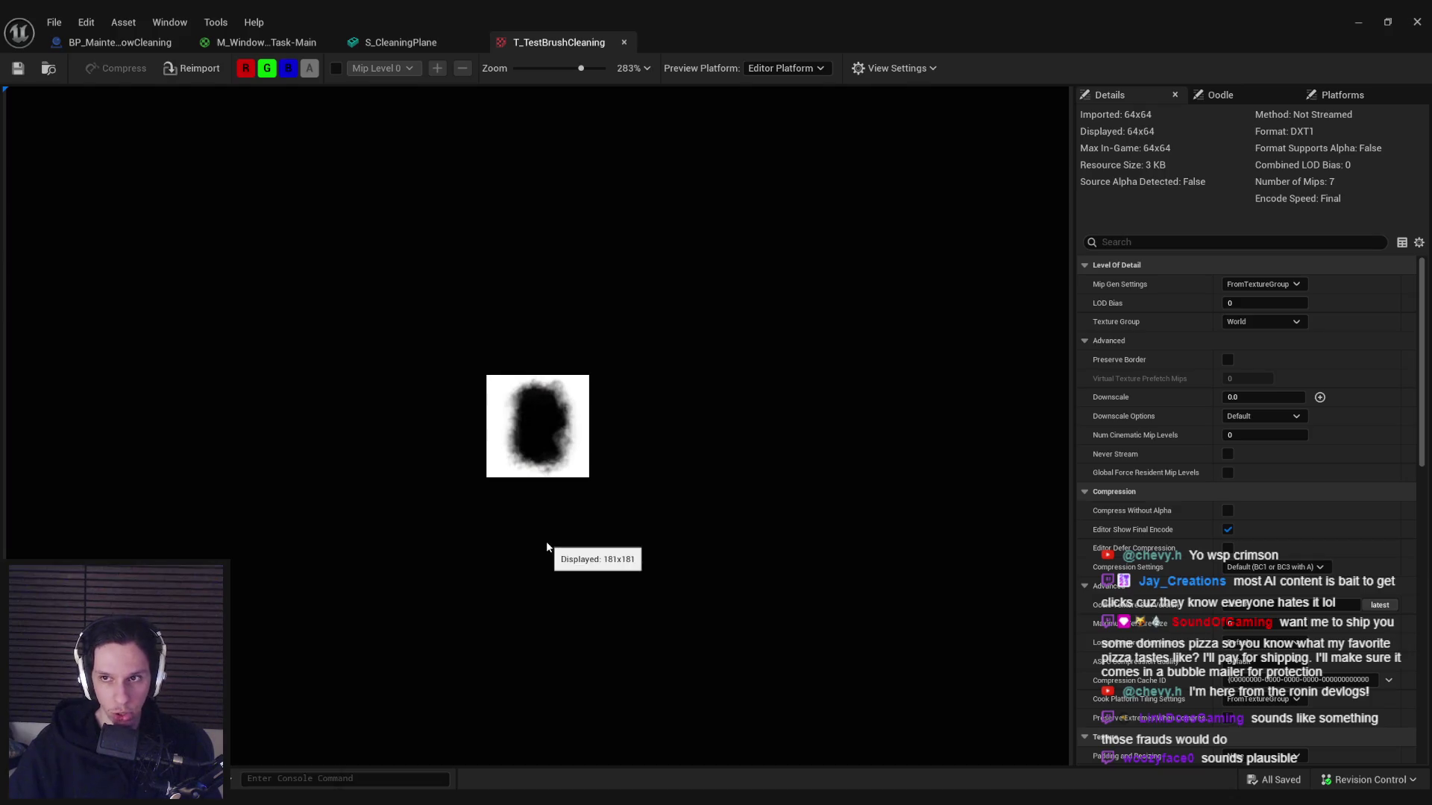
pyautogui.hotkey('alt', 'Tab')
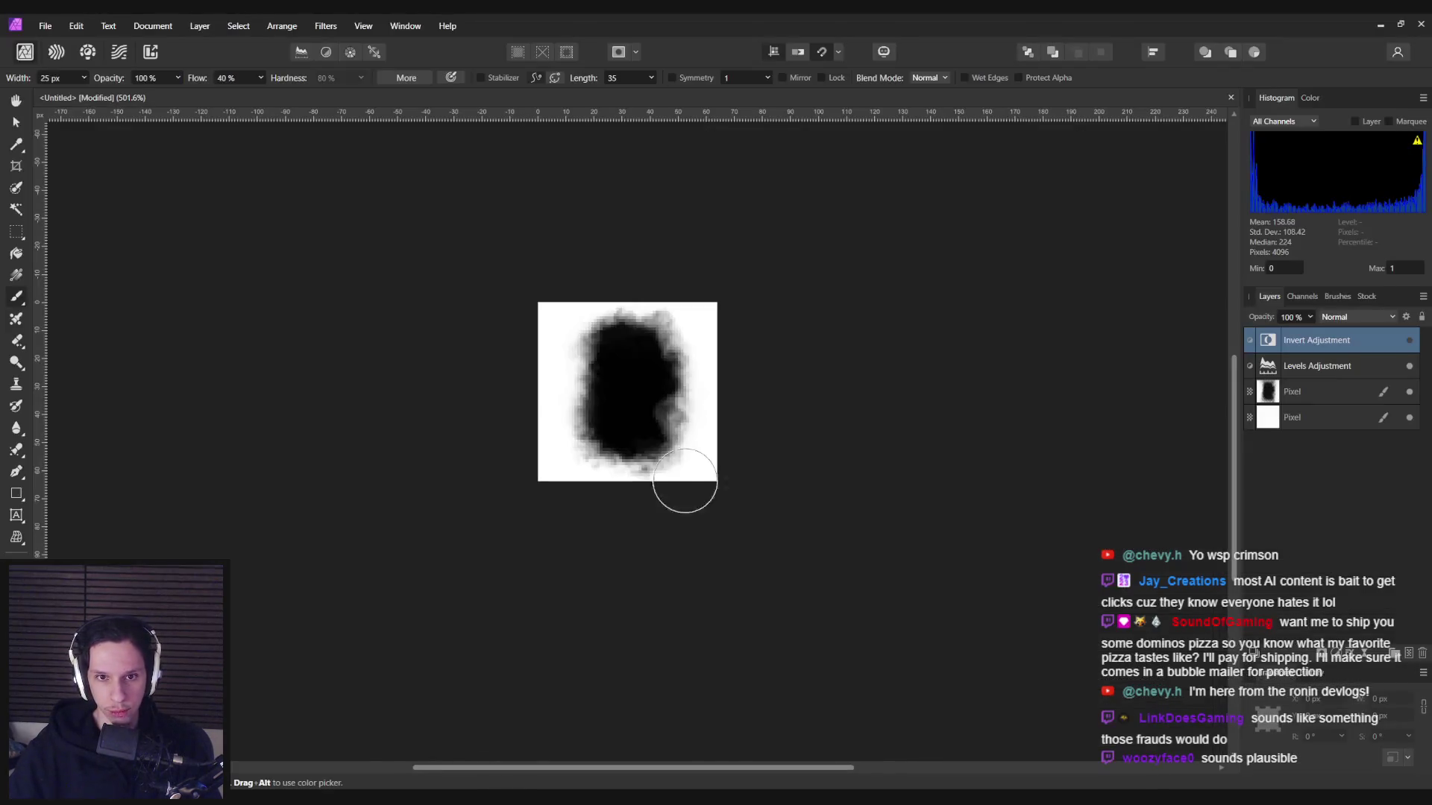
# - Merge the four layers into one Pixel layer and switch to the standard Erase Brush
pyautogui.keyDown('shift'); pyautogui.click(1314, 425); pyautogui.keyUp('shift')
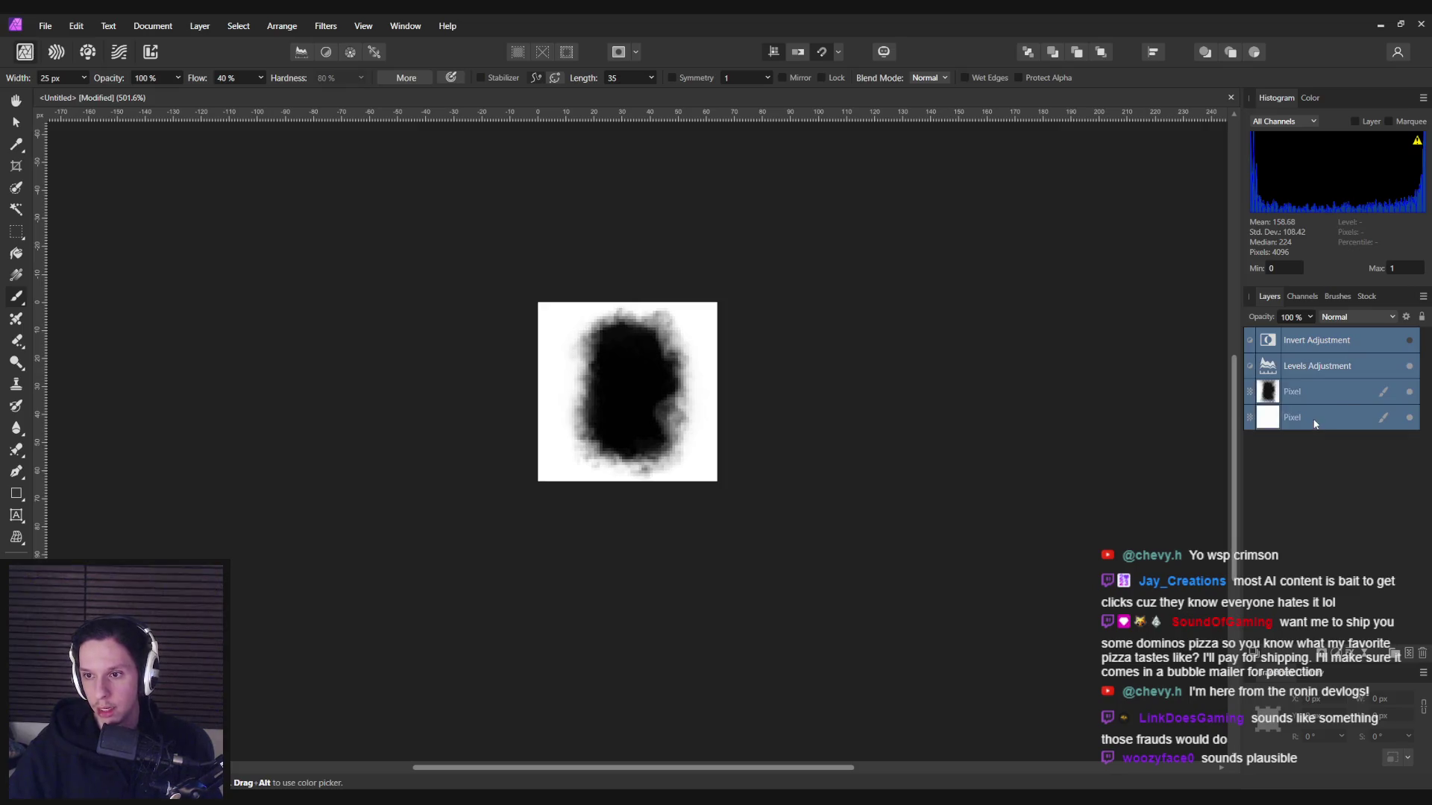
pyautogui.rightClick(1314, 425)
pyautogui.click(1302, 197)
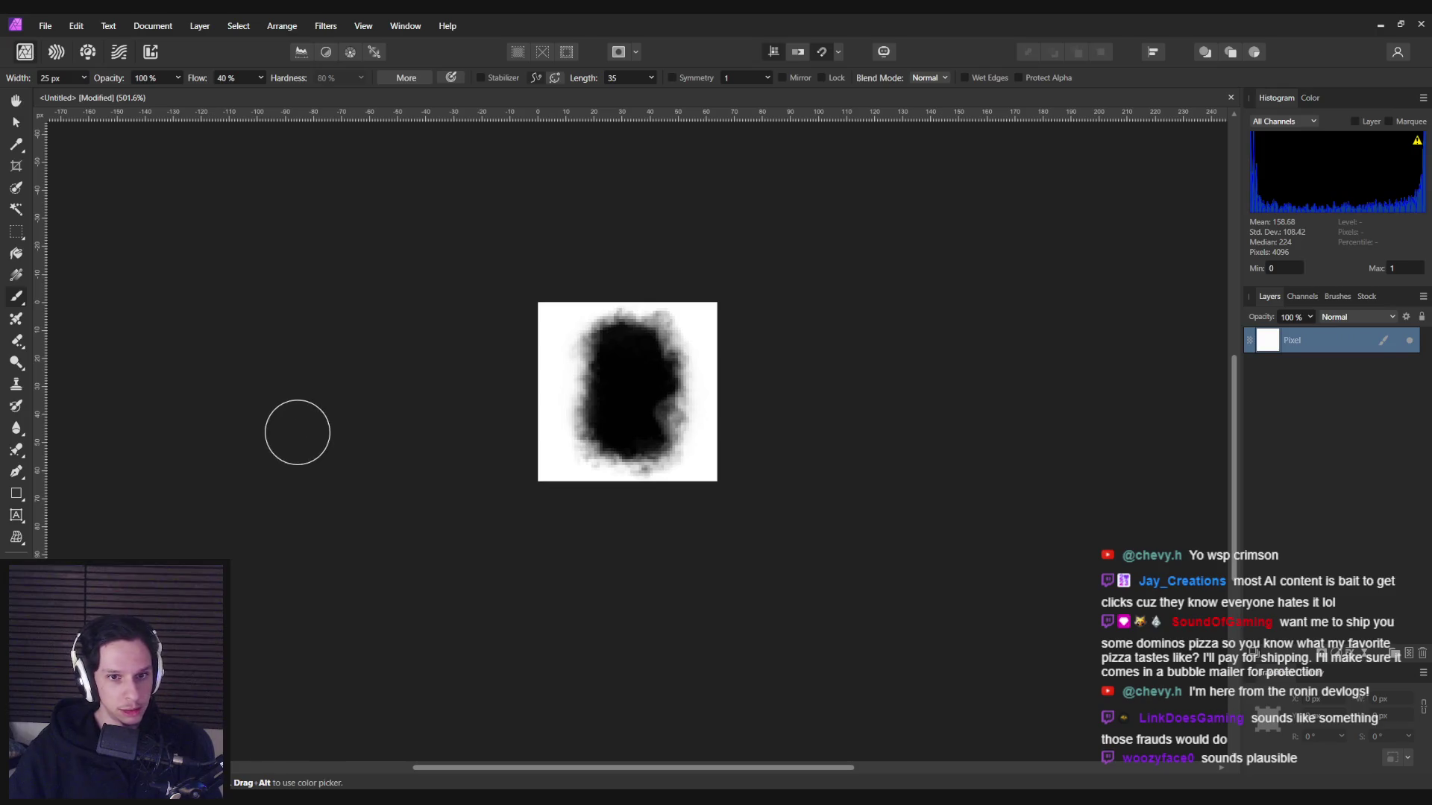
pyautogui.press('e')
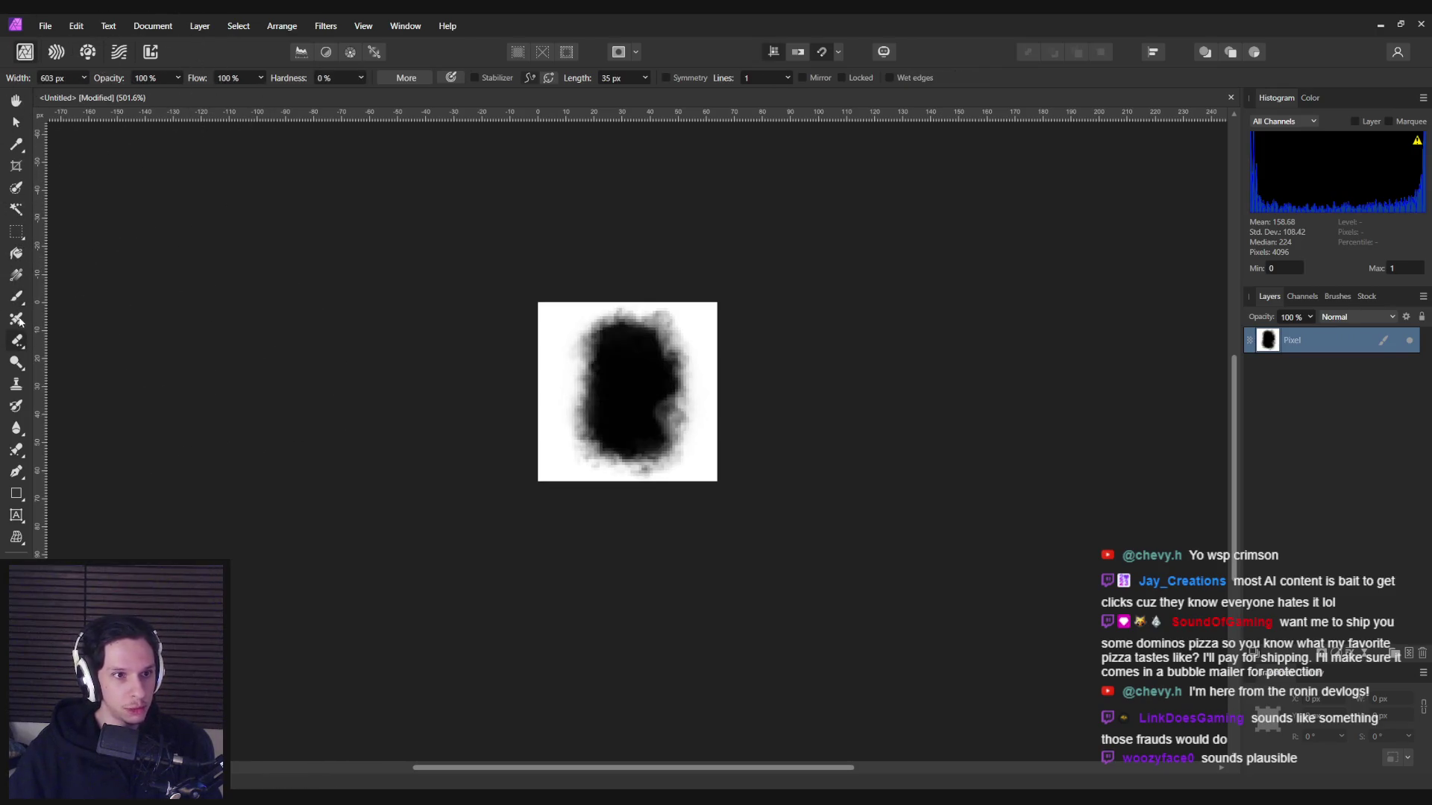
pyautogui.click(15, 345)
pyautogui.click(75, 349)
pyautogui.moveTo(71, 329)
pyautogui.mouseDown()
pyautogui.moveTo(90, 303)
pyautogui.moveTo(256, 320)
pyautogui.moveTo(473, 591)
pyautogui.moveTo(613, 348)
pyautogui.mouseUp()
pyautogui.hotkey('ctrl', 'z')
pyautogui.hotkey('ctrl', 'shift', 'z')
pyautogui.hotkey('ctrl', 'z')
pyautogui.hotkey('ctrl', 'z')
pyautogui.hotkey('ctrl', 'z')
pyautogui.hotkey('ctrl', 'z')
# - Choose Textured Mask Brush 01 from the brush library and test erasing strokes on the blob
pyautogui.click(1338, 299)
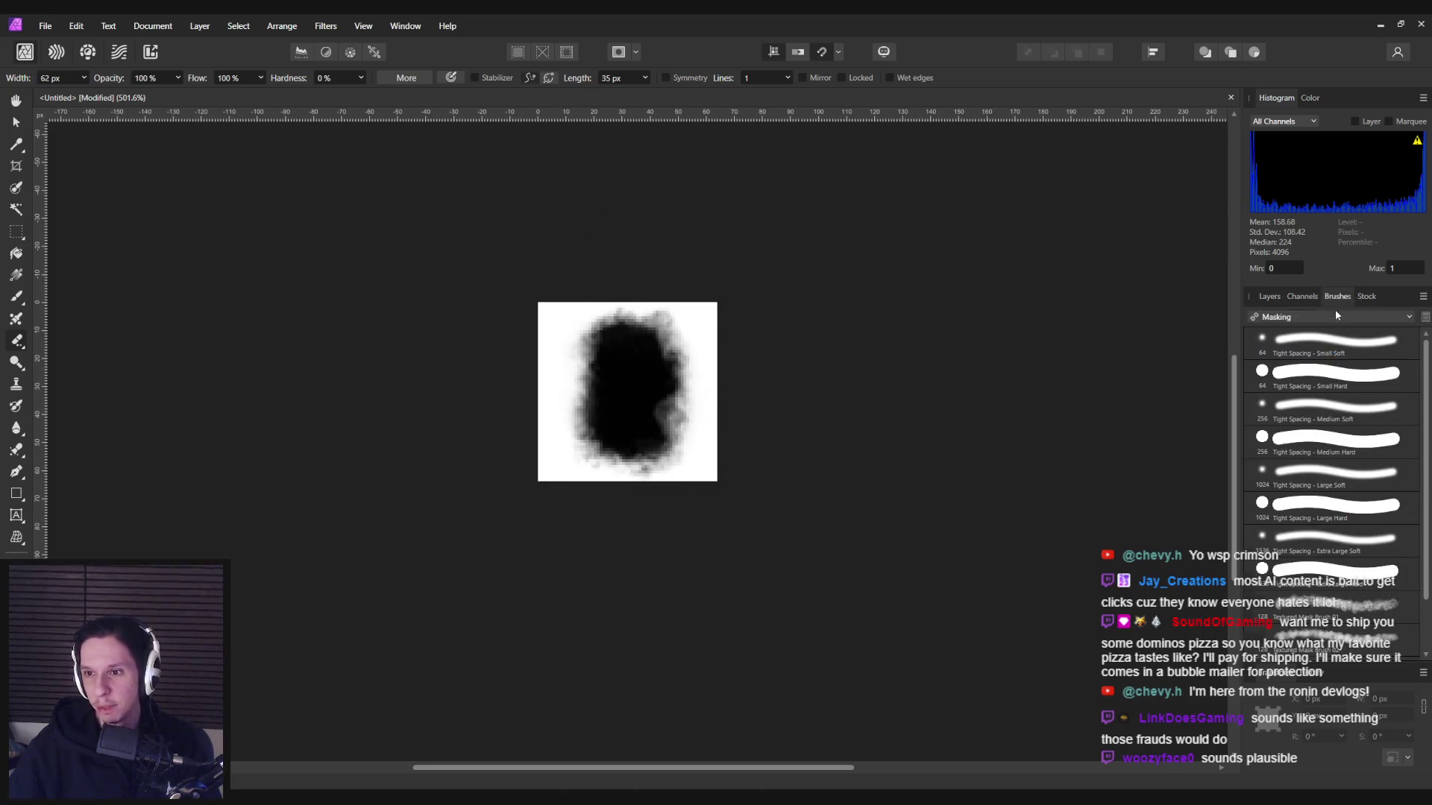
pyautogui.scroll(-2, 1335, 462)
pyautogui.click(1335, 543)
pyautogui.moveTo(689, 409); pyautogui.dragTo(691, 460)
pyautogui.hotkey('ctrl', 'z')
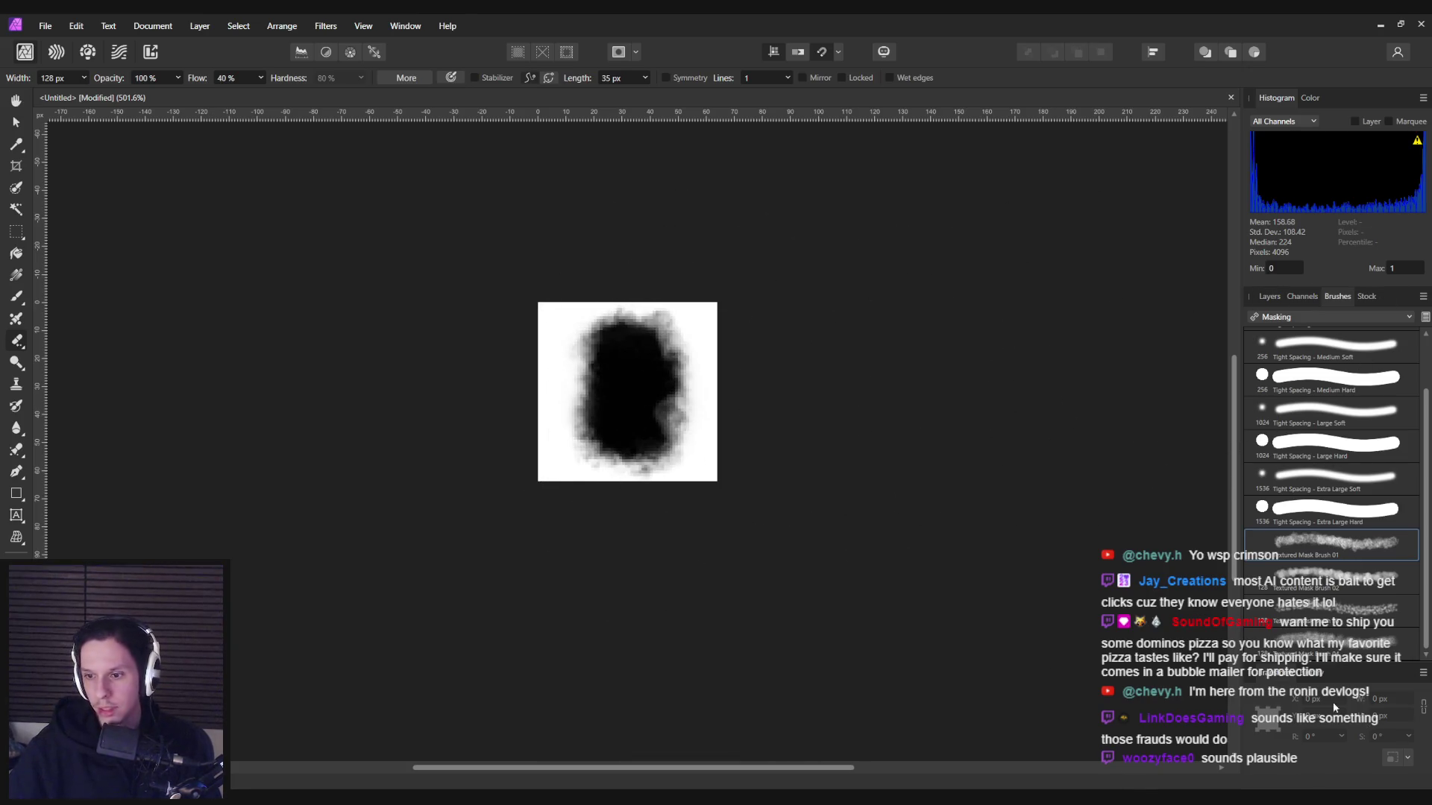
pyautogui.click(109, 26)
pyautogui.click(288, 232)
pyautogui.moveTo(642, 388); pyautogui.dragTo(735, 303)
pyautogui.hotkey('ctrl', 'z')
# - Shrink the eraser to 30 px and erase the right and bottom-right edges to transparency
pyautogui.press('[')
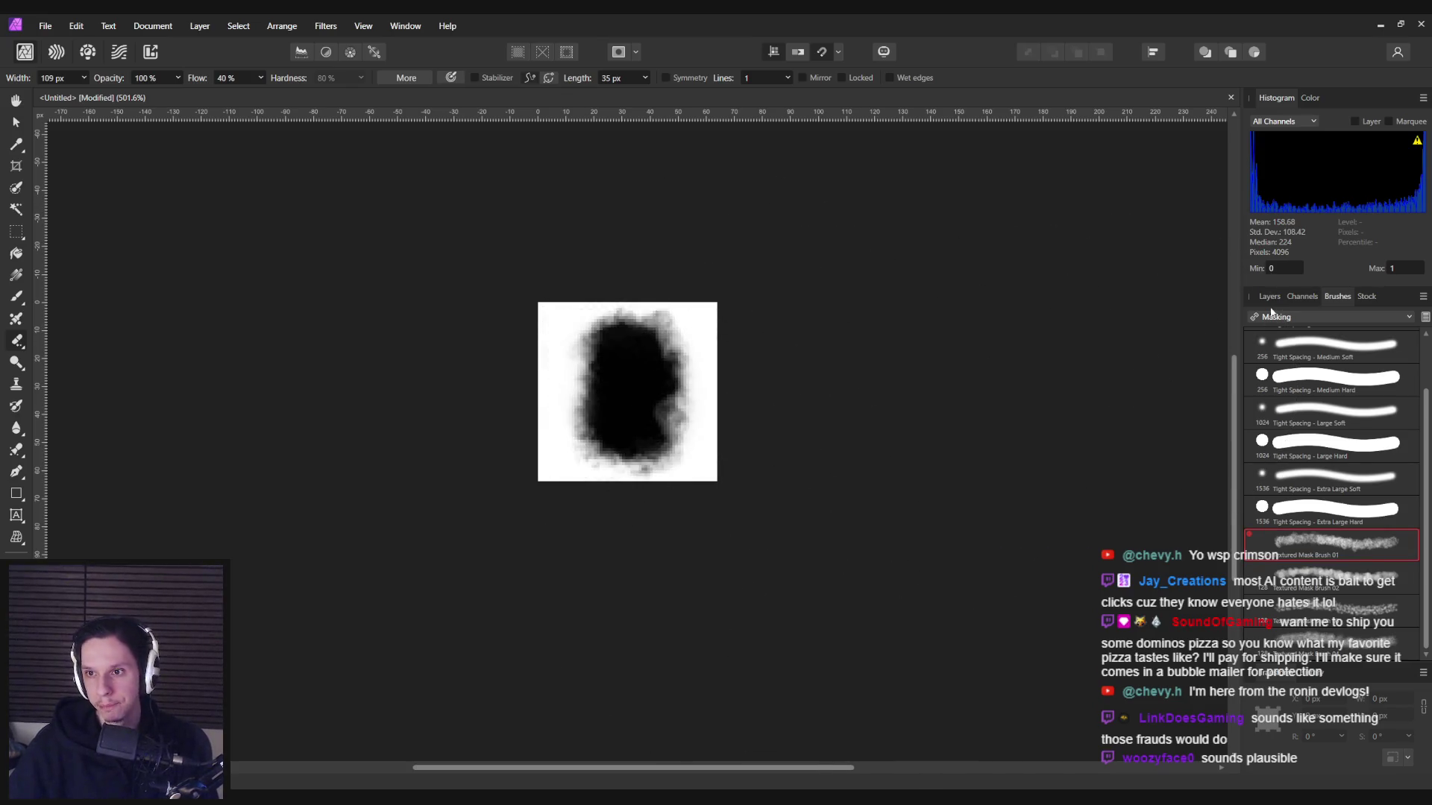
pyautogui.click(1269, 296)
pyautogui.press('[')
pyautogui.press('[')
pyautogui.press('[')
pyautogui.moveTo(701, 313); pyautogui.dragTo(704, 458)
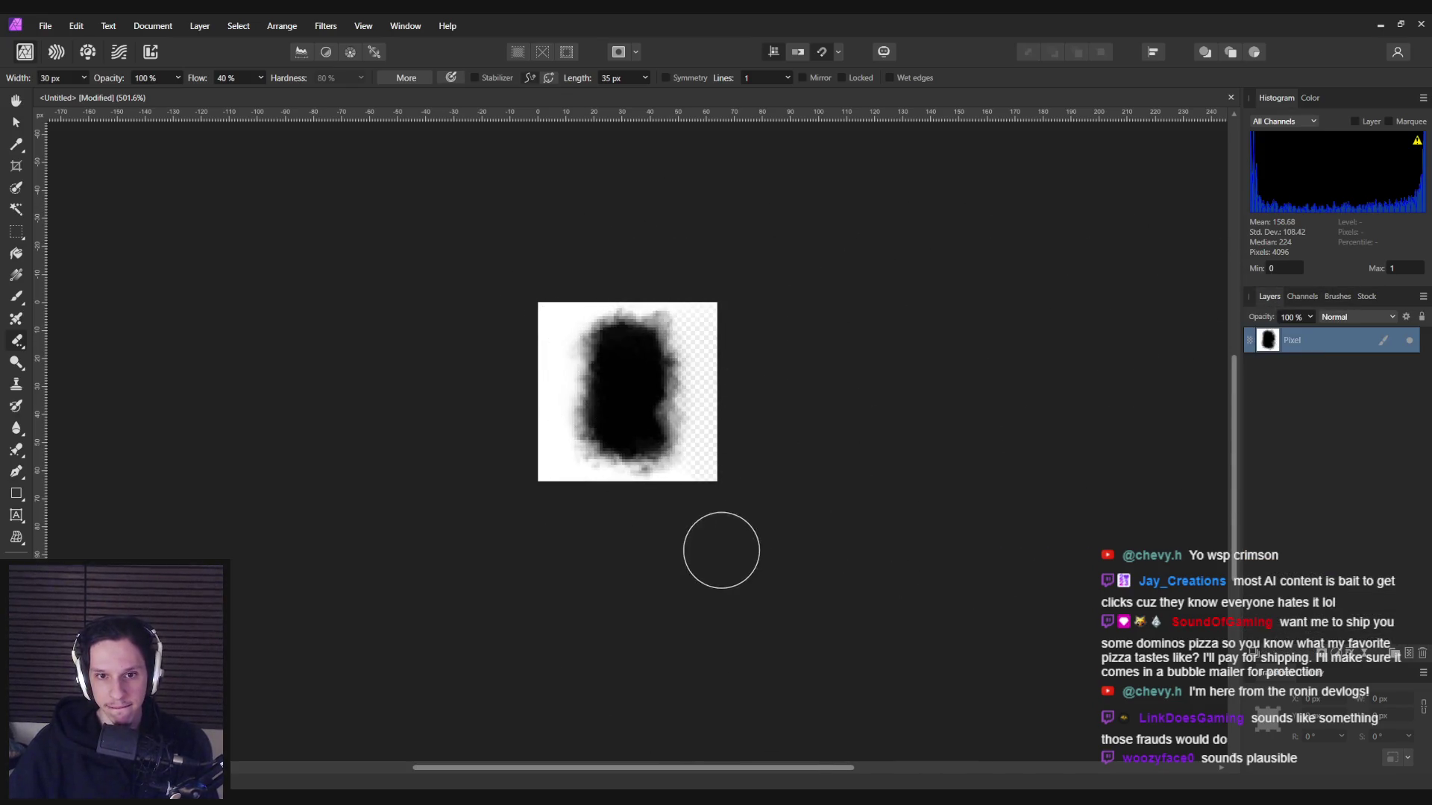
pyautogui.moveTo(722, 311)
pyautogui.mouseDown()
pyautogui.moveTo(709, 310)
pyautogui.moveTo(716, 552)
pyautogui.moveTo(682, 490)
pyautogui.moveTo(563, 483)
pyautogui.moveTo(546, 281)
pyautogui.moveTo(655, 281)
pyautogui.moveTo(786, 332)
pyautogui.moveTo(687, 415)
pyautogui.moveTo(701, 502)
pyautogui.mouseUp()
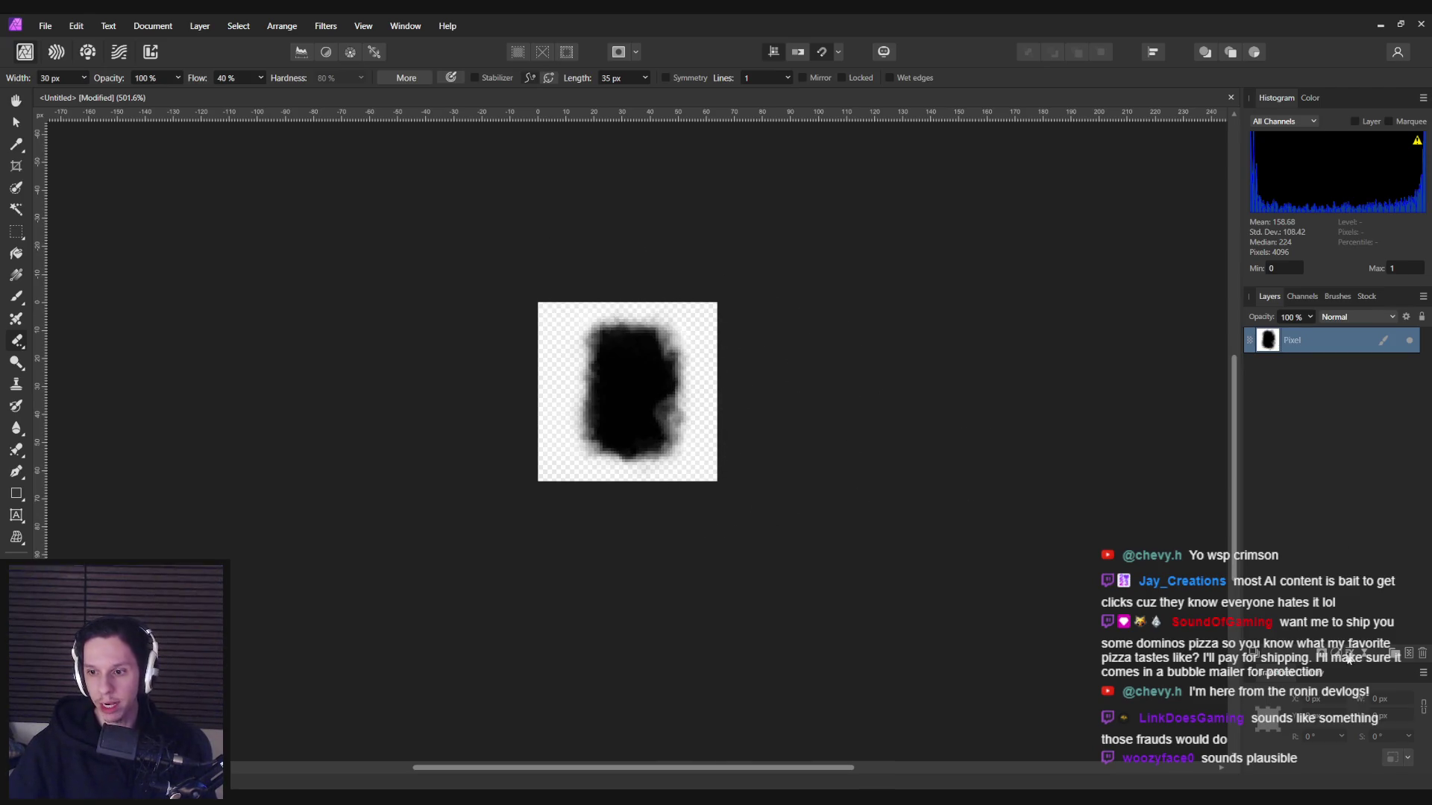
pyautogui.click(1336, 653)
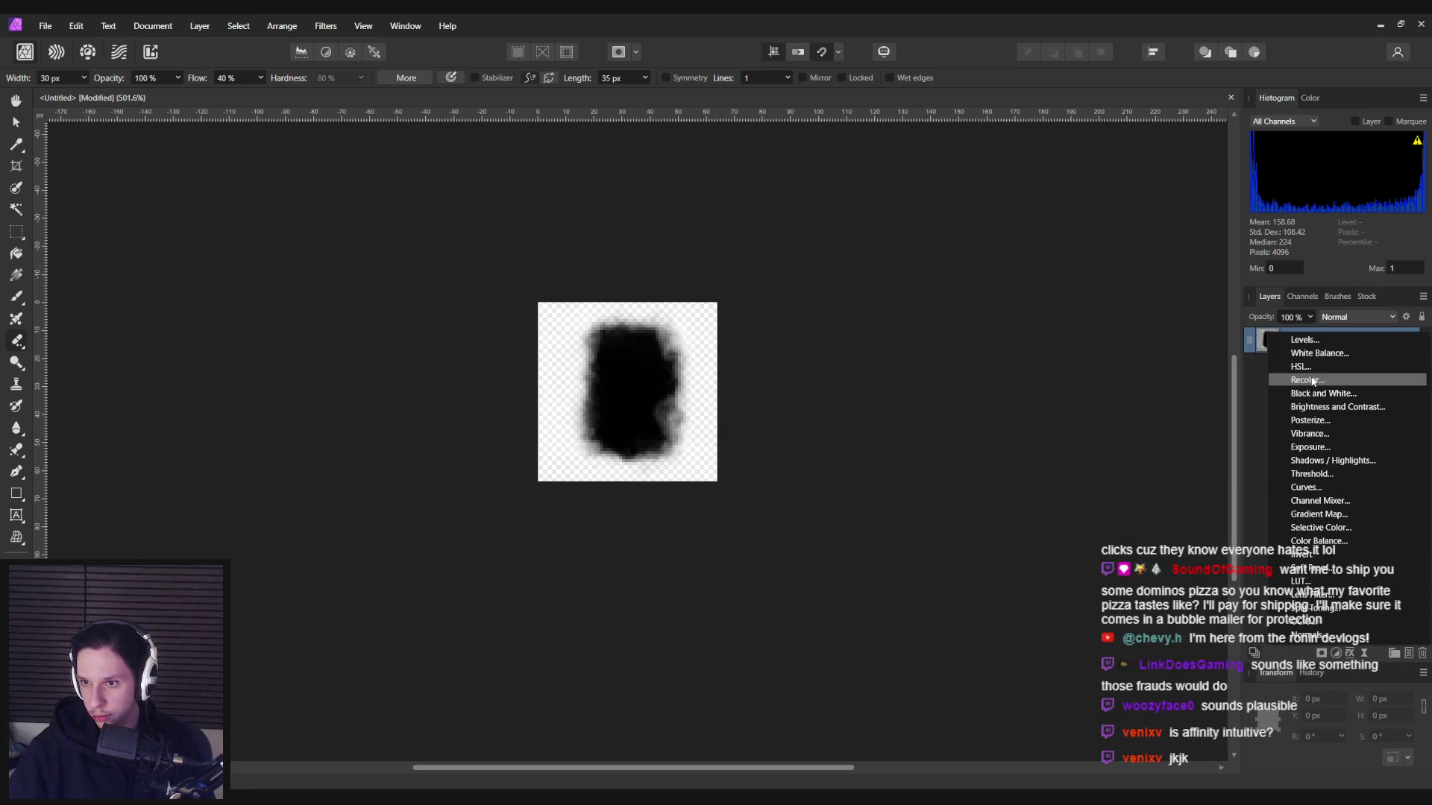
# - Add a Levels adjustment with Output White Level at 0% so the blob turns solid black
pyautogui.click(1310, 341)
pyautogui.moveTo(1201, 708); pyautogui.dragTo(926, 708)
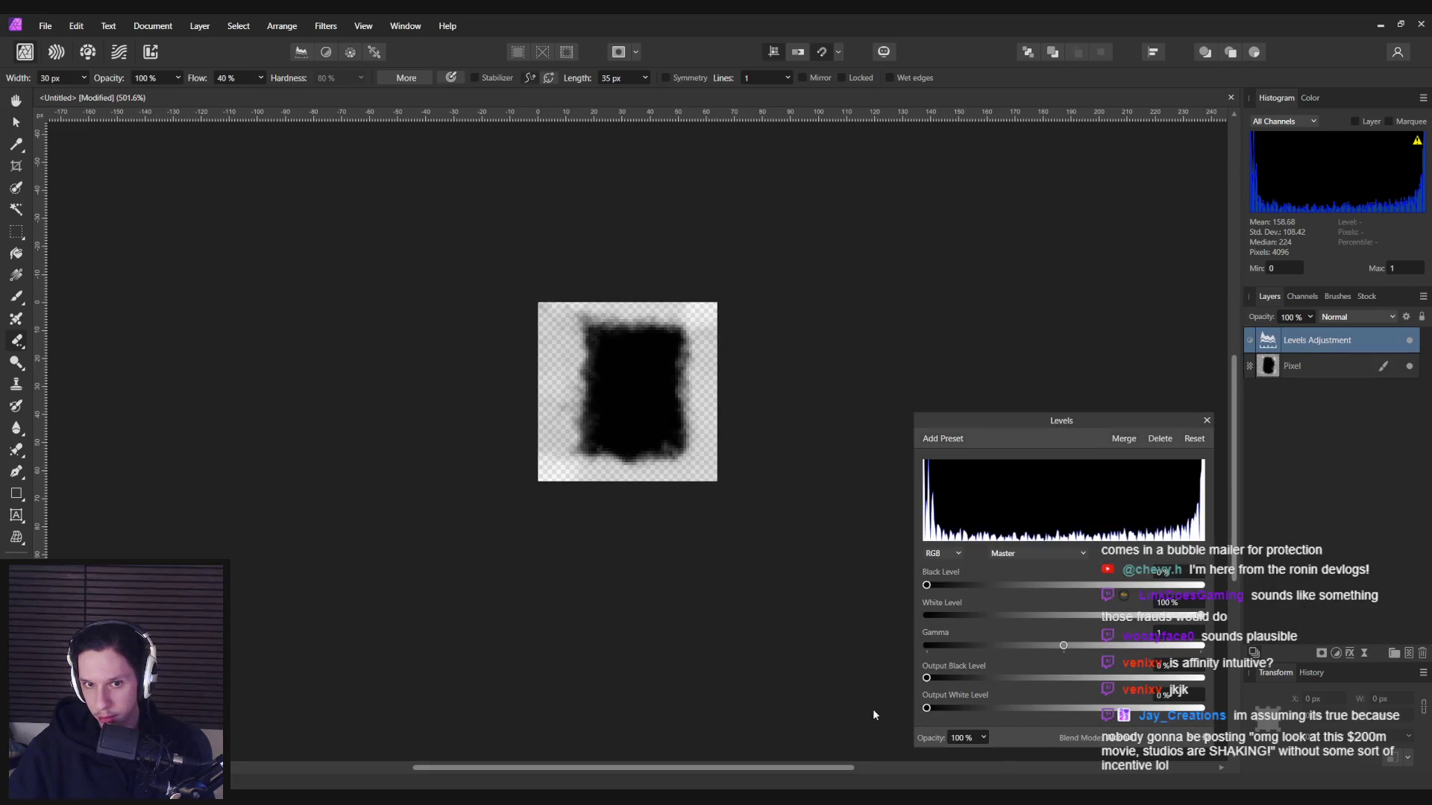
pyautogui.click(1207, 420)
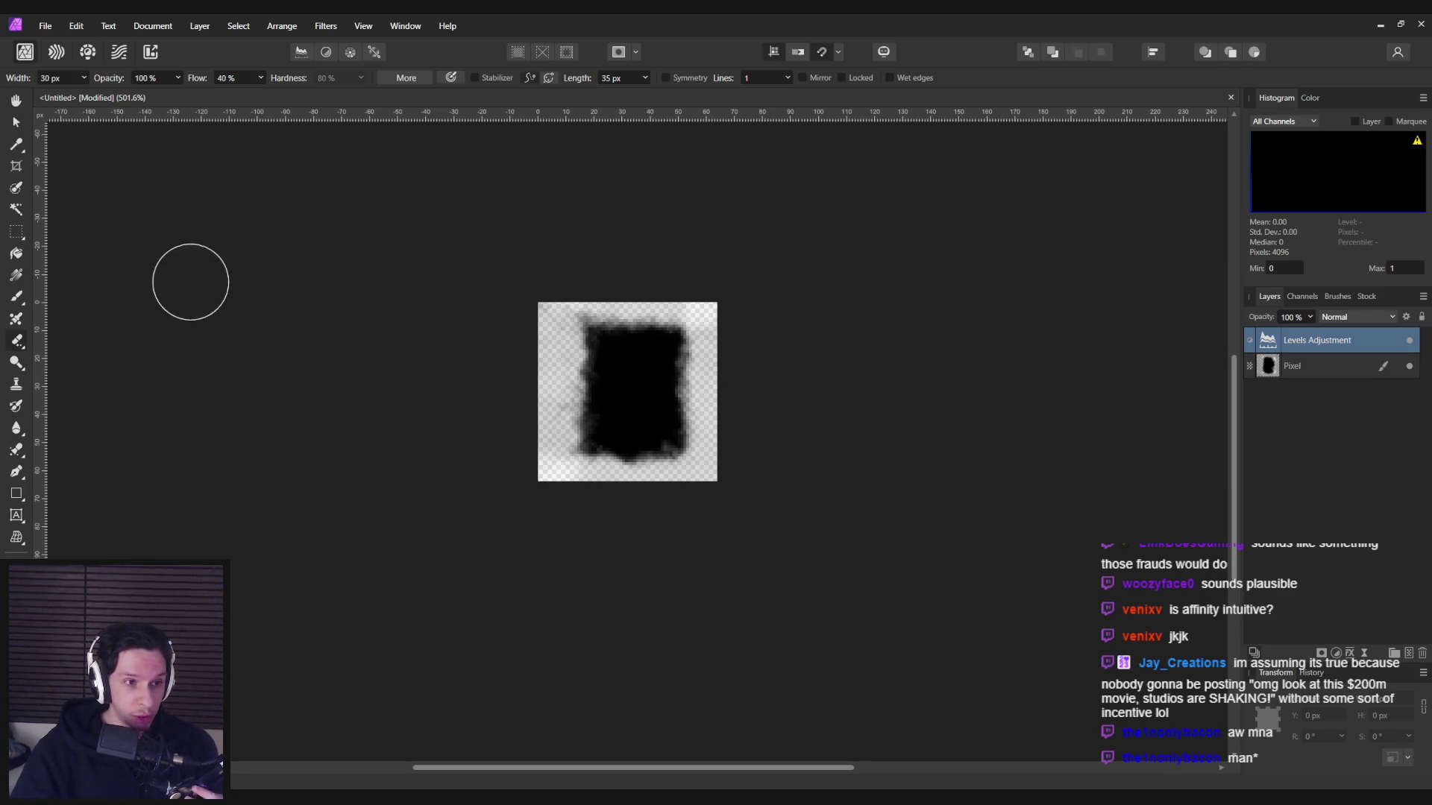
pyautogui.click(44, 26)
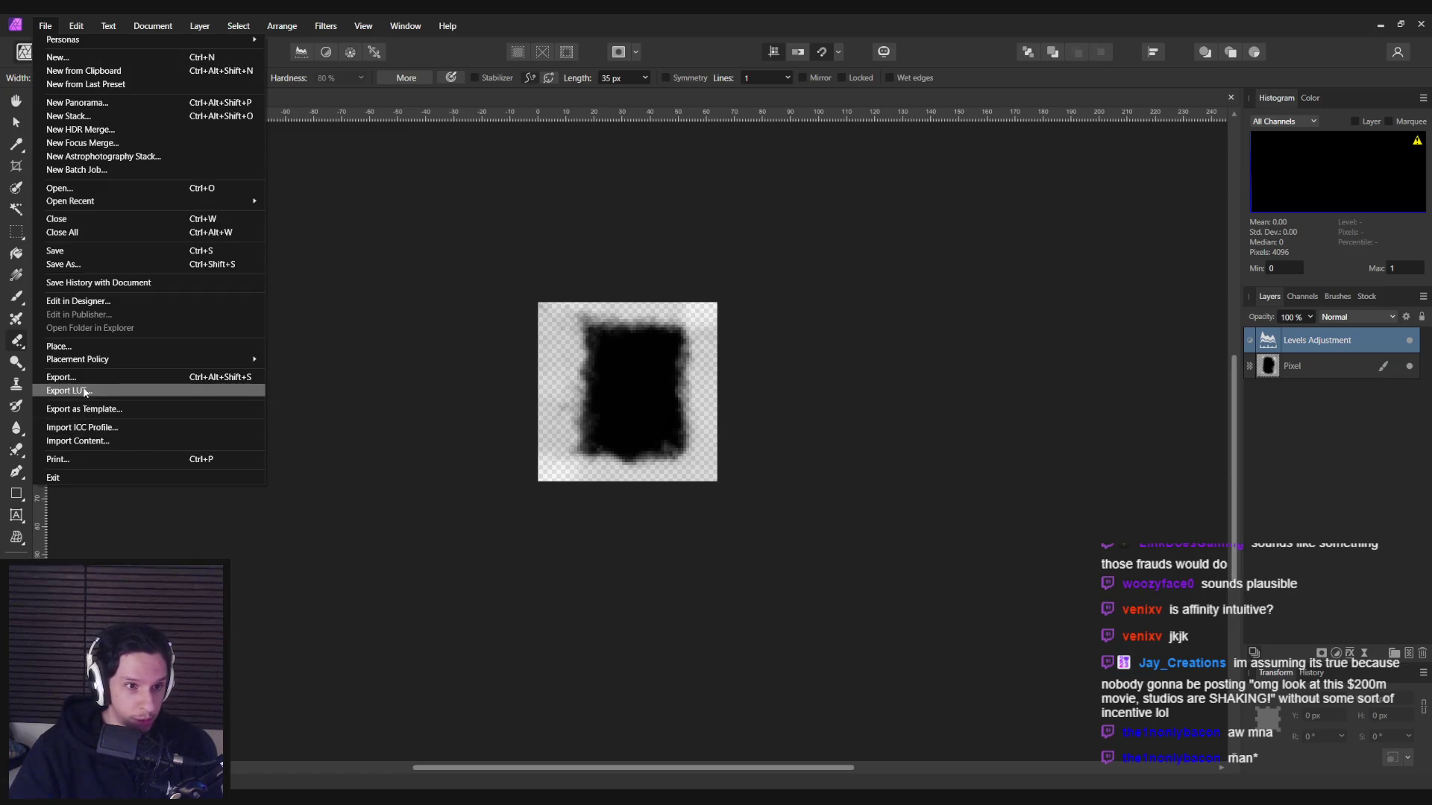
# - Export the image as PNG and confirm overwriting T_WindowCleaningBrush.png
pyautogui.click(57, 376)
pyautogui.click(803, 593)
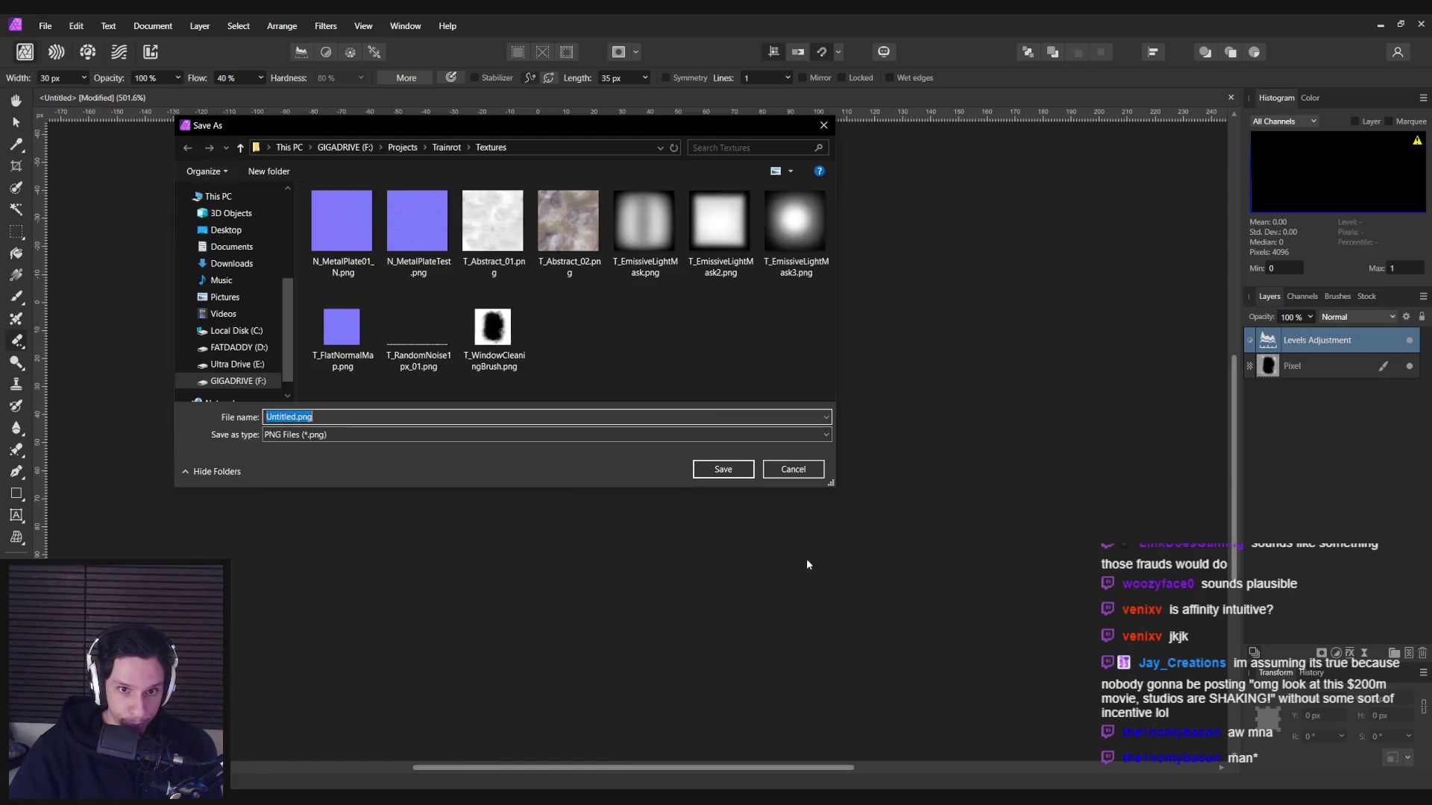
pyautogui.doubleClick(500, 336)
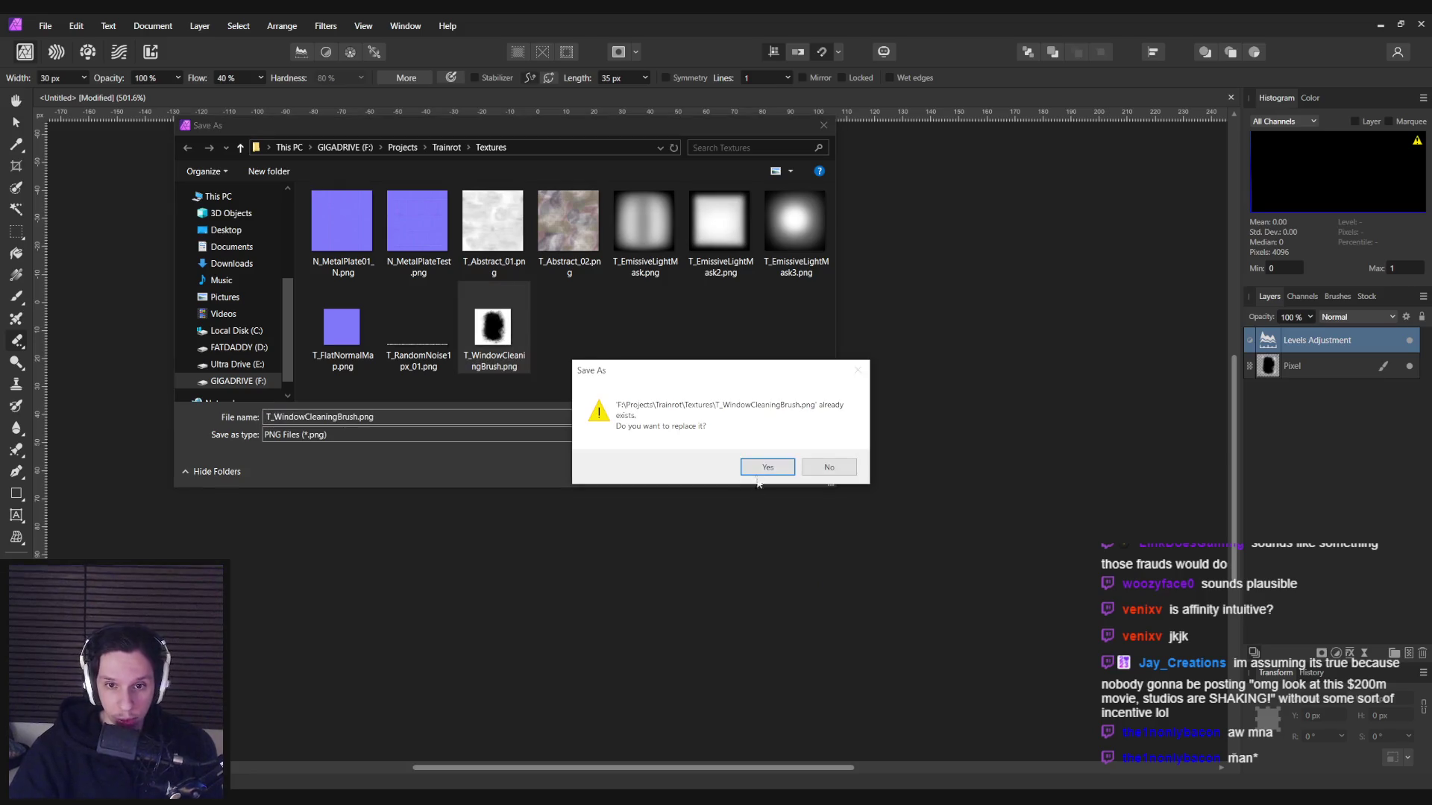
pyautogui.click(767, 467)
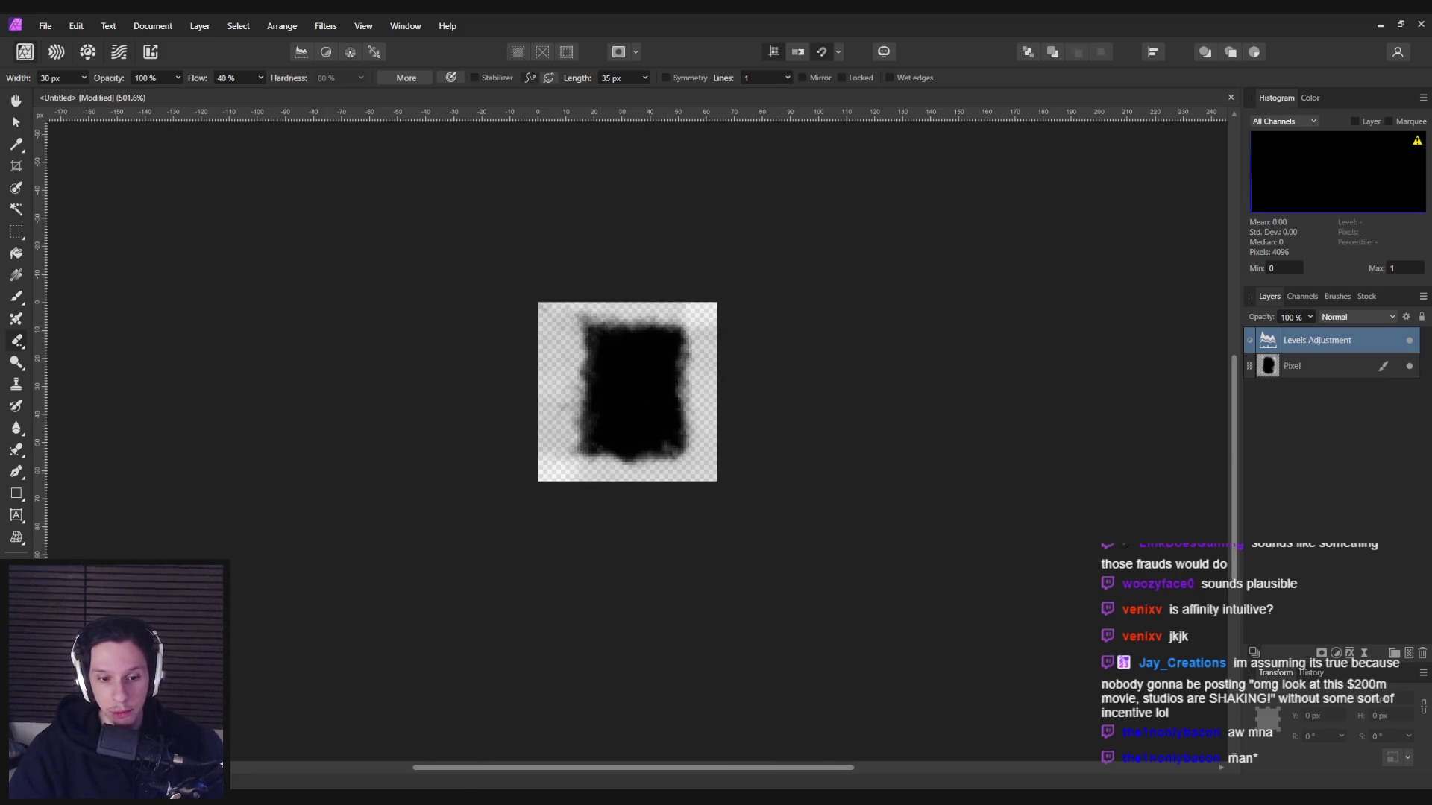
pyautogui.click(480, 745)
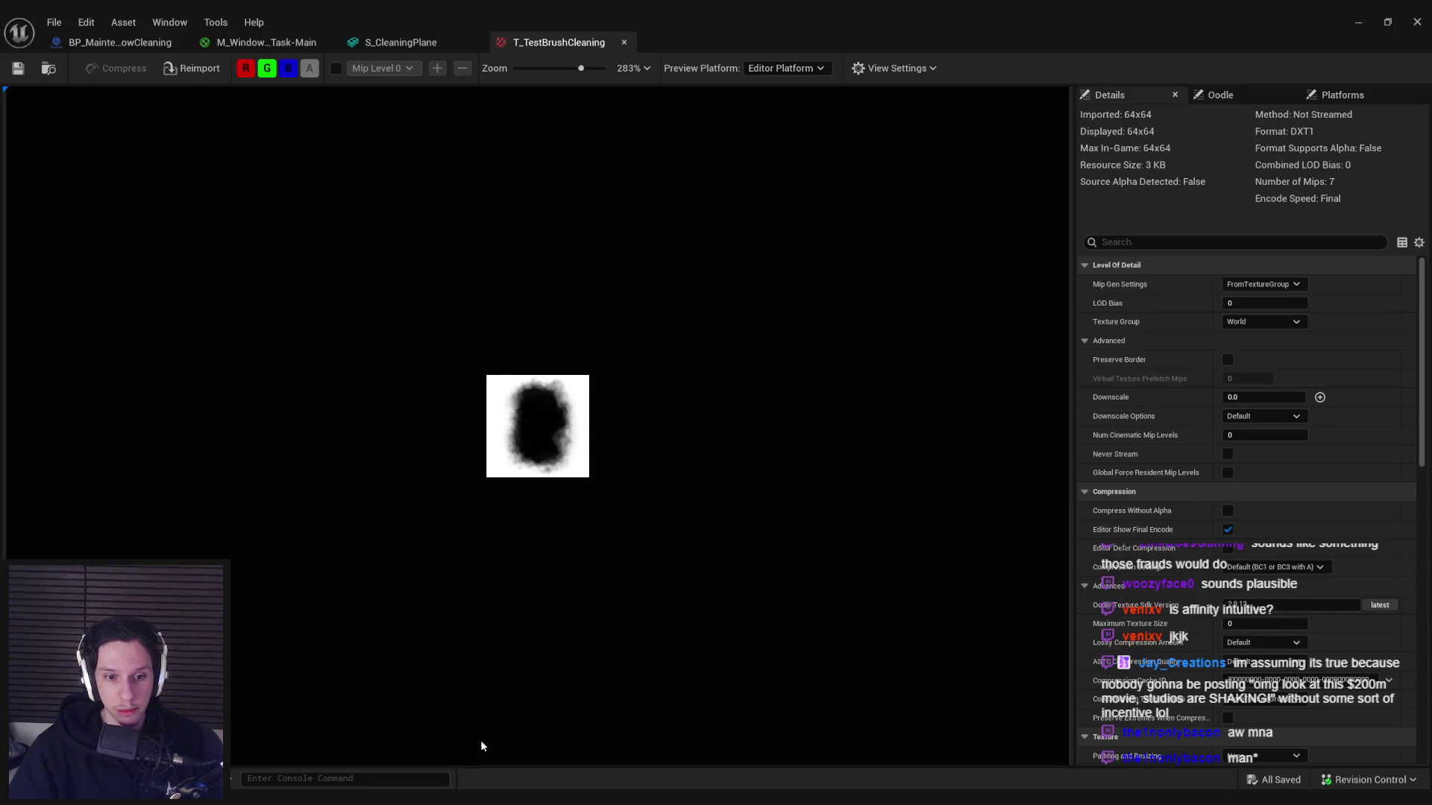
# - Reimport T_TestBrushCleaning, then play the level and wipe three clean patches into the brown wall
pyautogui.click(181, 68)
pyautogui.click(1358, 21)
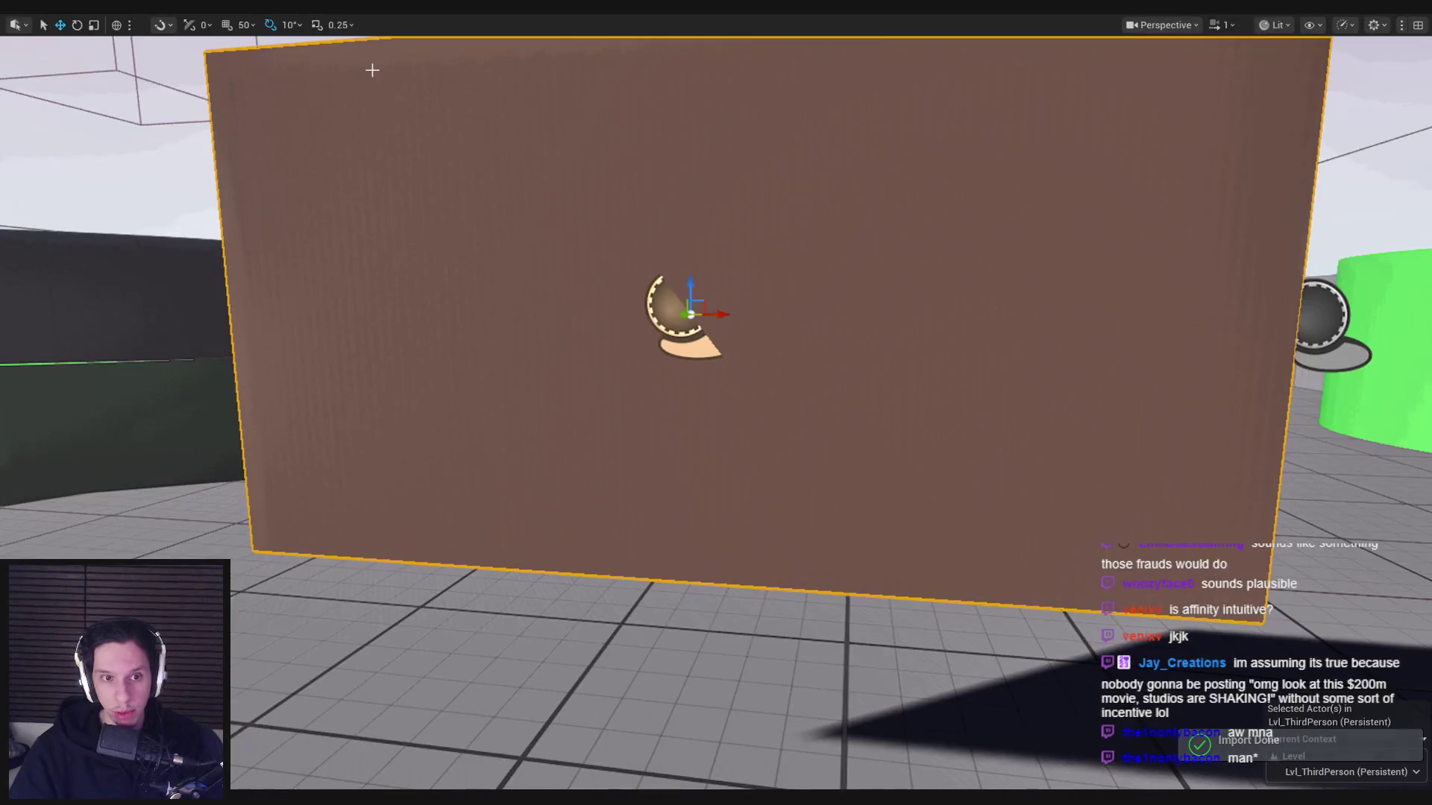
pyautogui.hotkey('alt', 'p')
pyautogui.click(716, 403)
pyautogui.click(716, 403)
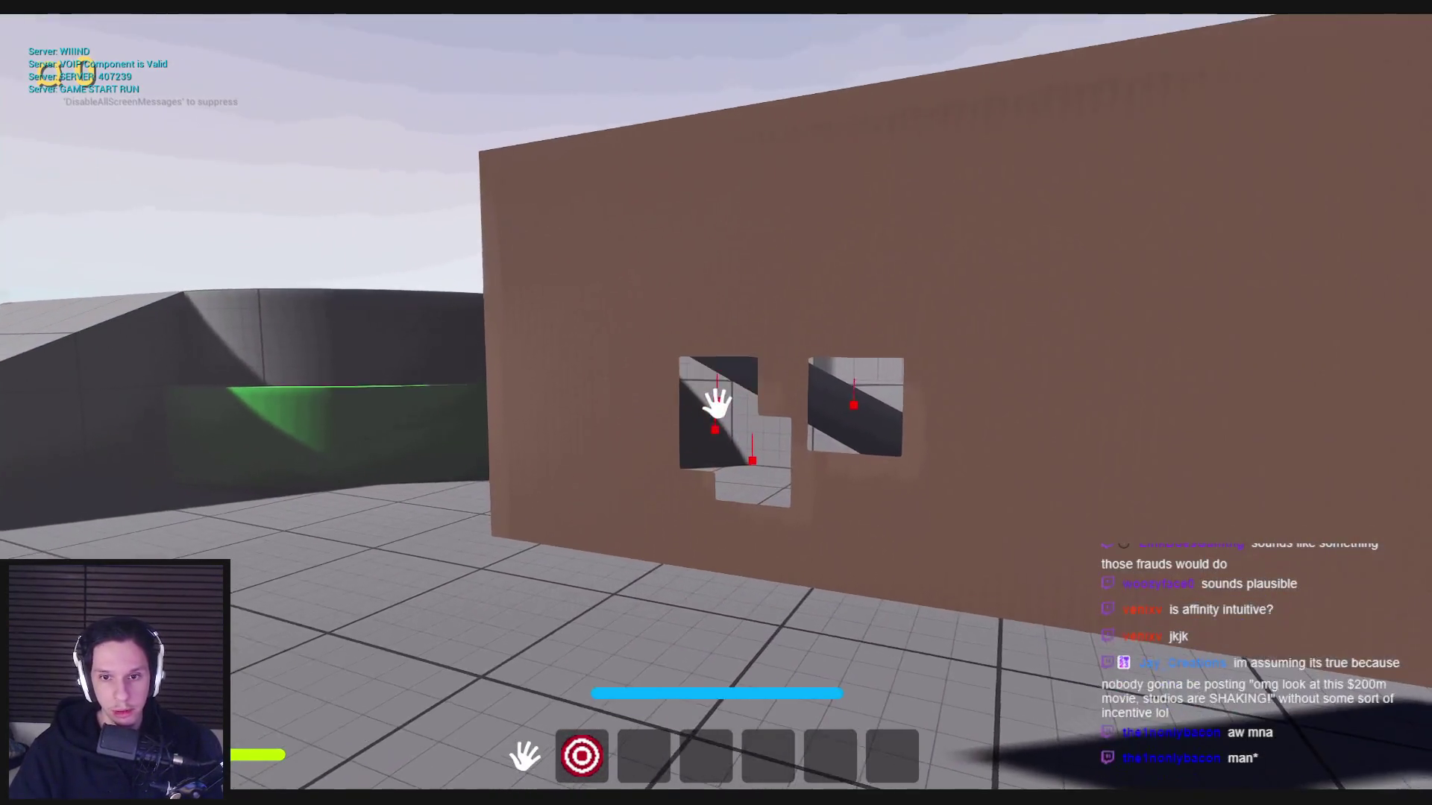
pyautogui.click(716, 403)
pyautogui.press('Escape')
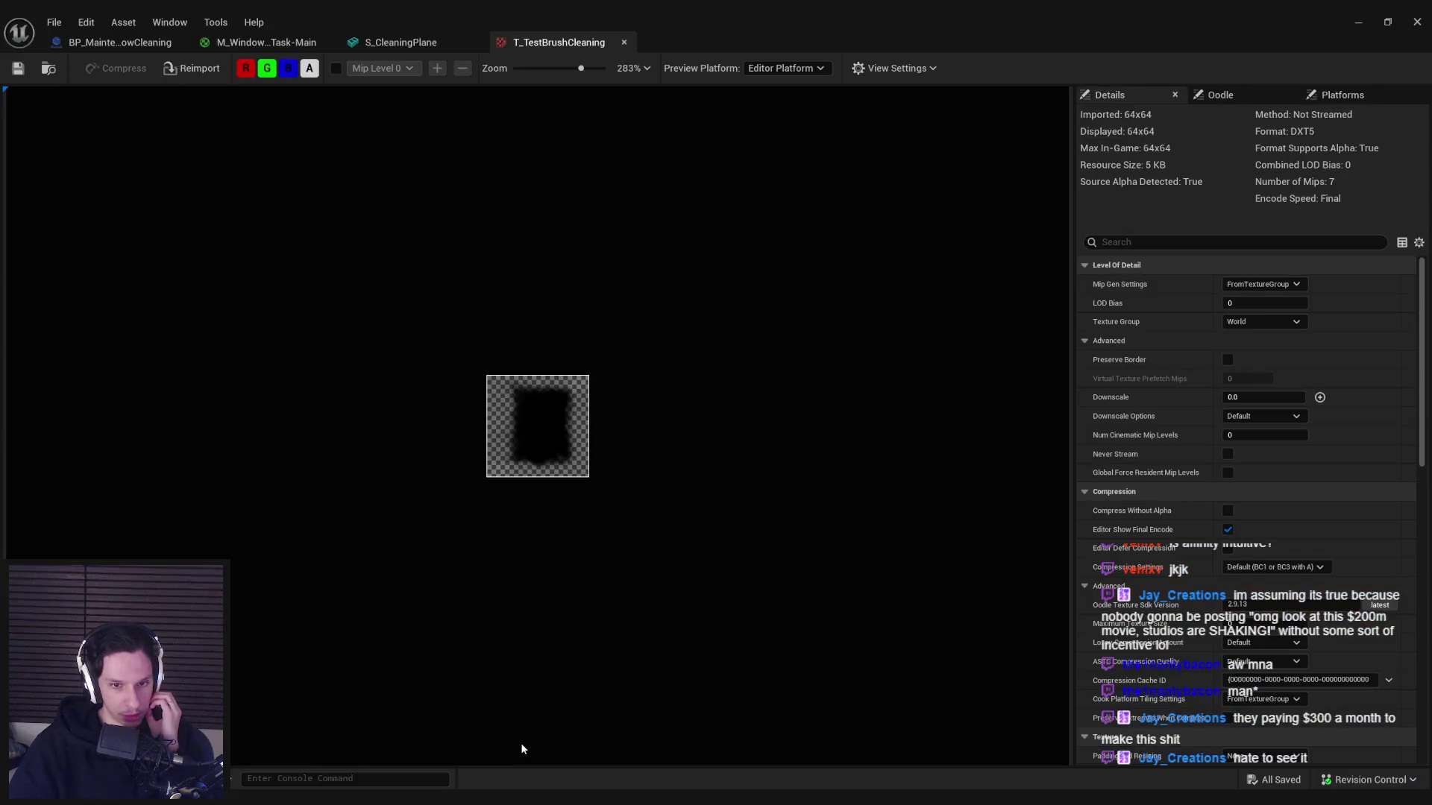
pyautogui.click(520, 743)
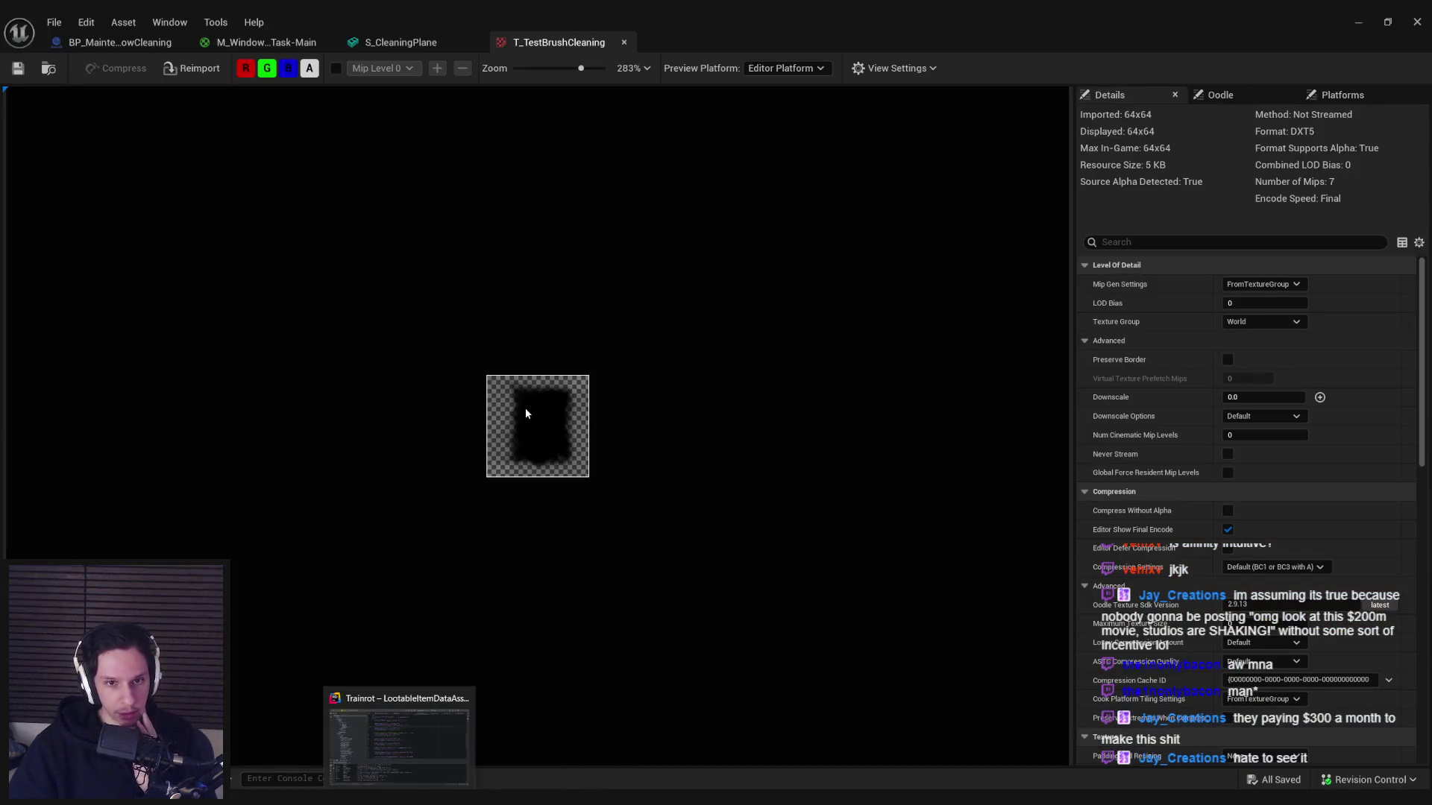
pyautogui.click(468, 745)
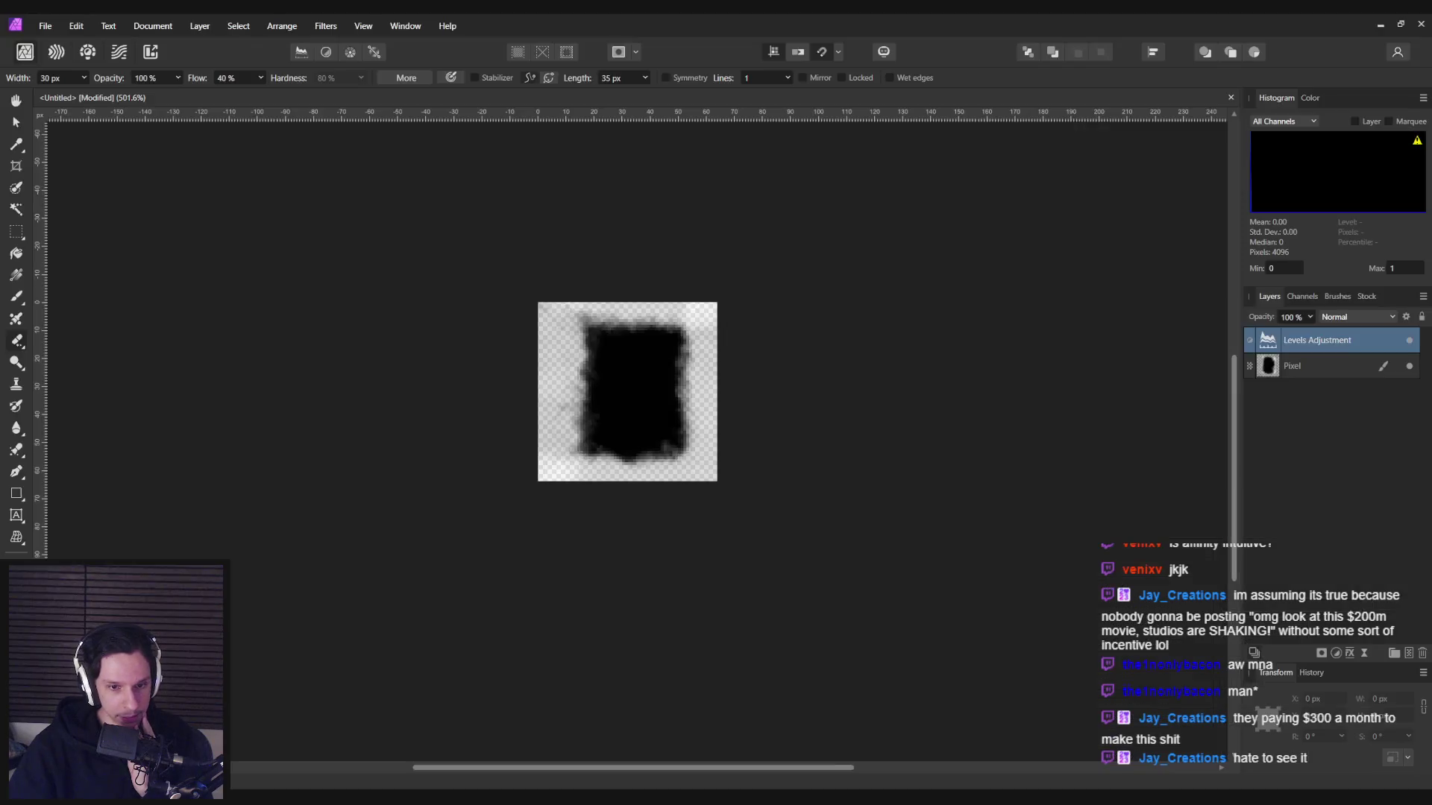
# - Add an Invert adjustment to turn the blob white and re-export it over T_WindowCleaningBrush.png
pyautogui.click(1337, 654)
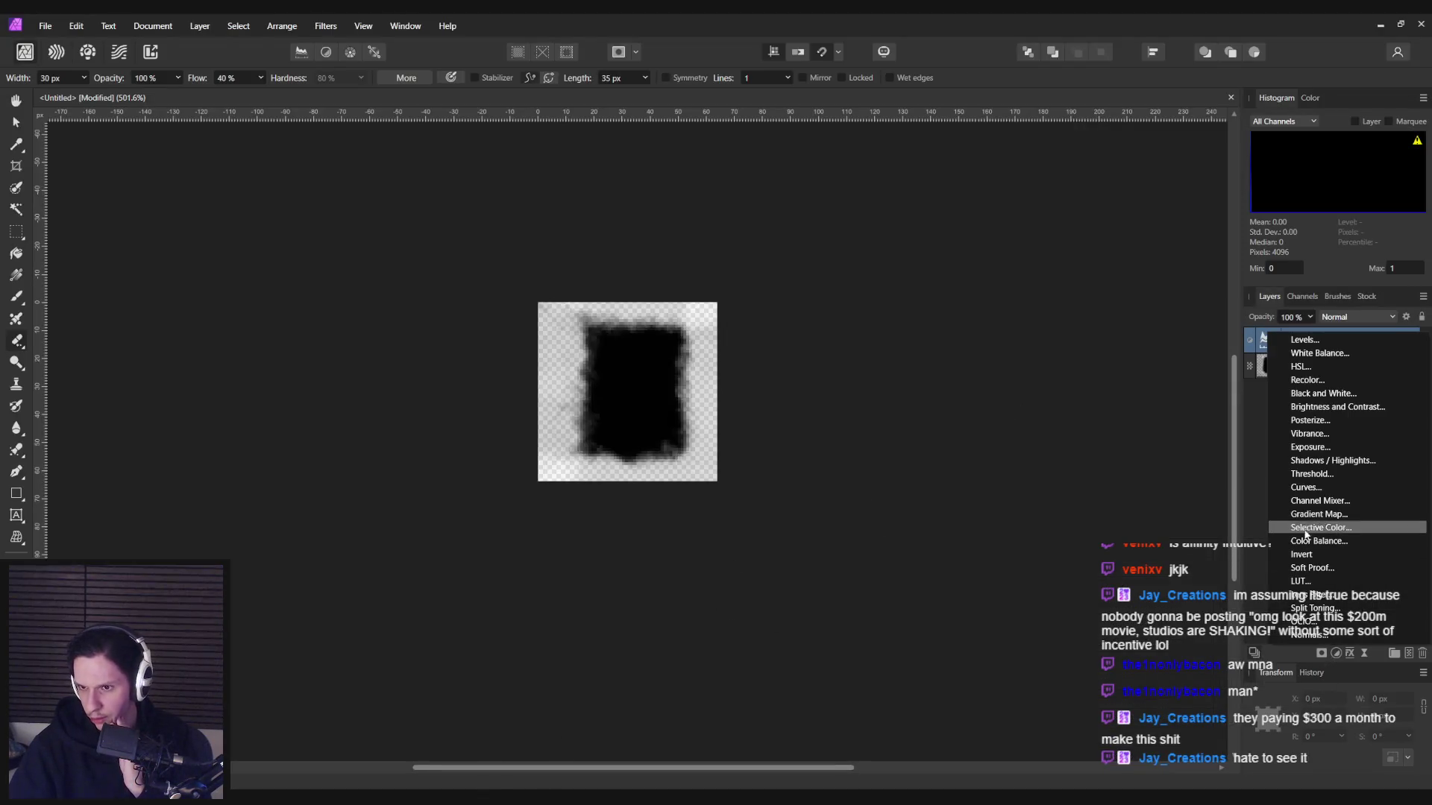
pyautogui.click(1313, 558)
pyautogui.click(44, 25)
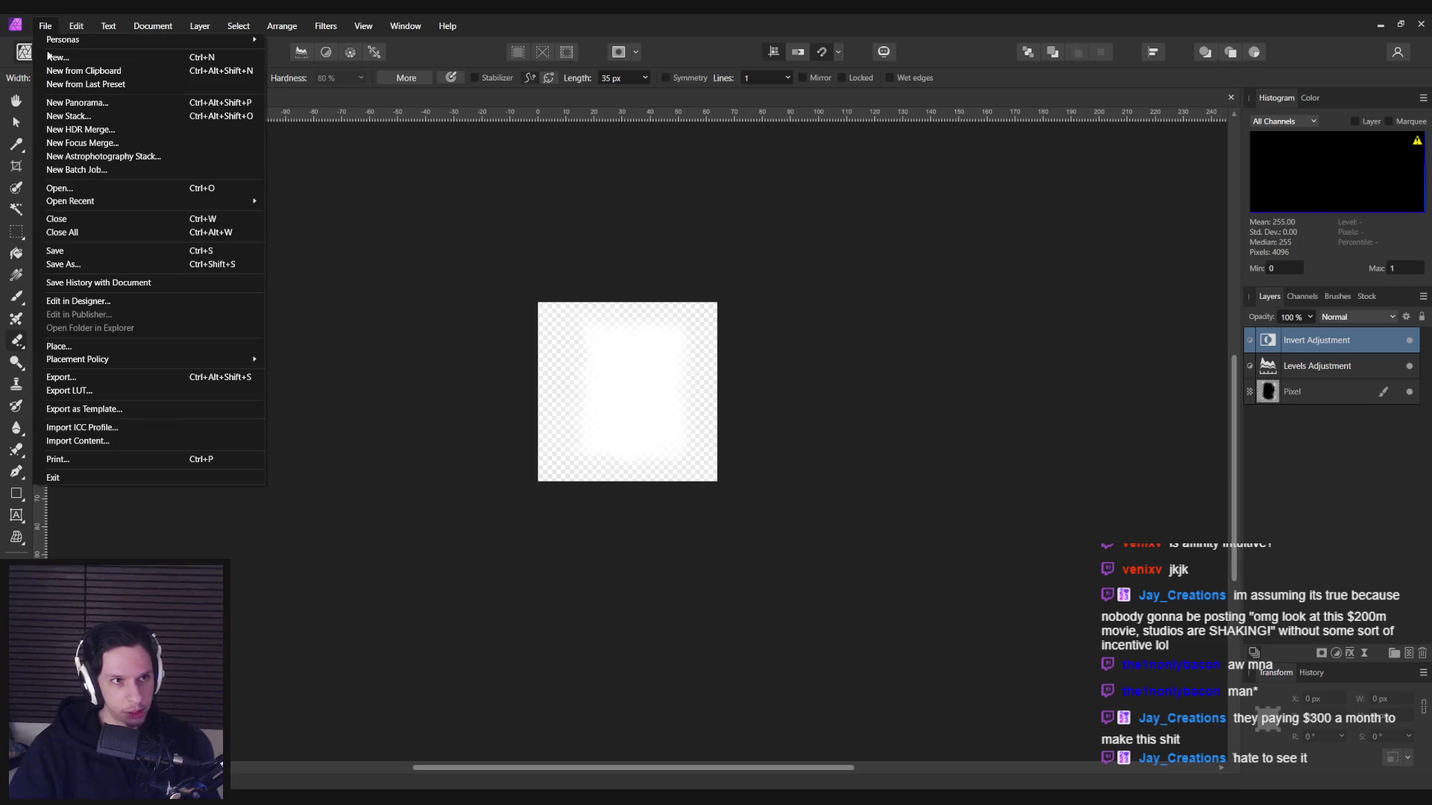
pyautogui.click(78, 379)
pyautogui.click(825, 590)
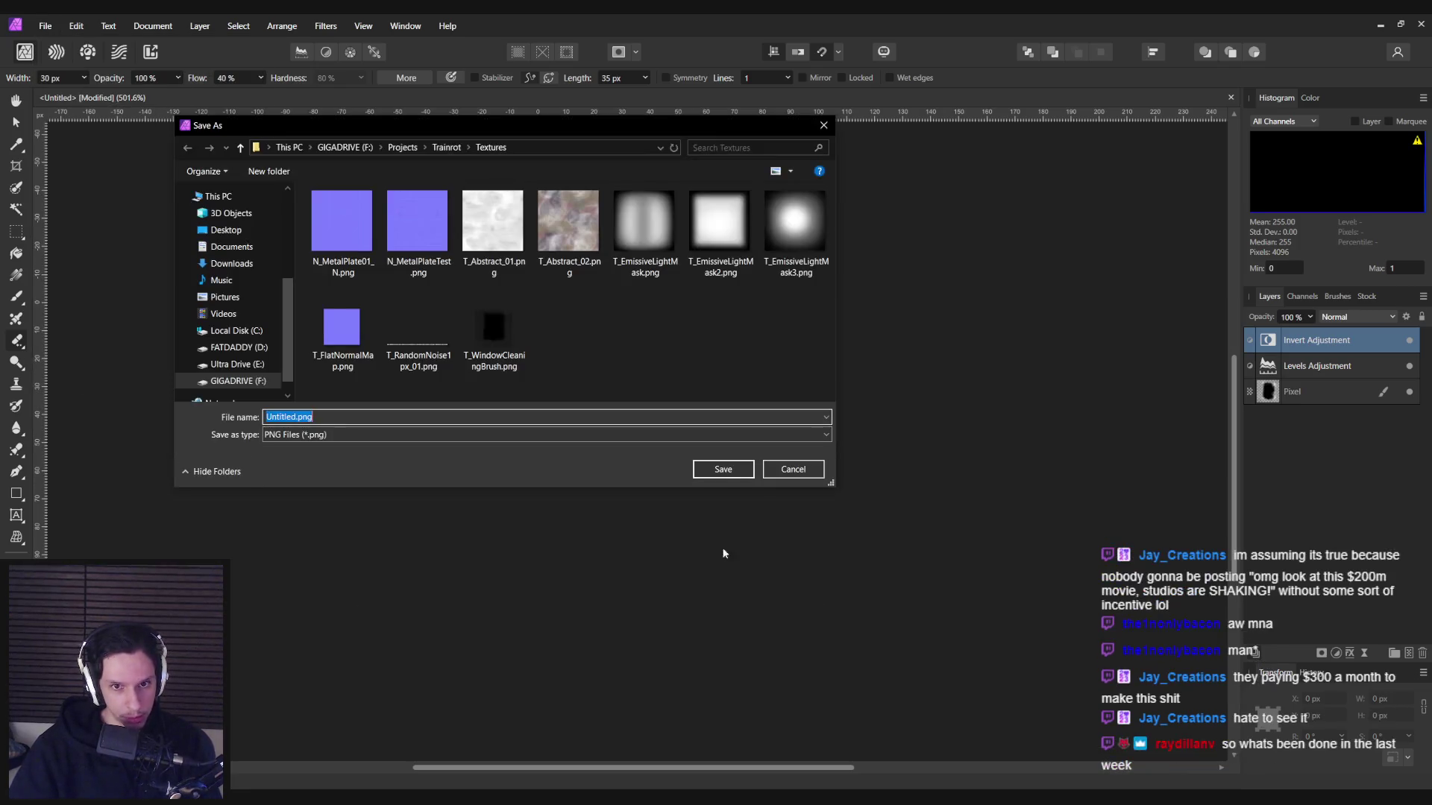
pyautogui.doubleClick(493, 328)
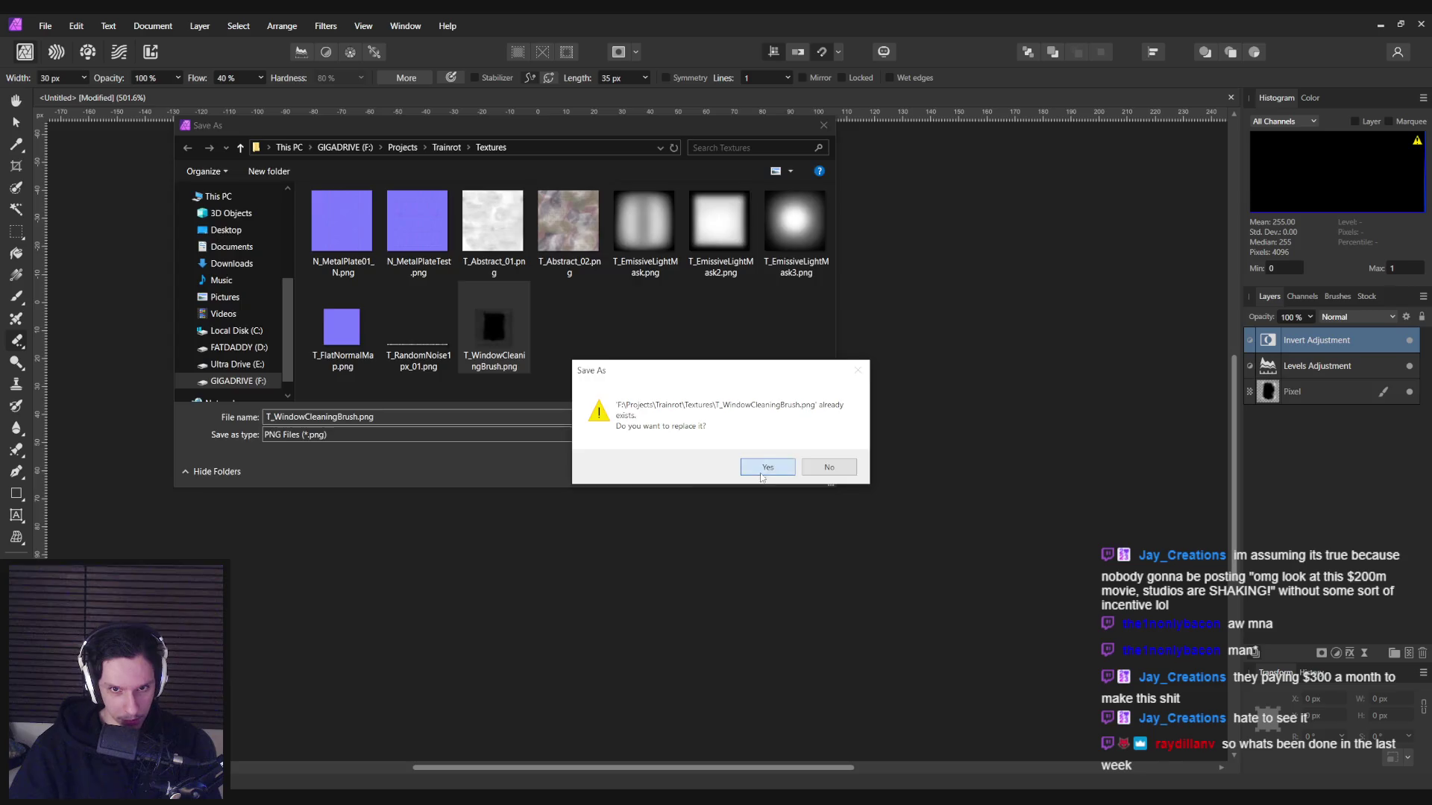
pyautogui.click(761, 475)
pyautogui.click(504, 755)
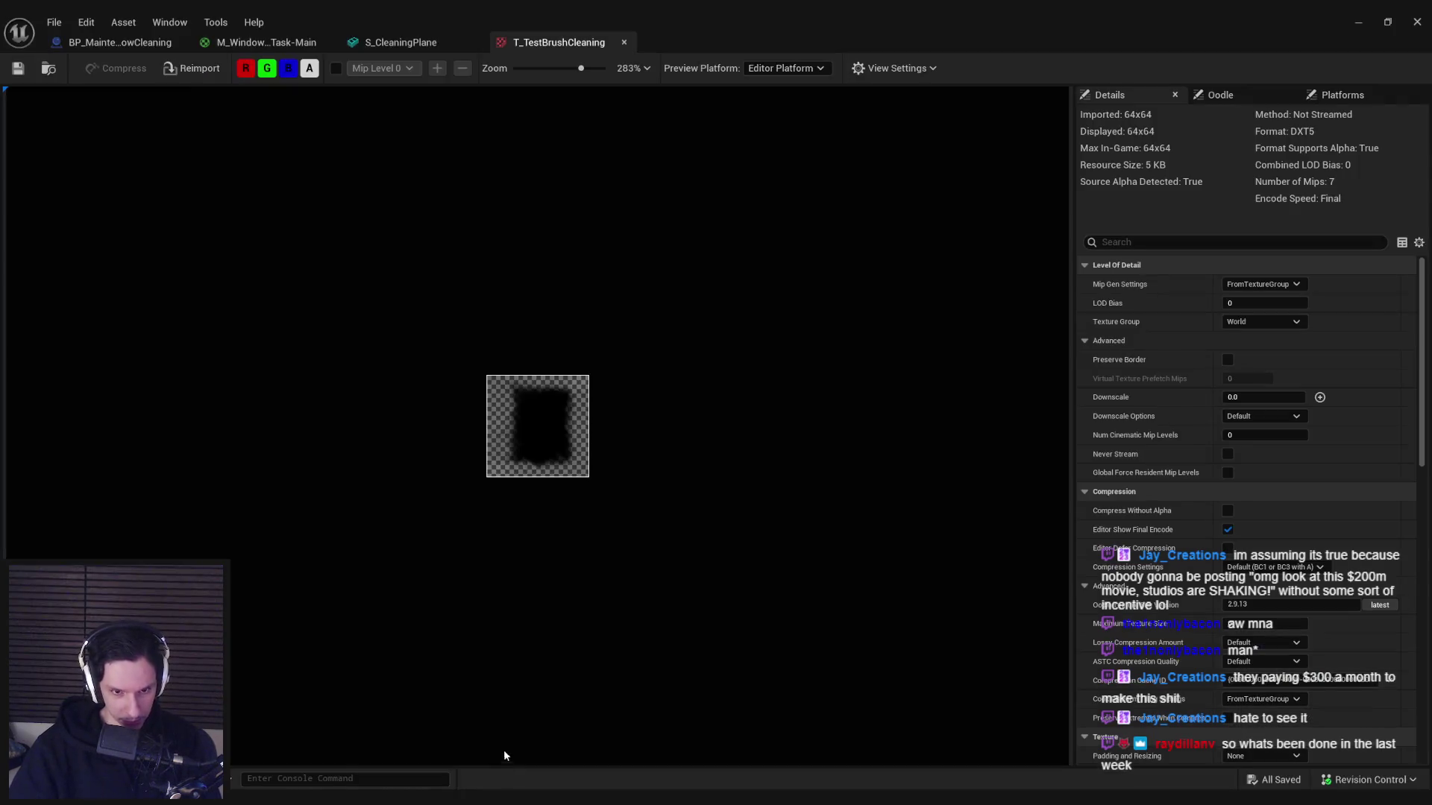
# - Reimport the inverted brush, run a quick play test on the wall, then return to Affinity Photo
pyautogui.click(161, 69)
pyautogui.click(1358, 21)
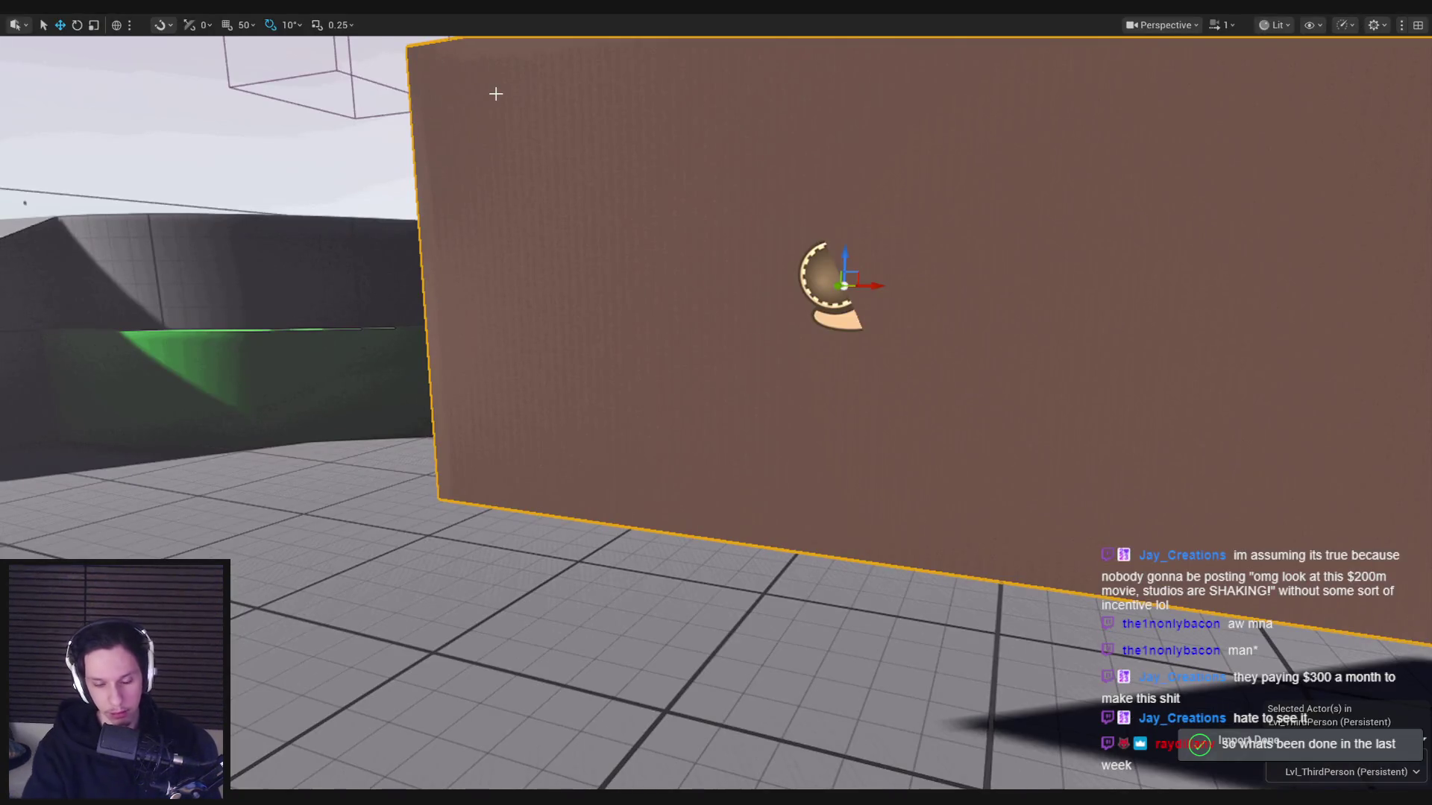
pyautogui.hotkey('alt', 'p')
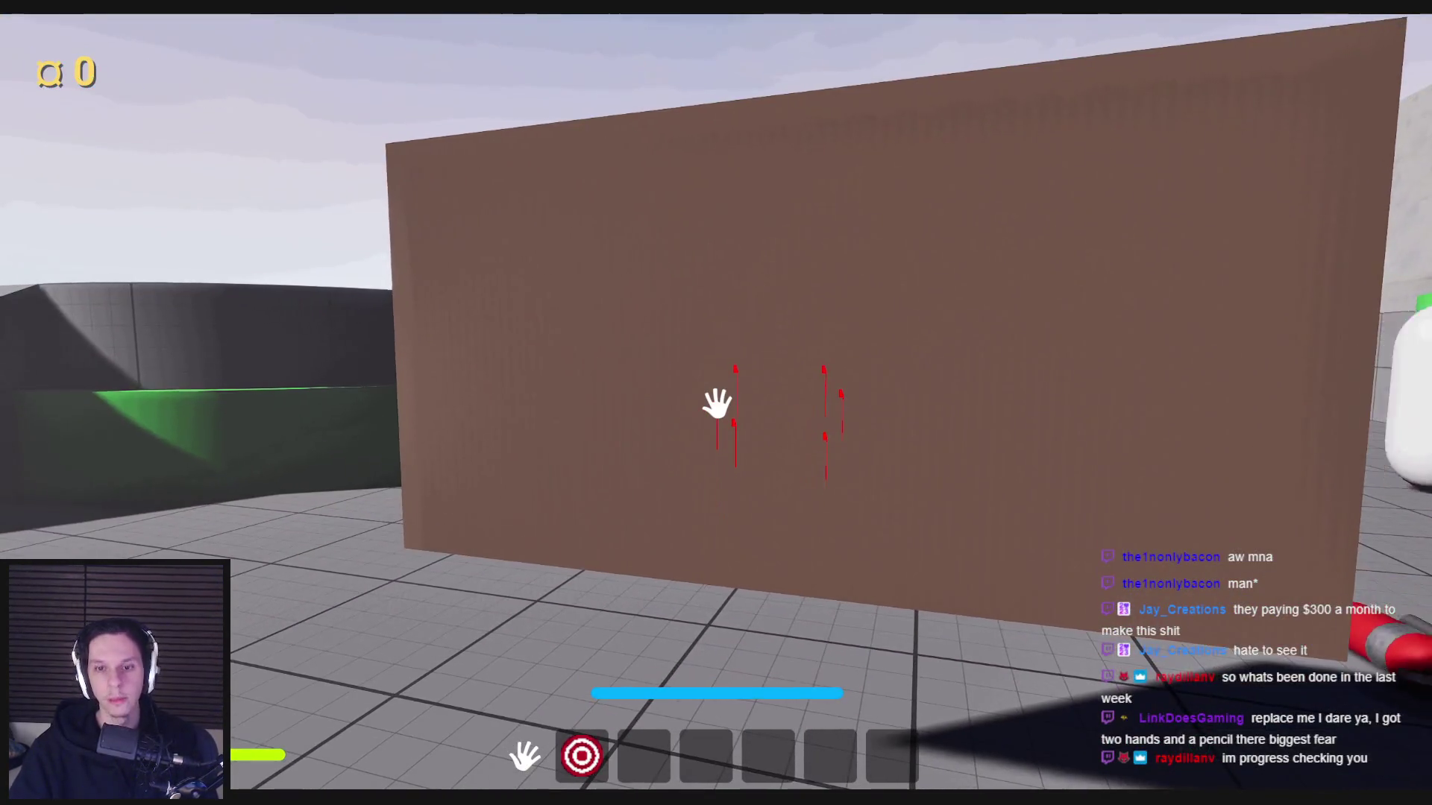
pyautogui.press('Escape')
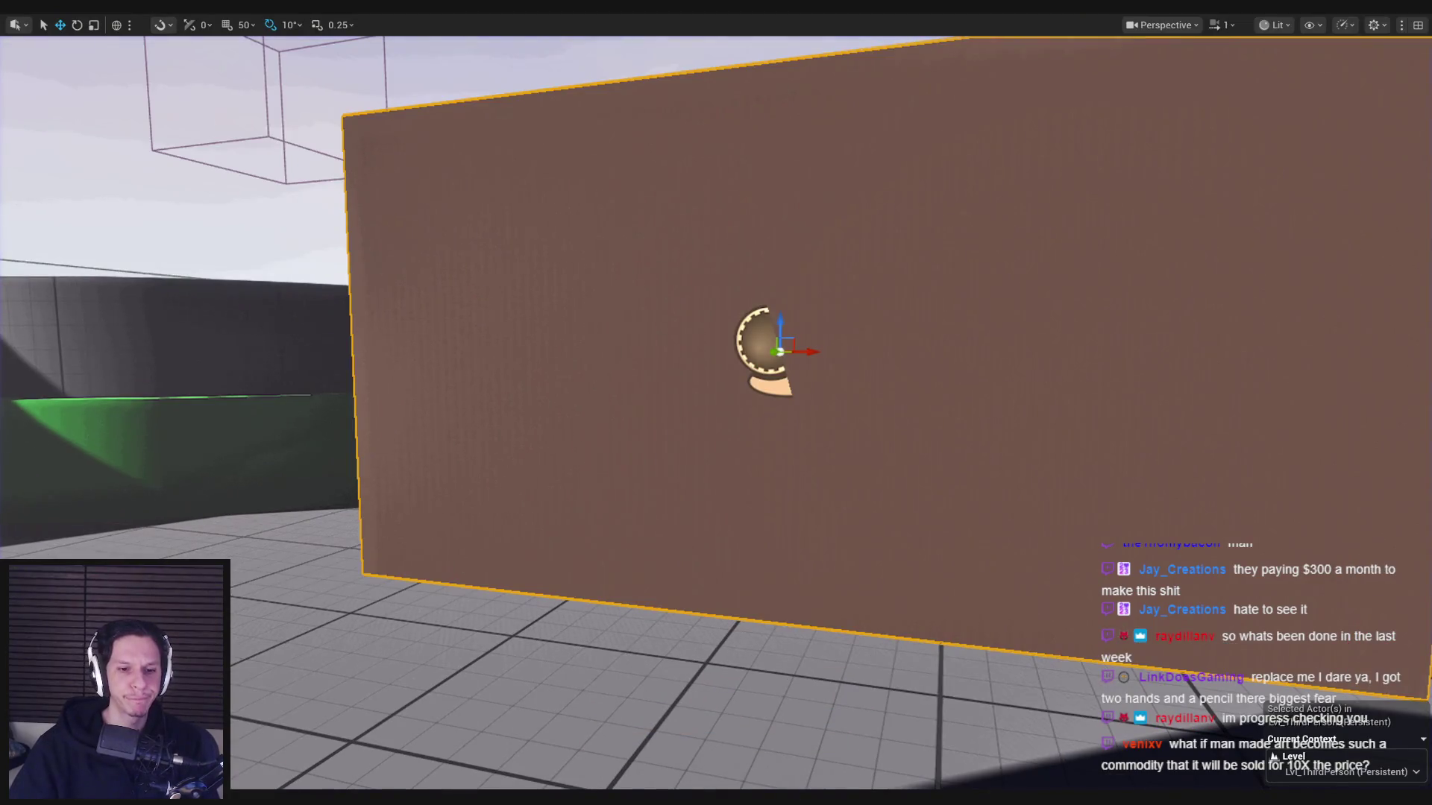
pyautogui.hotkey('alt', 'Tab')
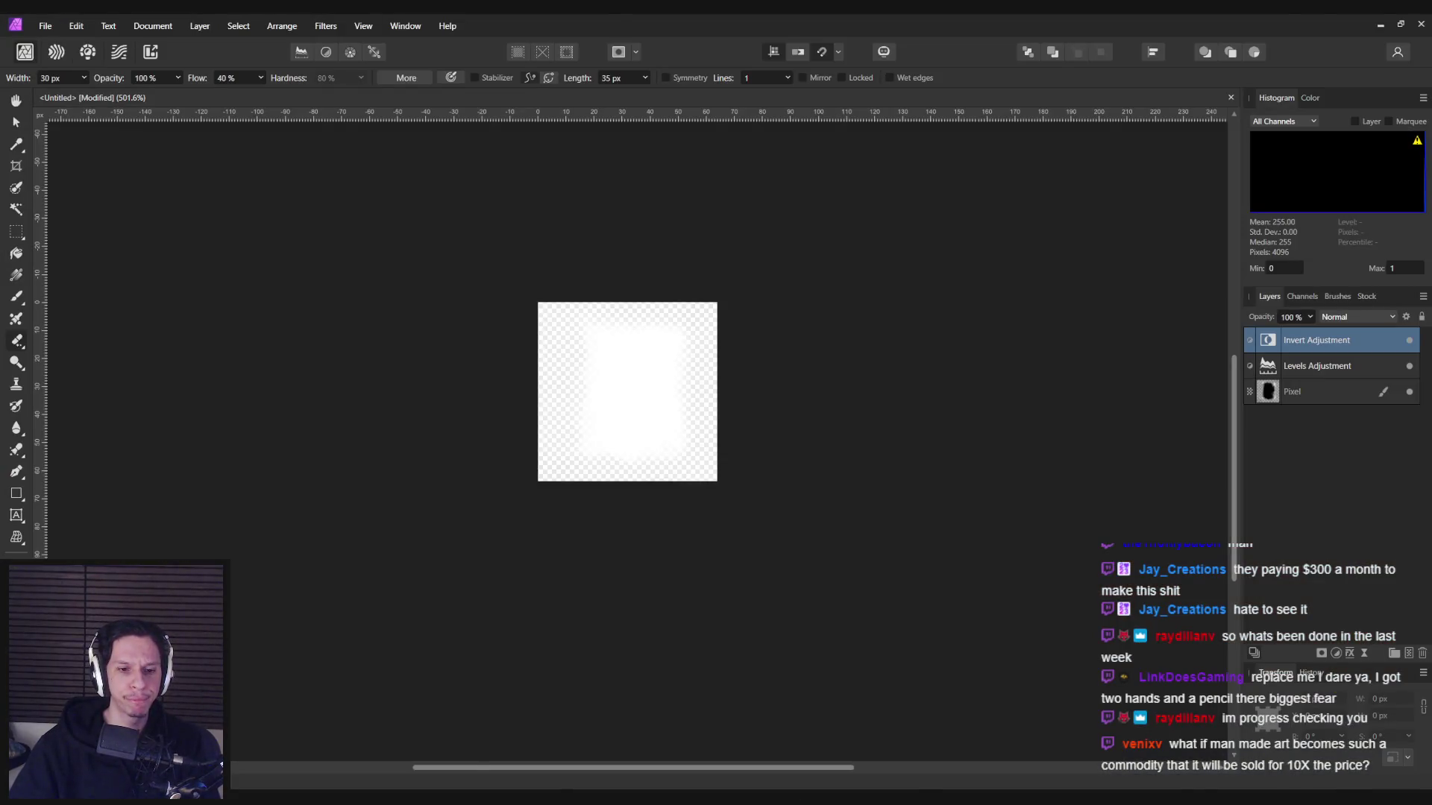
# - Disable the Invert adjustment to restore the black brush and export it over T_WindowCleaningBrush.png
pyautogui.hotkey('alt', 'Tab')
pyautogui.hotkey('alt', 'Tab')
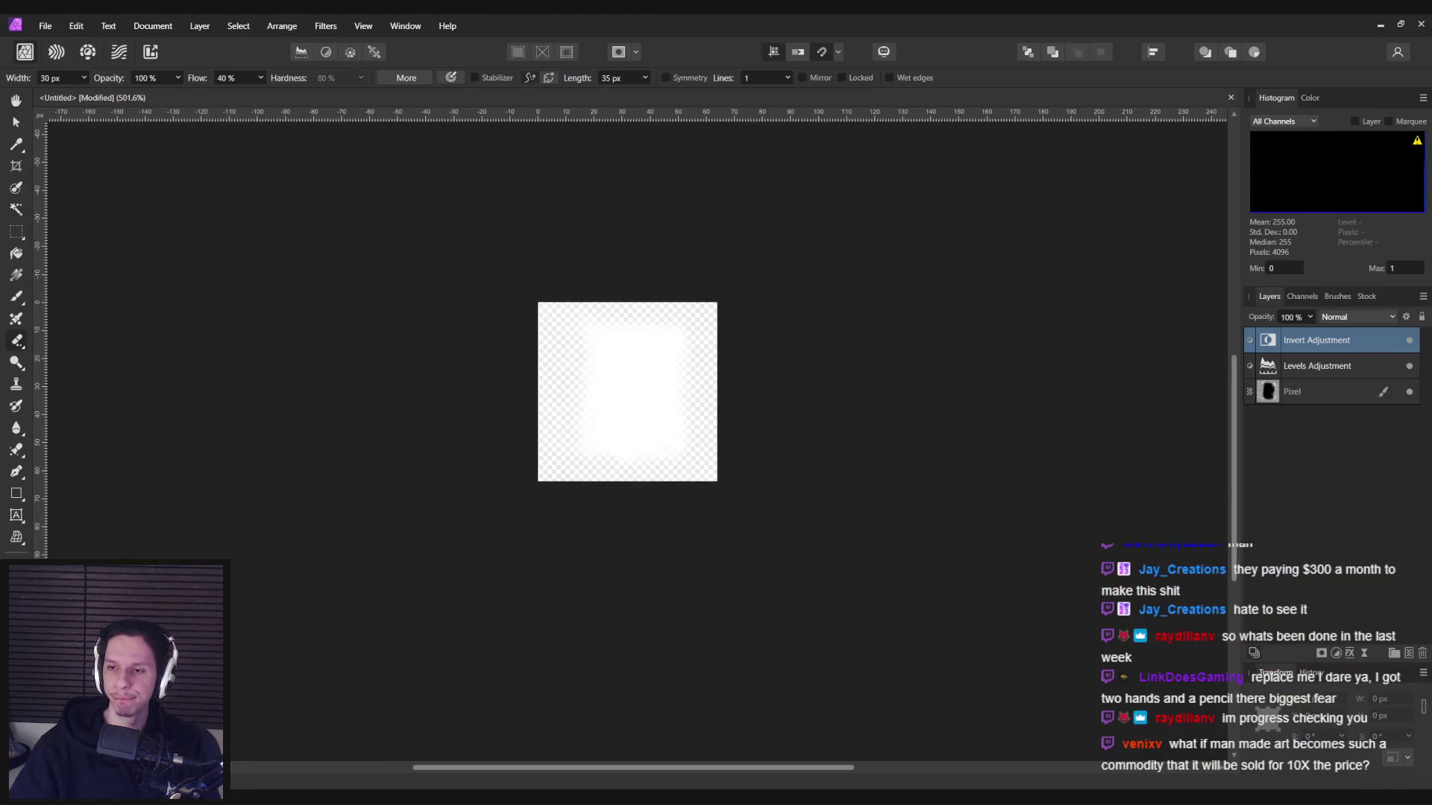
pyautogui.click(1409, 340)
pyautogui.click(44, 26)
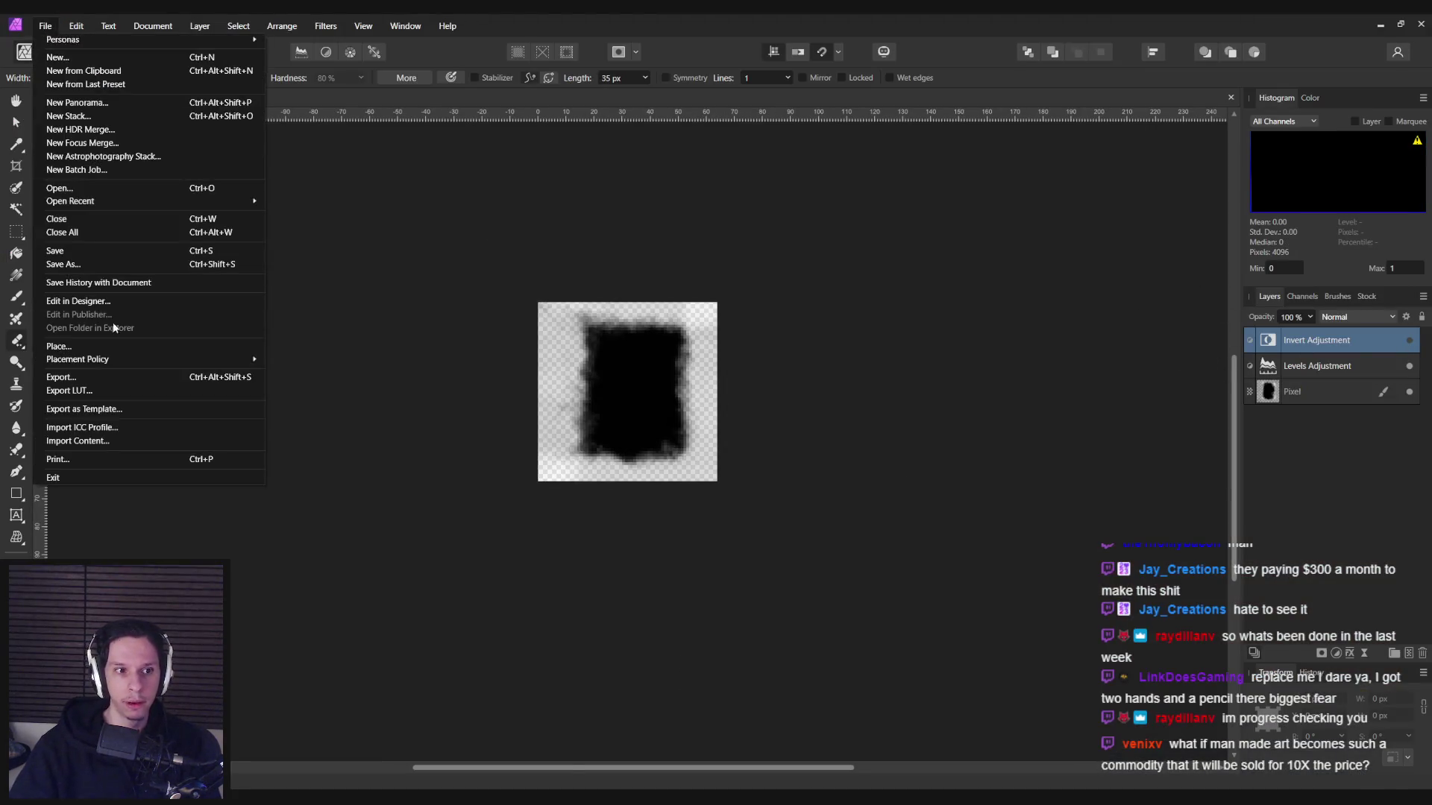
pyautogui.click(114, 377)
pyautogui.click(827, 590)
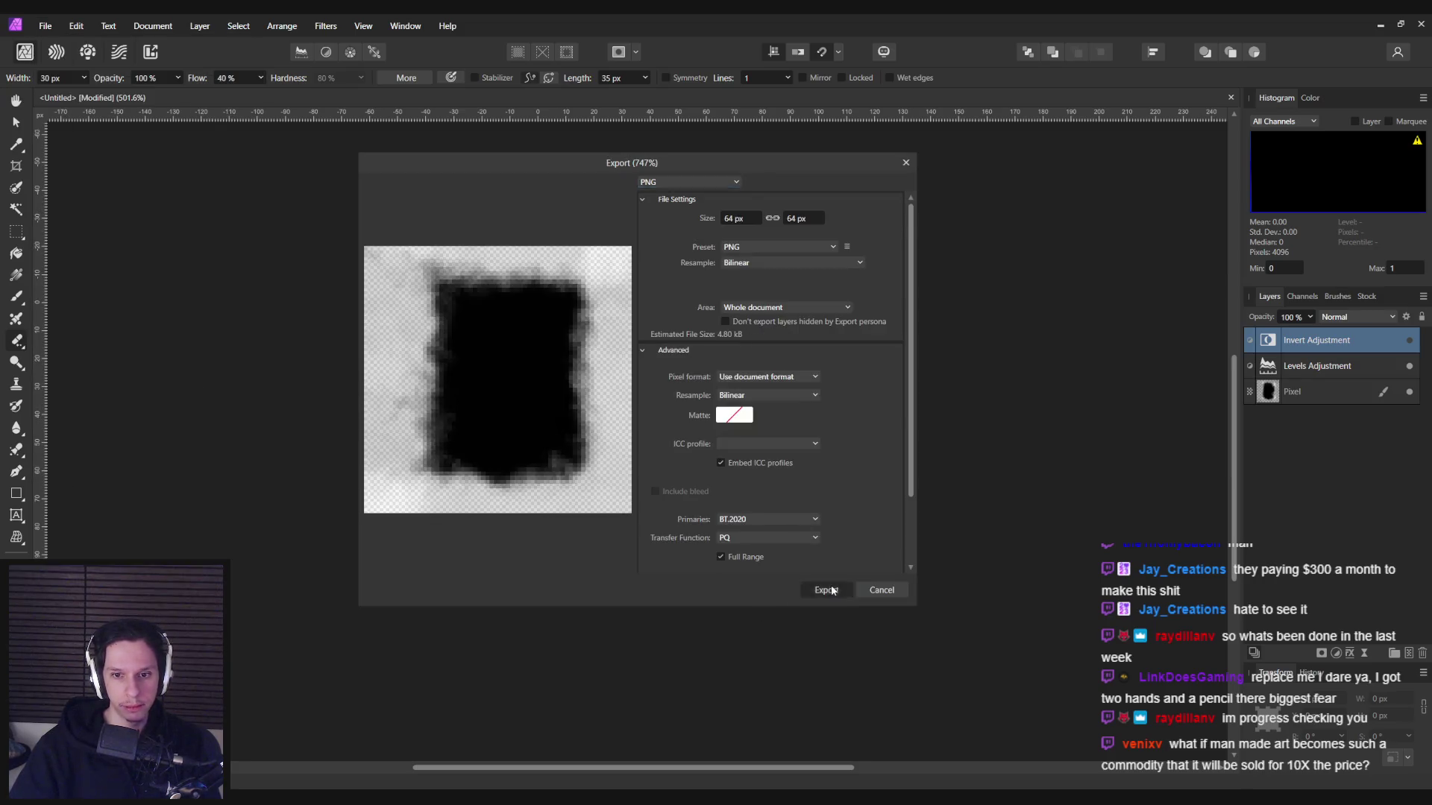
pyautogui.doubleClick(494, 332)
pyautogui.click(757, 467)
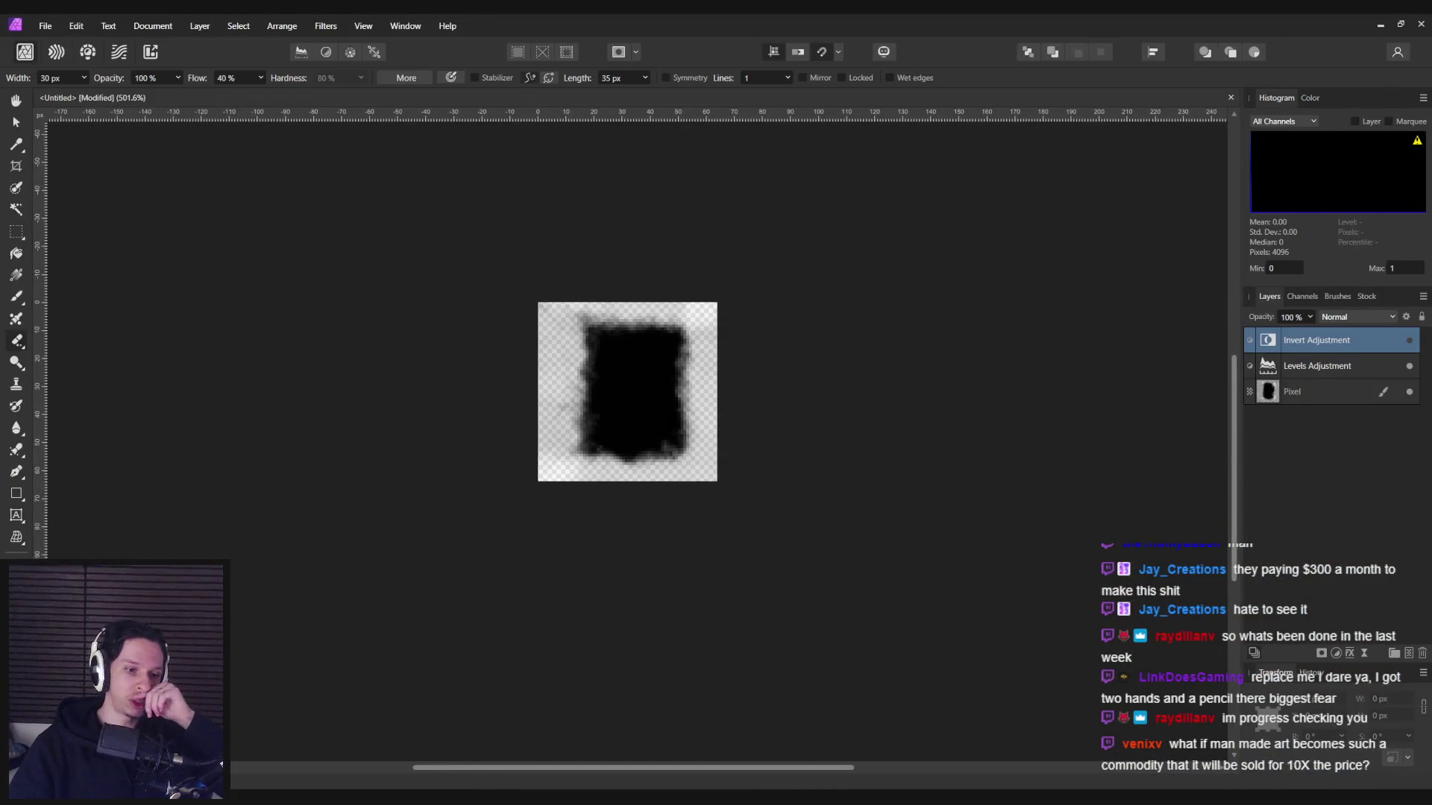
pyautogui.moveTo(471, 796)
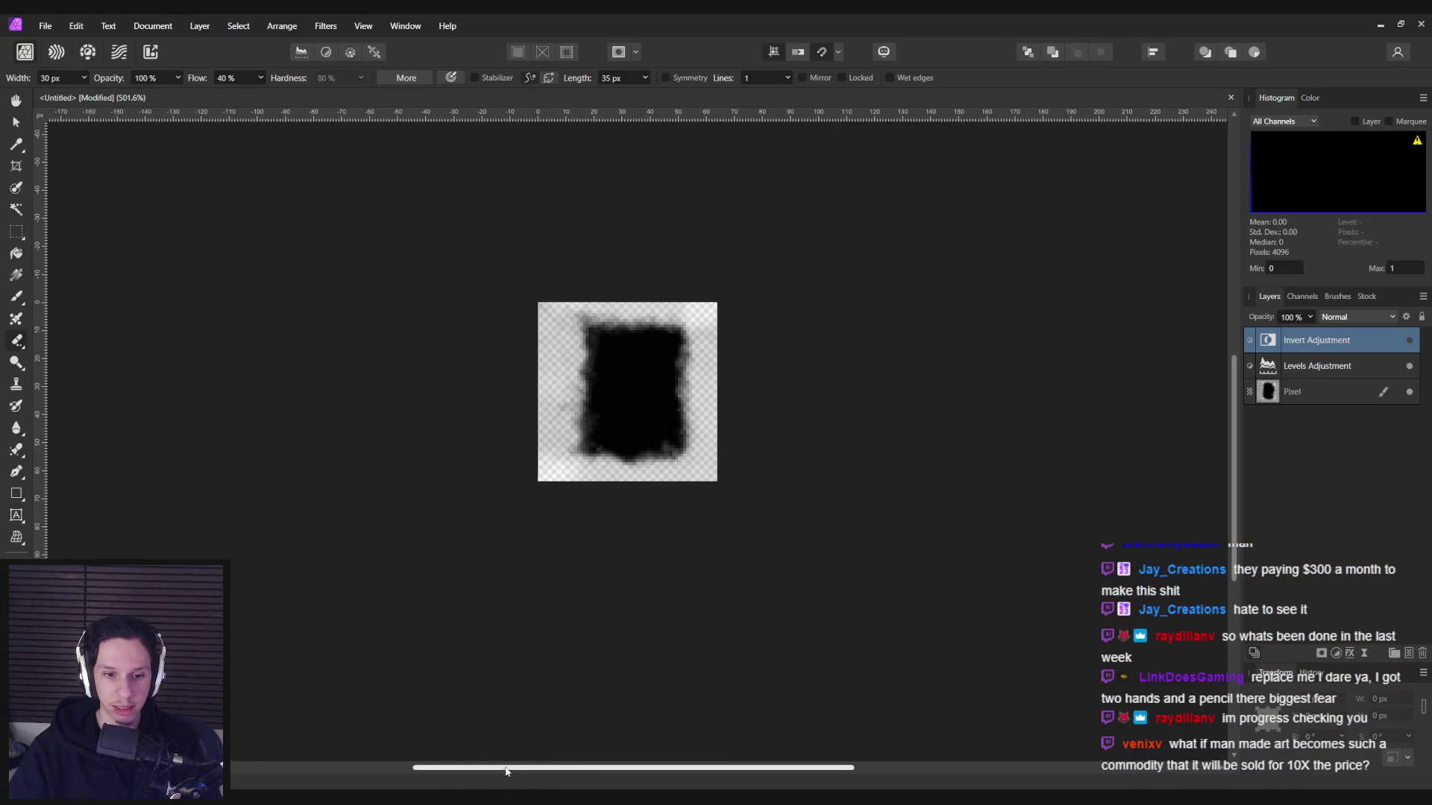
# - Zoom around the brush canvas in Affinity Photo, then return to Unreal's T_TestBrushCleaning texture editor
pyautogui.moveTo(505, 769)
pyautogui.mouseDown()
pyautogui.moveTo(755, 770)
pyautogui.moveTo(289, 747)
pyautogui.moveTo(476, 726)
pyautogui.mouseUp()
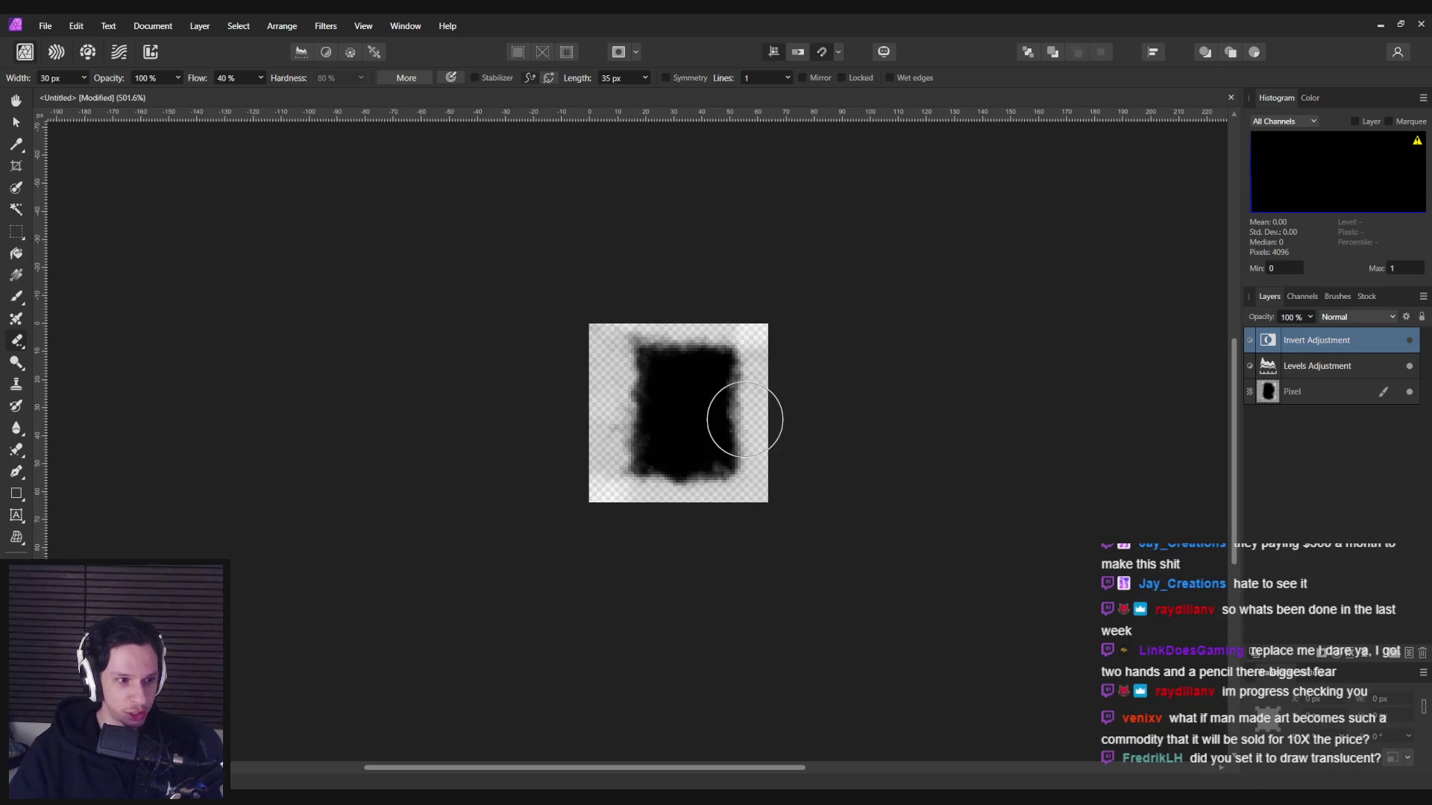
pyautogui.scroll(2, 684, 433)
pyautogui.scroll(-1, 668, 461)
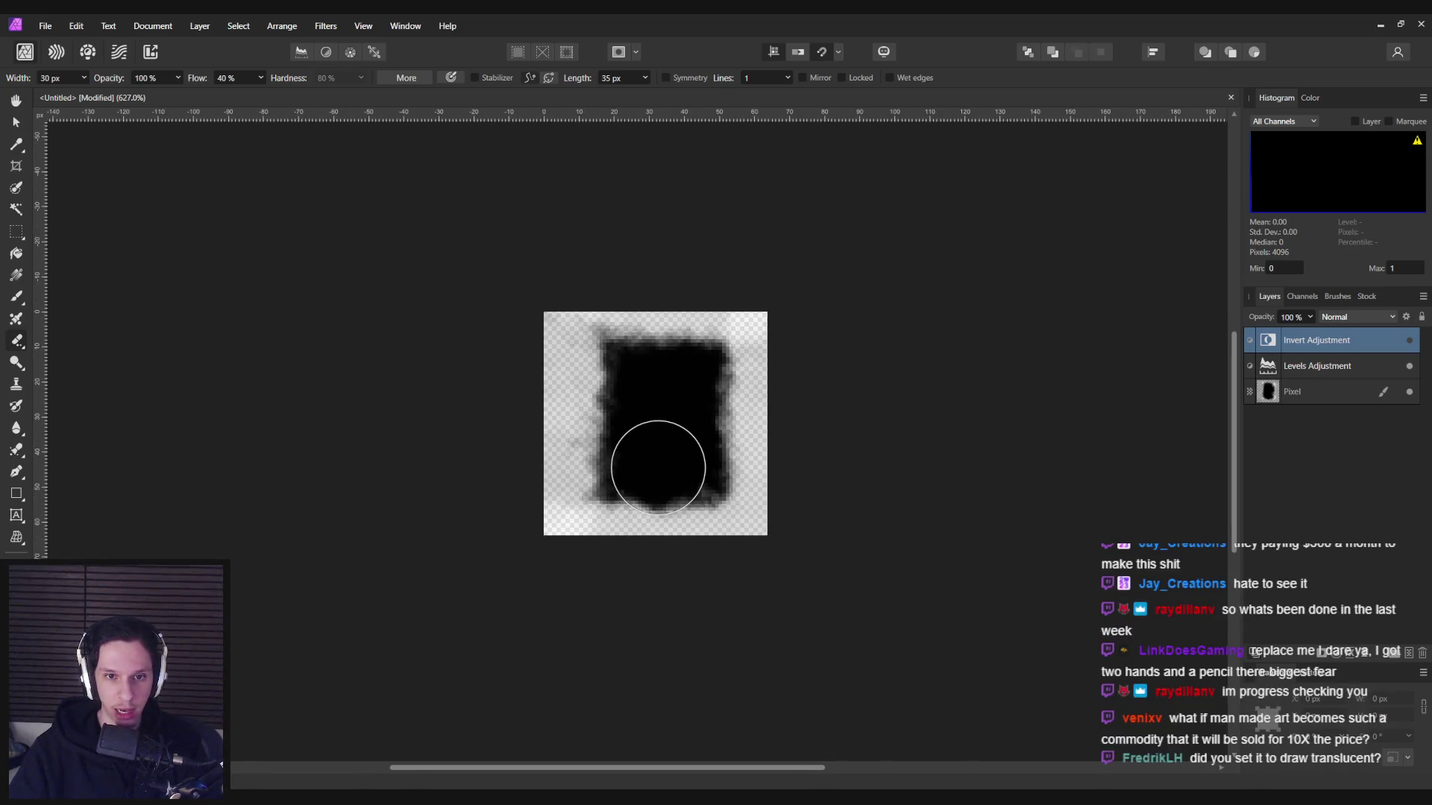
pyautogui.scroll(-1, 650, 468)
pyautogui.scroll(1, 655, 455)
pyautogui.scroll(-1, 652, 448)
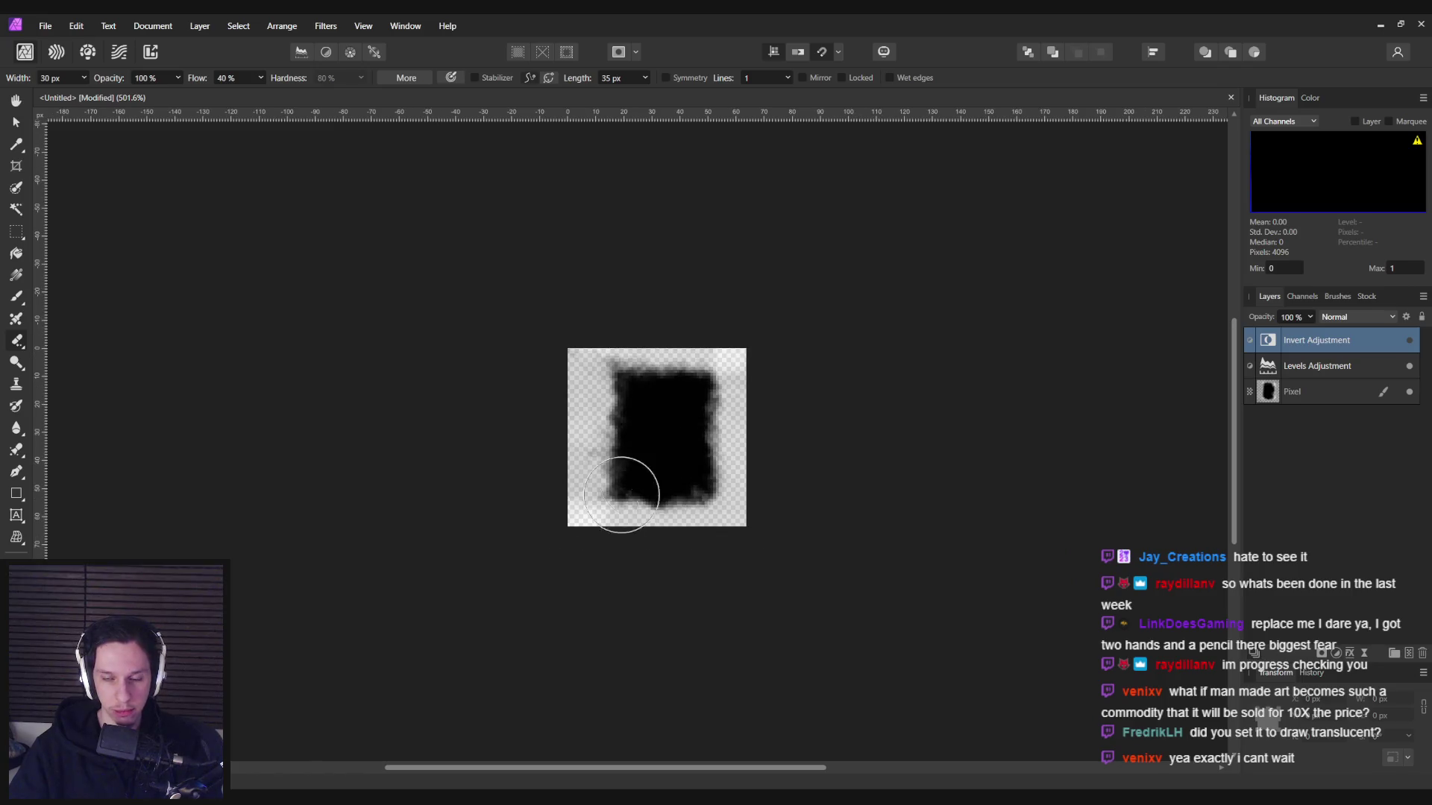
pyautogui.moveTo(434, 799)
pyautogui.click(492, 743)
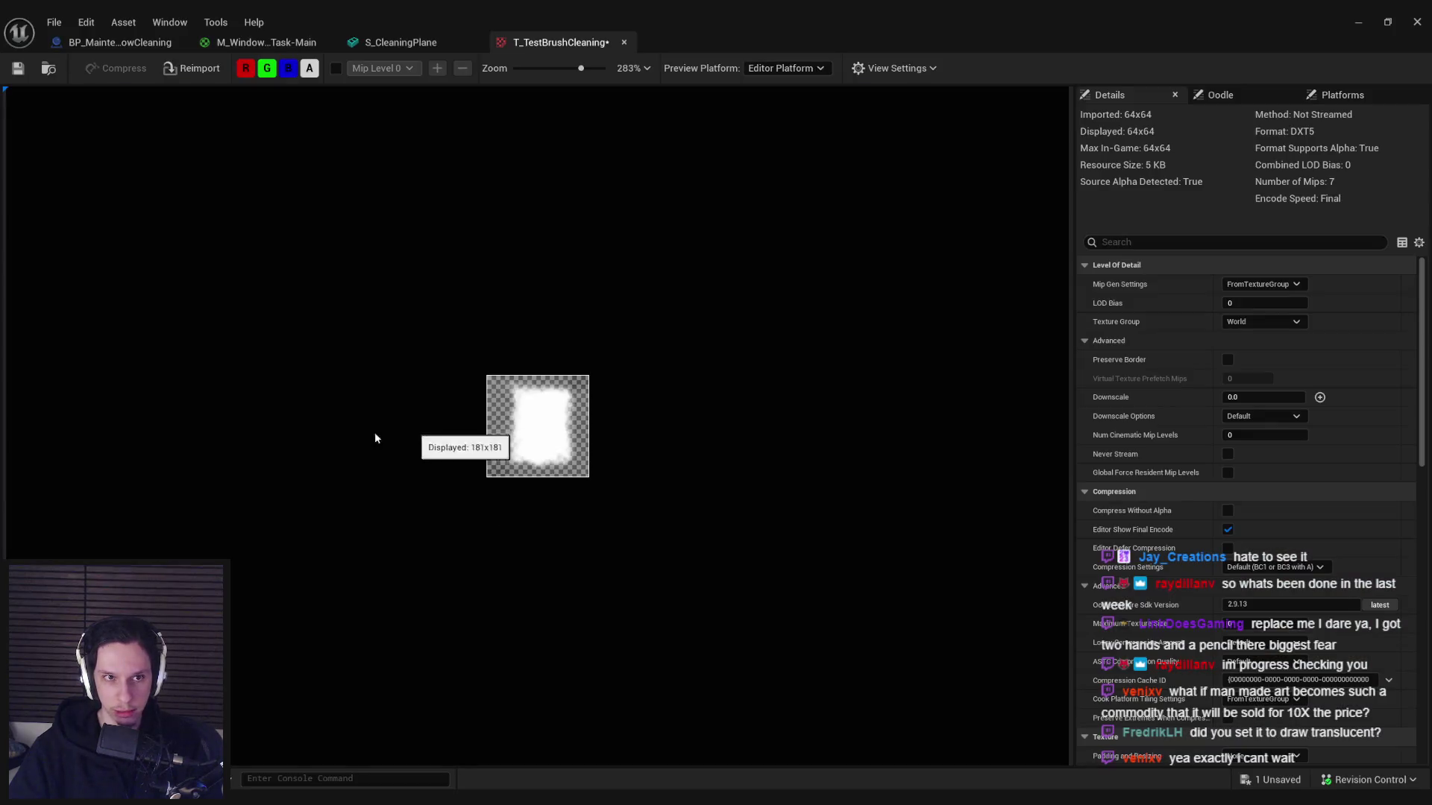
pyautogui.scroll(3, 362, 408)
pyautogui.scroll(-2, 367, 396)
pyautogui.scroll(2, 366, 388)
pyautogui.scroll(1, 367, 389)
pyautogui.scroll(-3, 366, 389)
pyautogui.scroll(2, 347, 383)
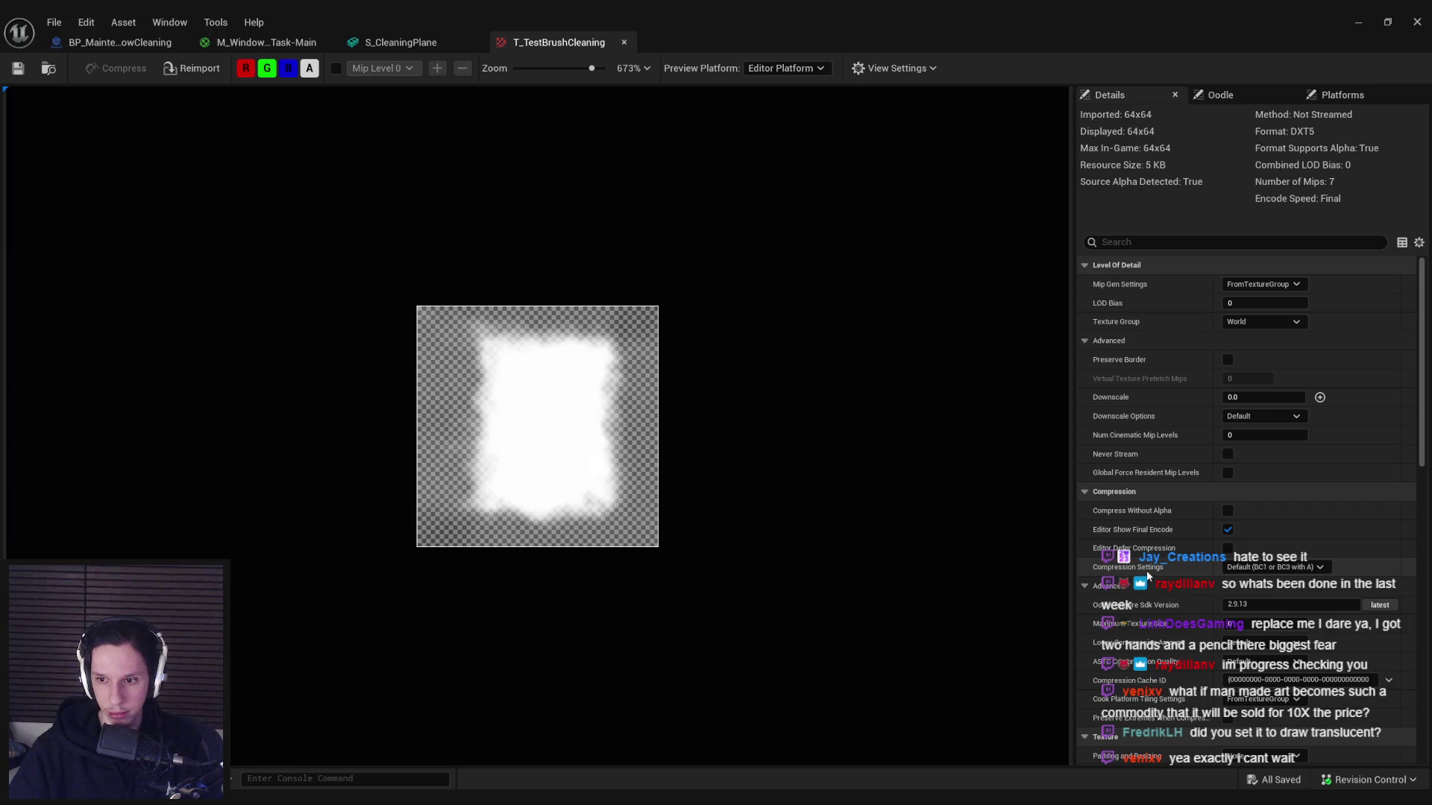
pyautogui.scroll(-8, 1147, 575)
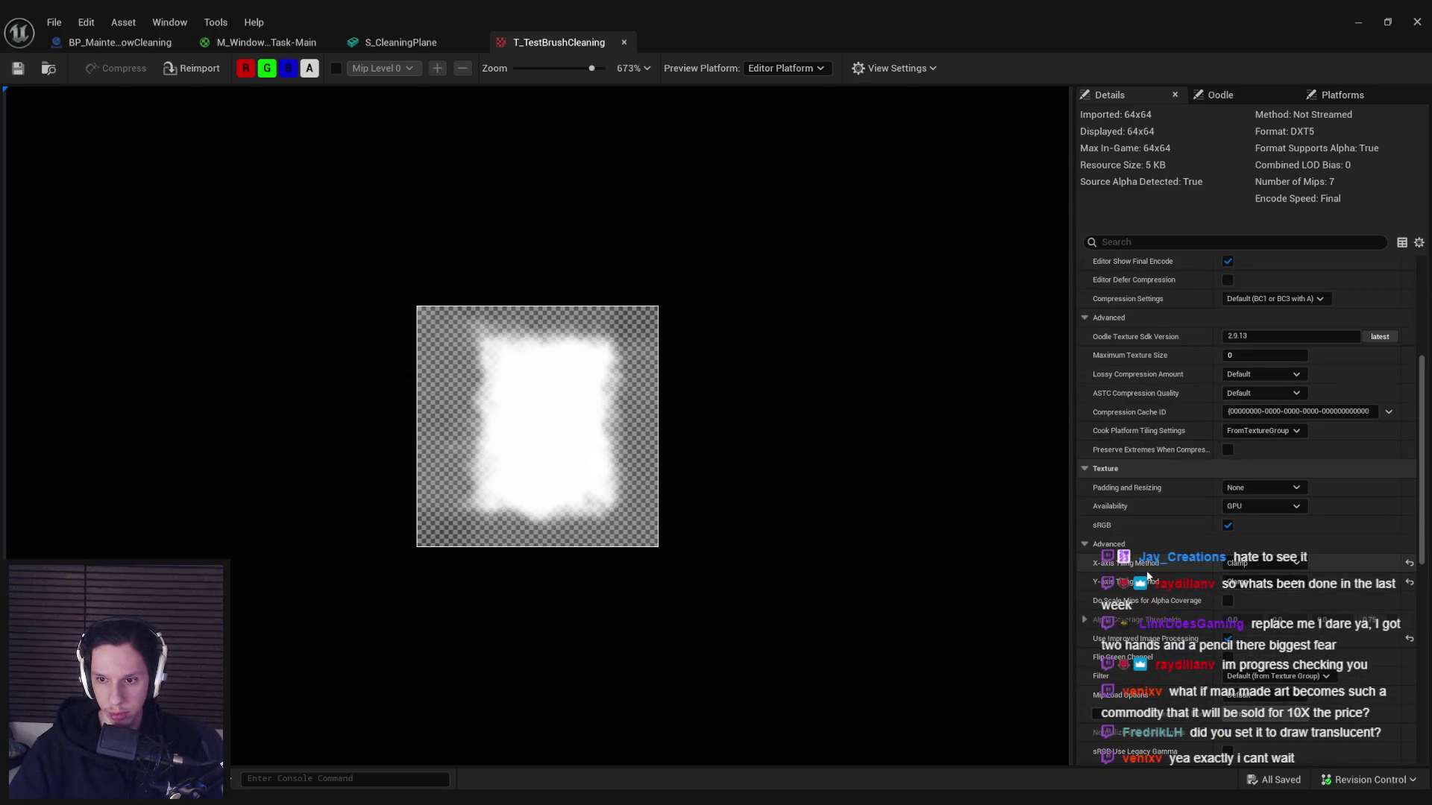
pyautogui.scroll(-5, 1147, 575)
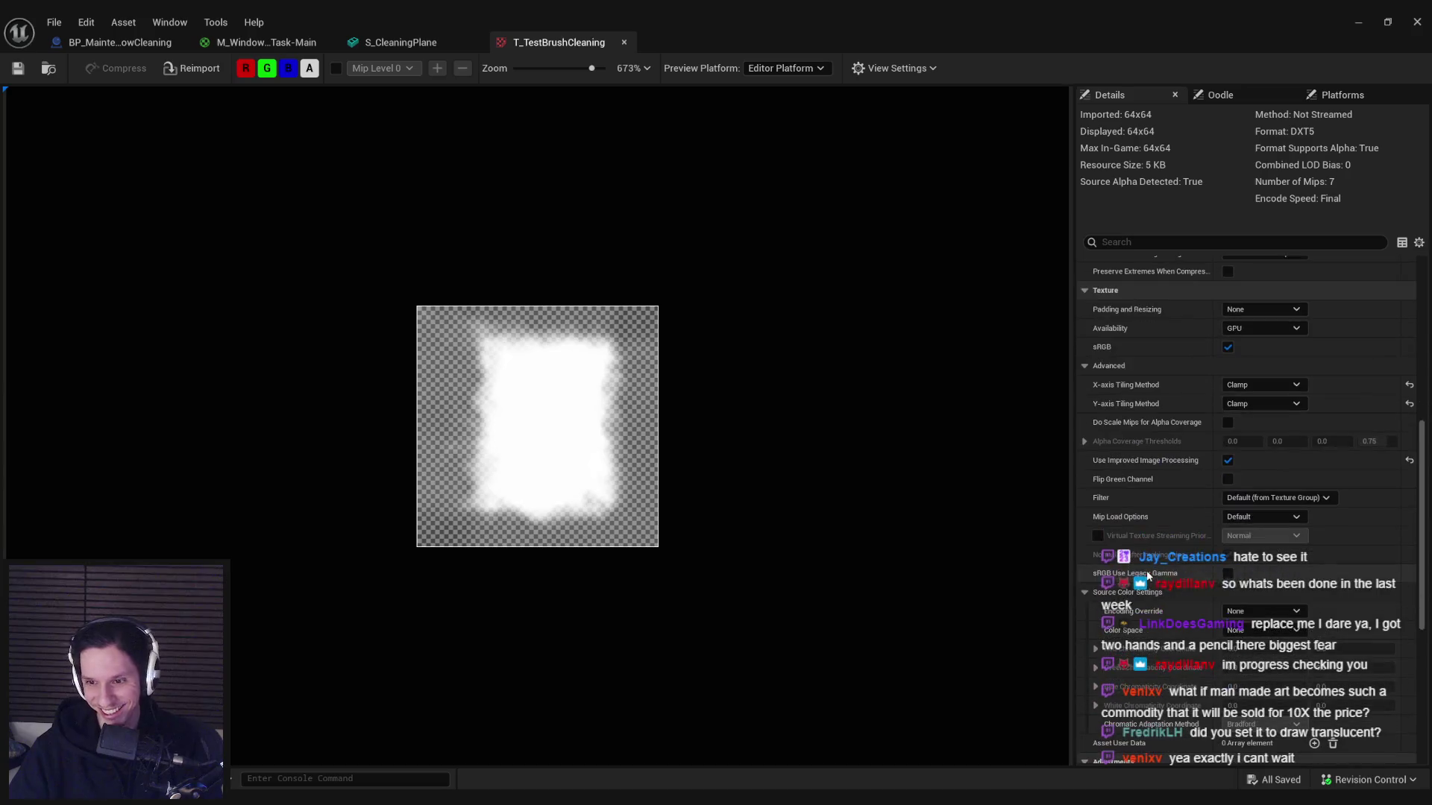
pyautogui.click(53, 42)
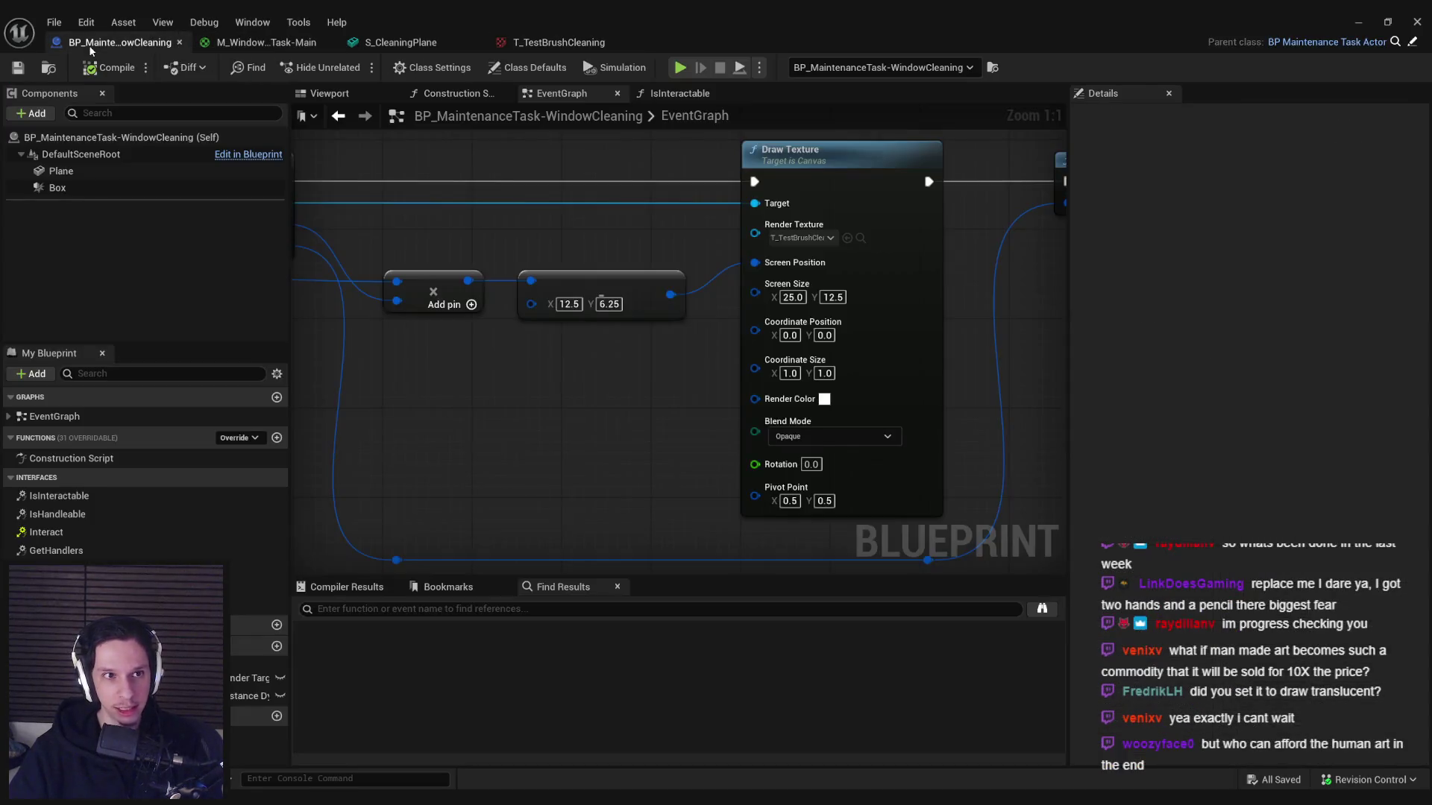
# - Set the Draw Texture blend mode to Masked and run a quick play test
pyautogui.click(790, 437)
pyautogui.click(794, 469)
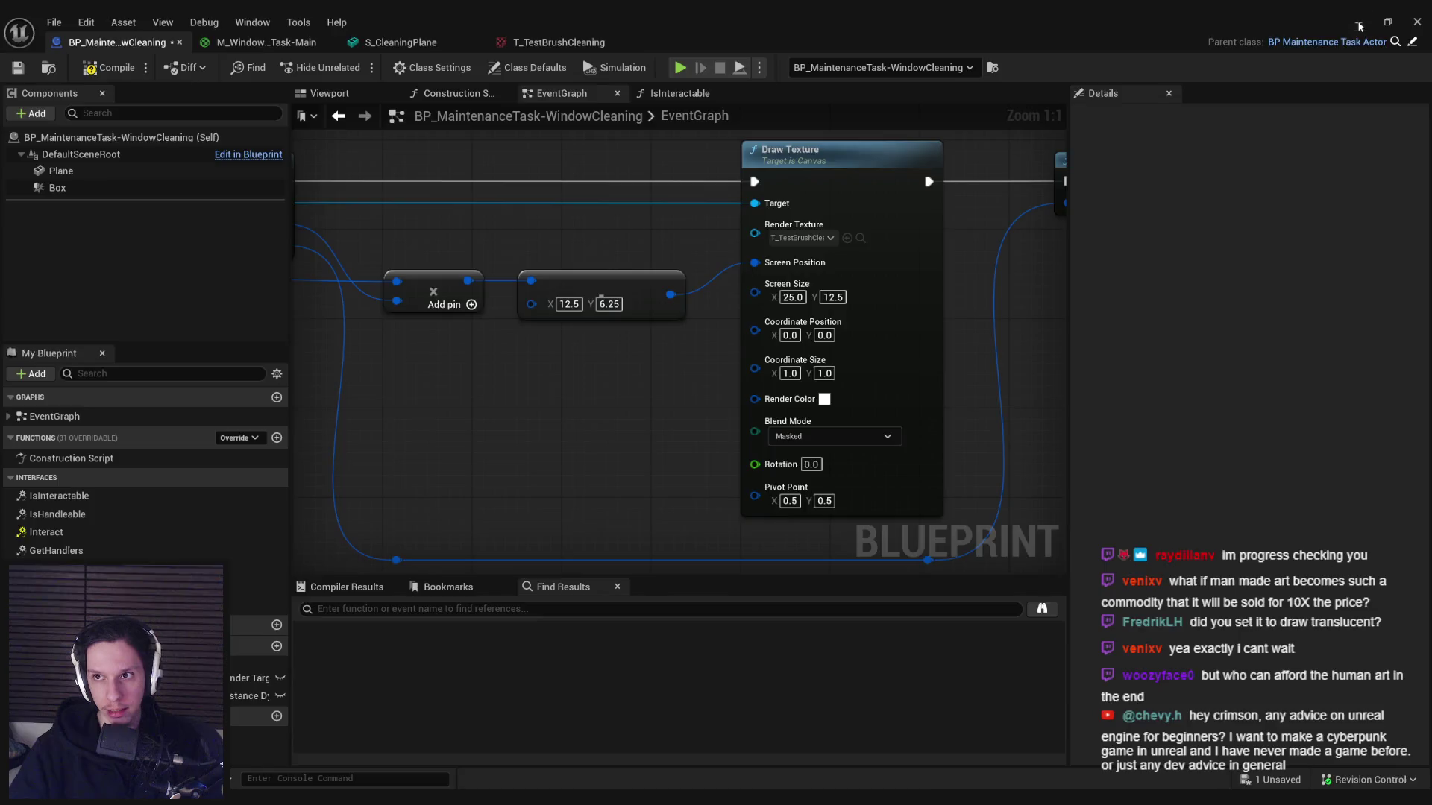
pyautogui.hotkey('alt', 'Tab')
pyautogui.press('F8')
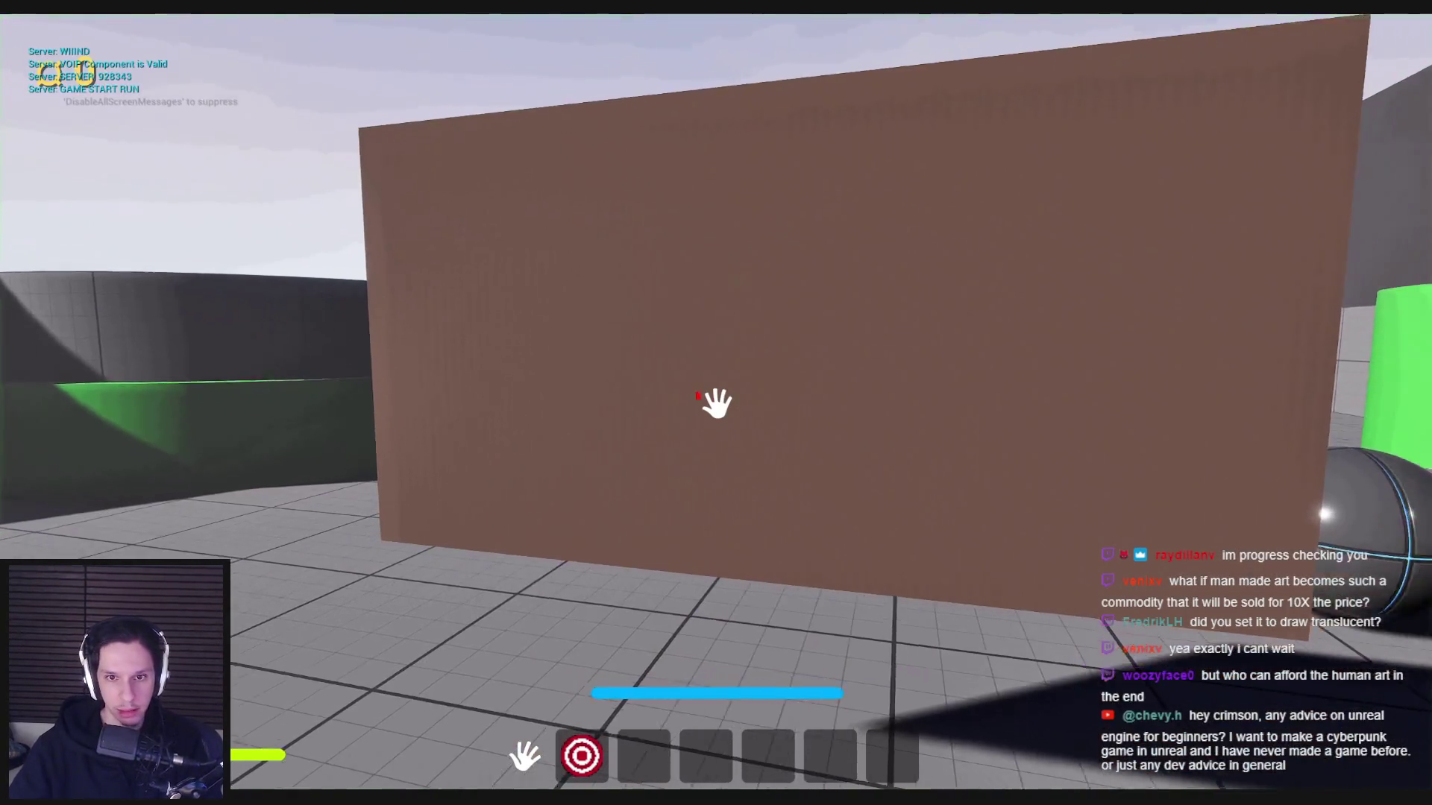
pyautogui.press('F8')
# - Check the reimported brush texture, then set Draw Texture's blend mode to Translucent
pyautogui.hotkey('alt', 'Tab')
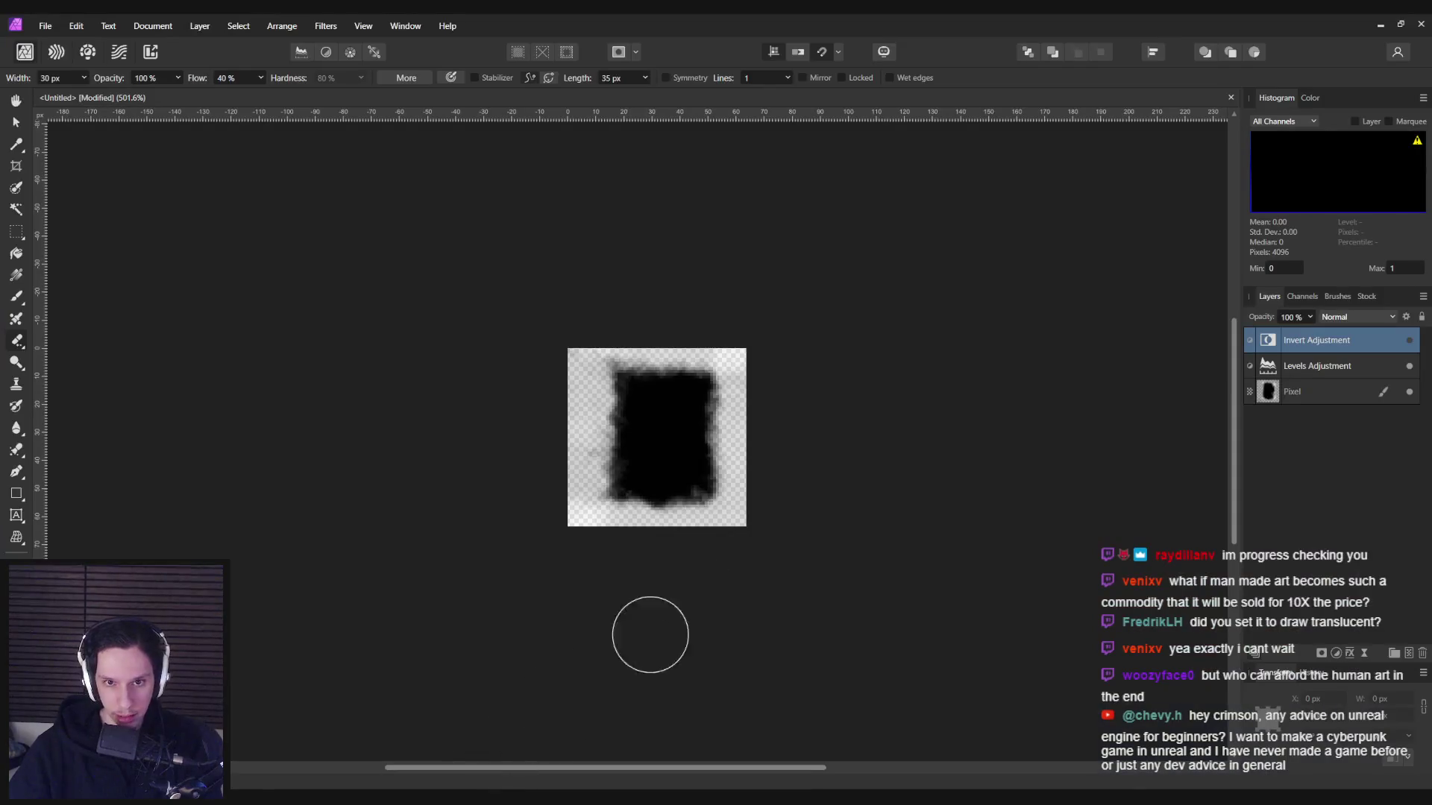
pyautogui.hotkey('alt', 'Tab')
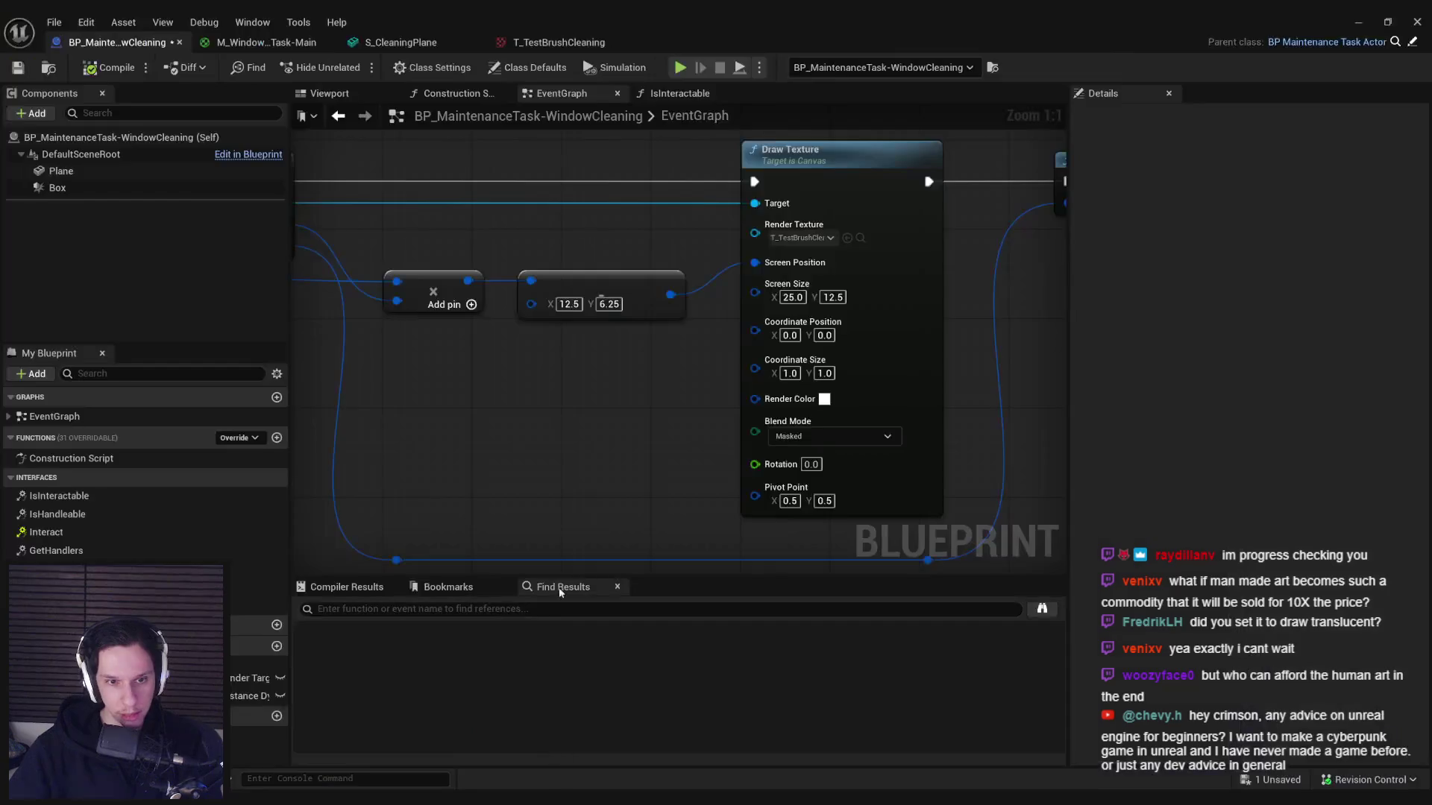
pyautogui.click(462, 42)
pyautogui.click(117, 42)
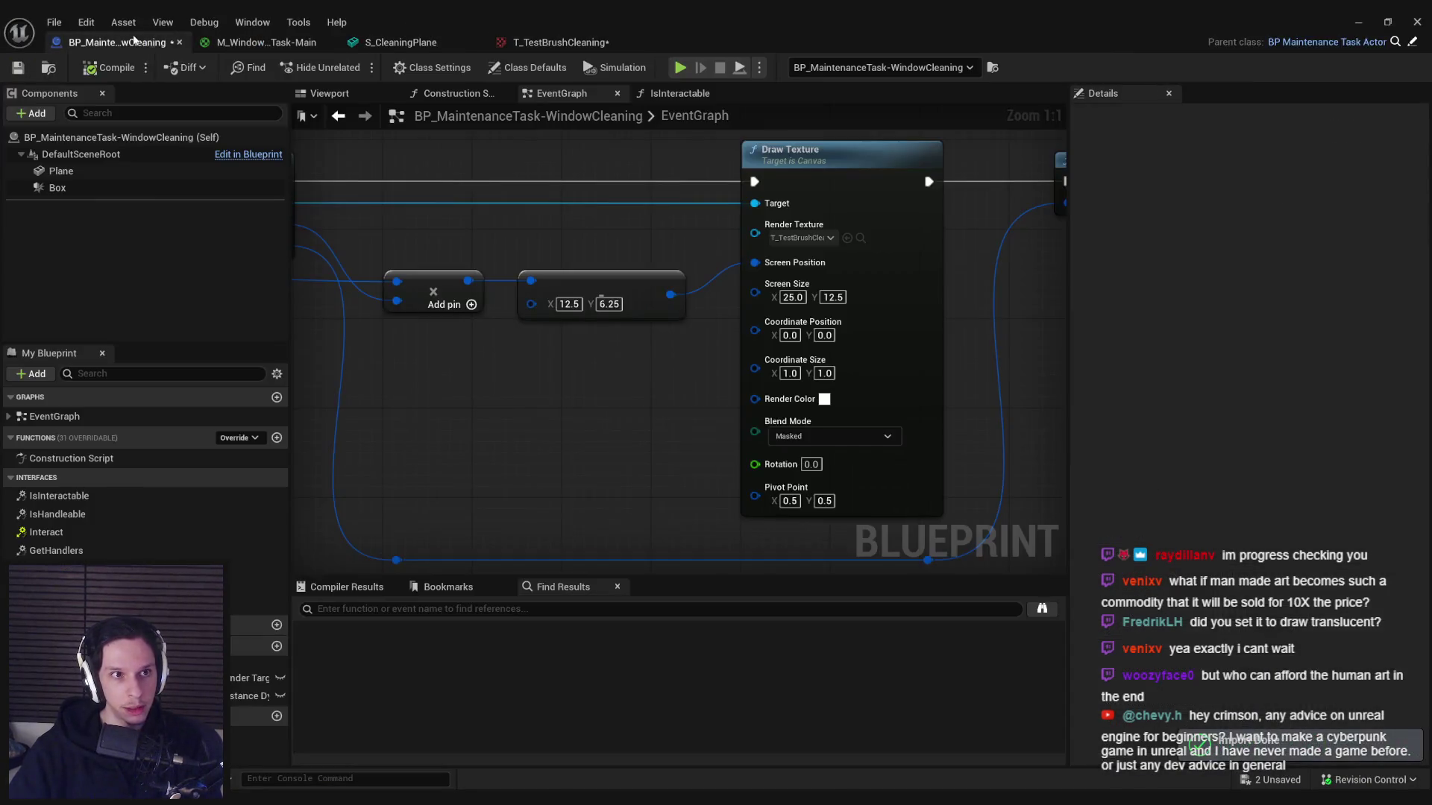
pyautogui.click(843, 434)
pyautogui.click(796, 483)
# - Play-test wiping several clear patches through the brown dirt plane, then stop playing
pyautogui.hotkey('alt', 'Tab')
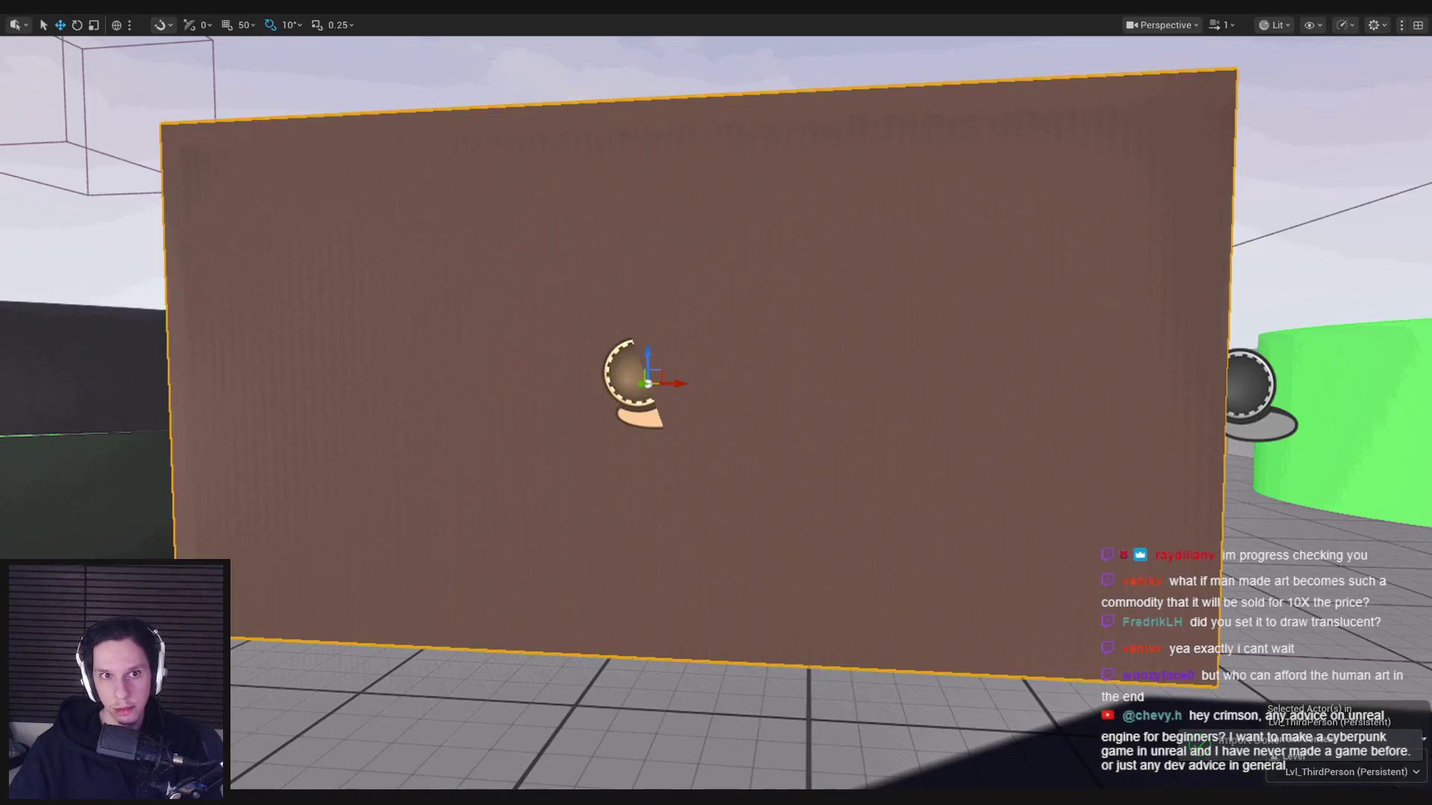
pyautogui.hotkey('alt', 'p')
pyautogui.click(716, 403)
pyautogui.click(717, 403)
pyautogui.click(716, 403)
pyautogui.press('w')
pyautogui.click(717, 404)
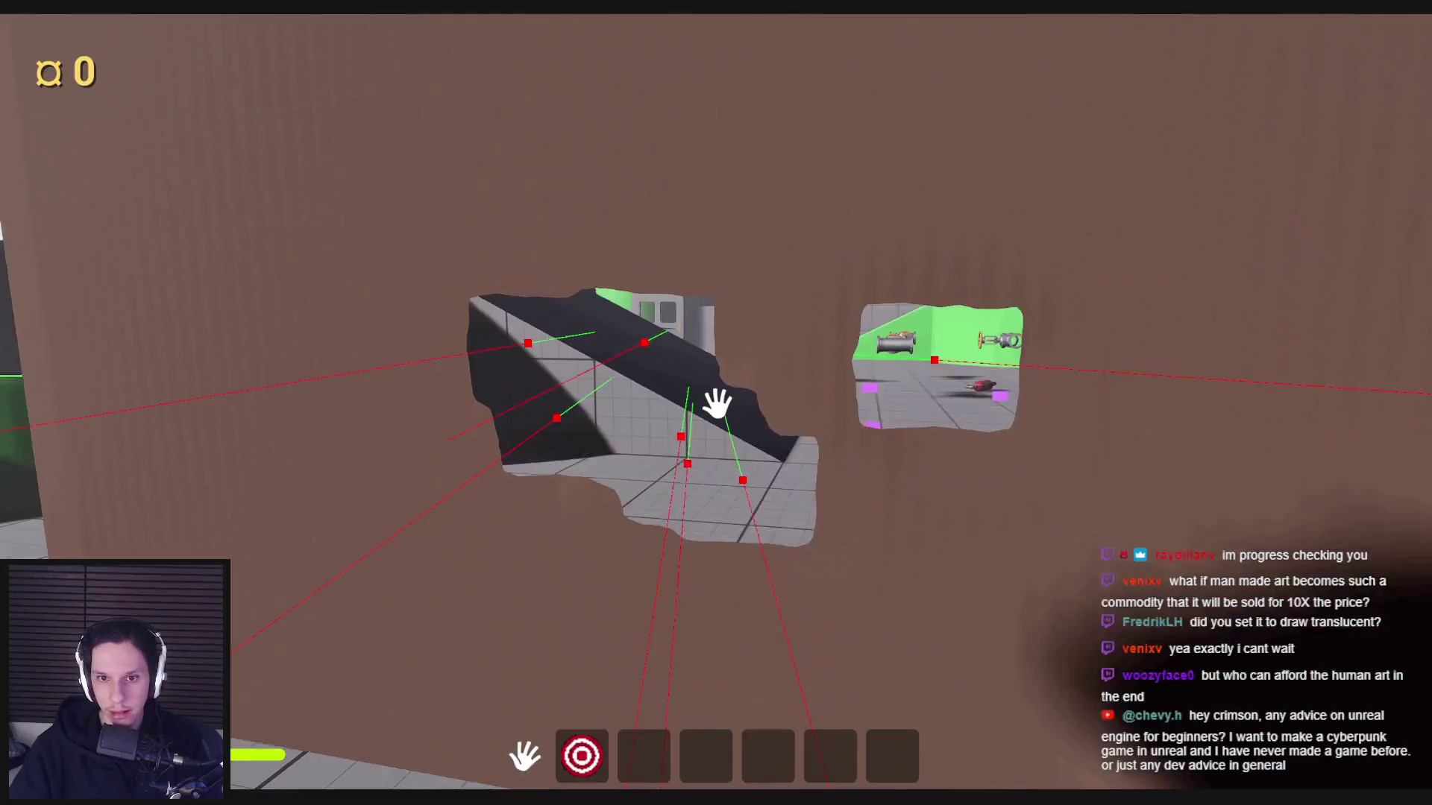
pyautogui.click(716, 404)
pyautogui.click(716, 404)
pyautogui.press('s')
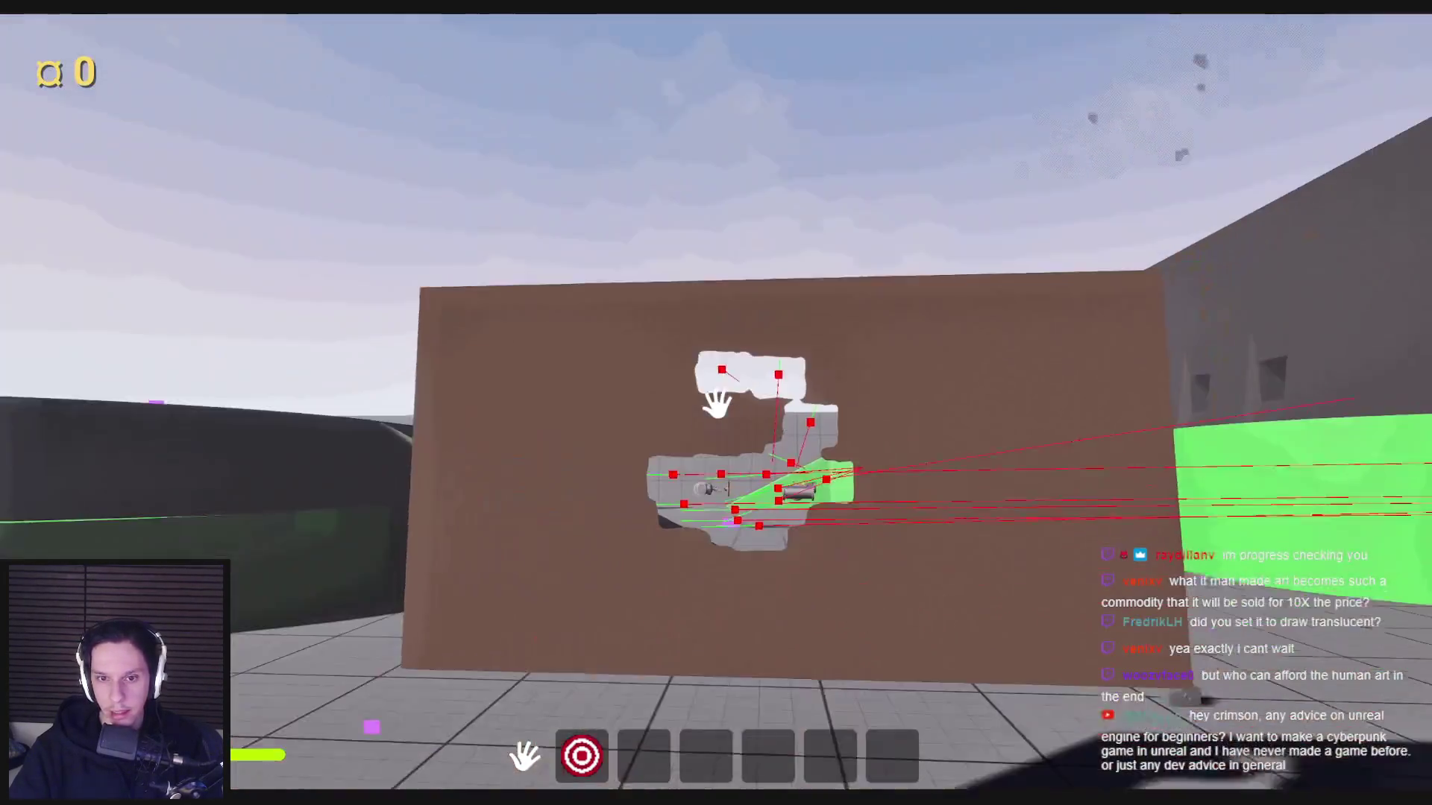
pyautogui.press('Escape')
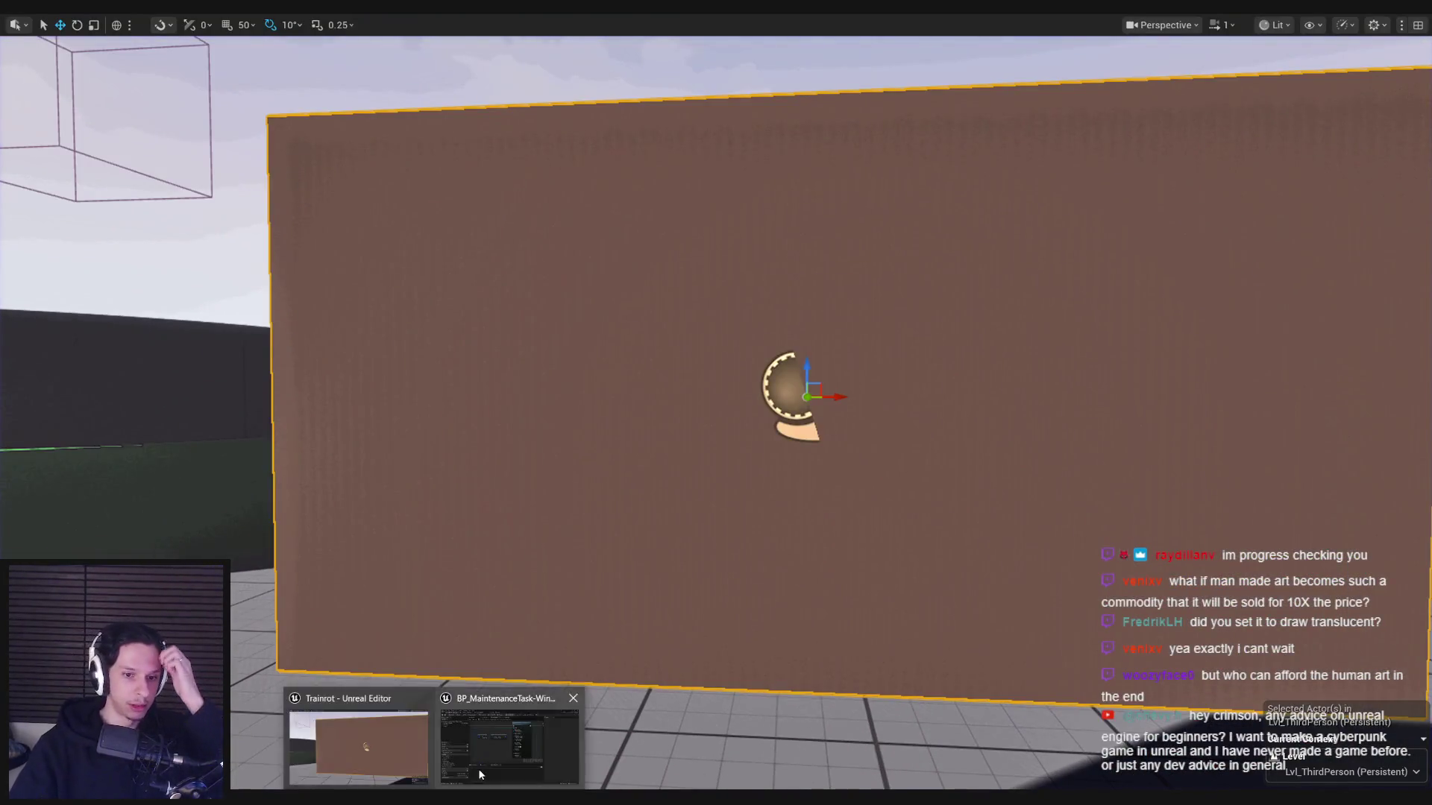
pyautogui.click(485, 741)
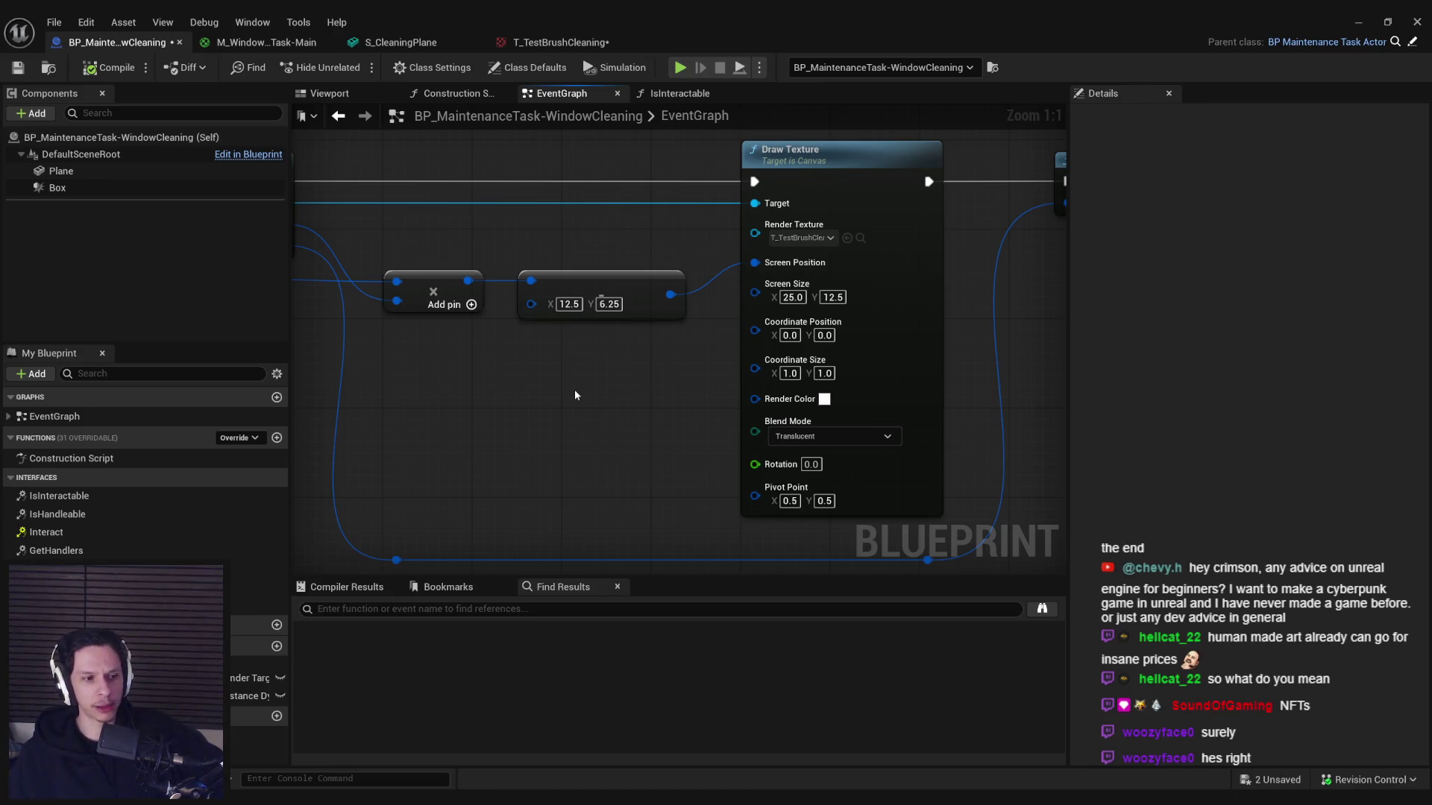
# - Save the window-cleaning Blueprint and the T_TestBrushCleaning texture, then bring back the level viewport
pyautogui.click(18, 67)
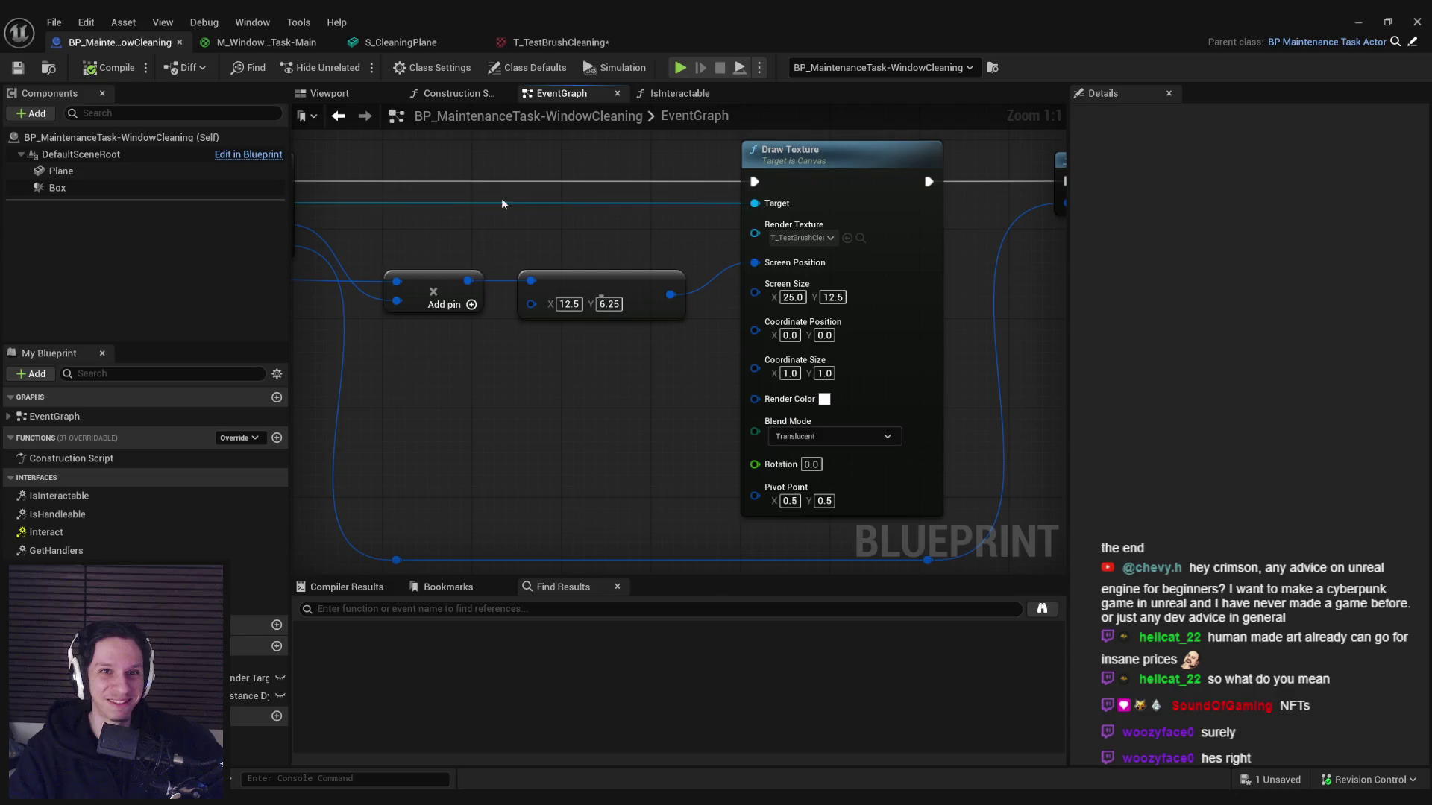
pyautogui.click(559, 42)
pyautogui.click(18, 67)
pyautogui.click(119, 42)
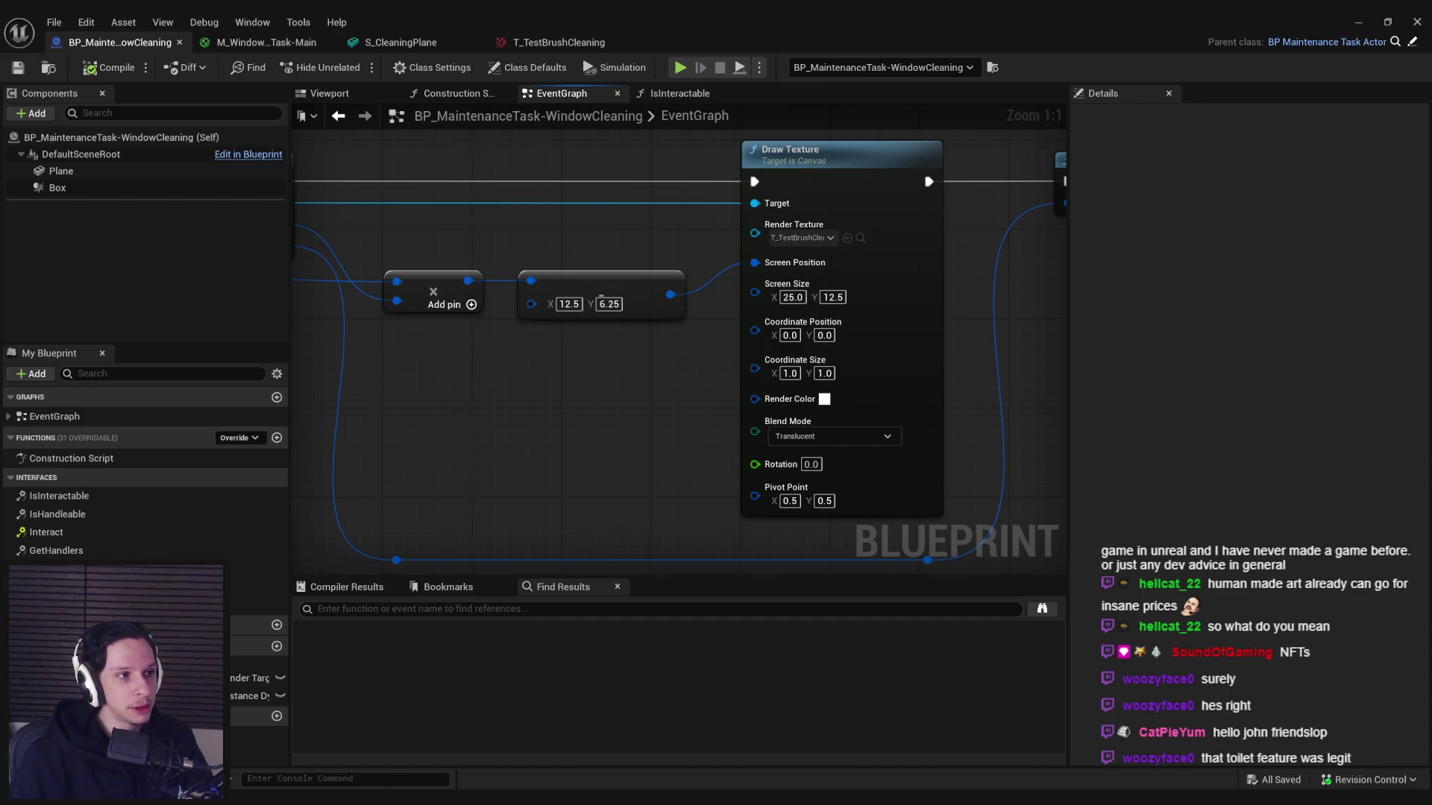
pyautogui.click(1358, 21)
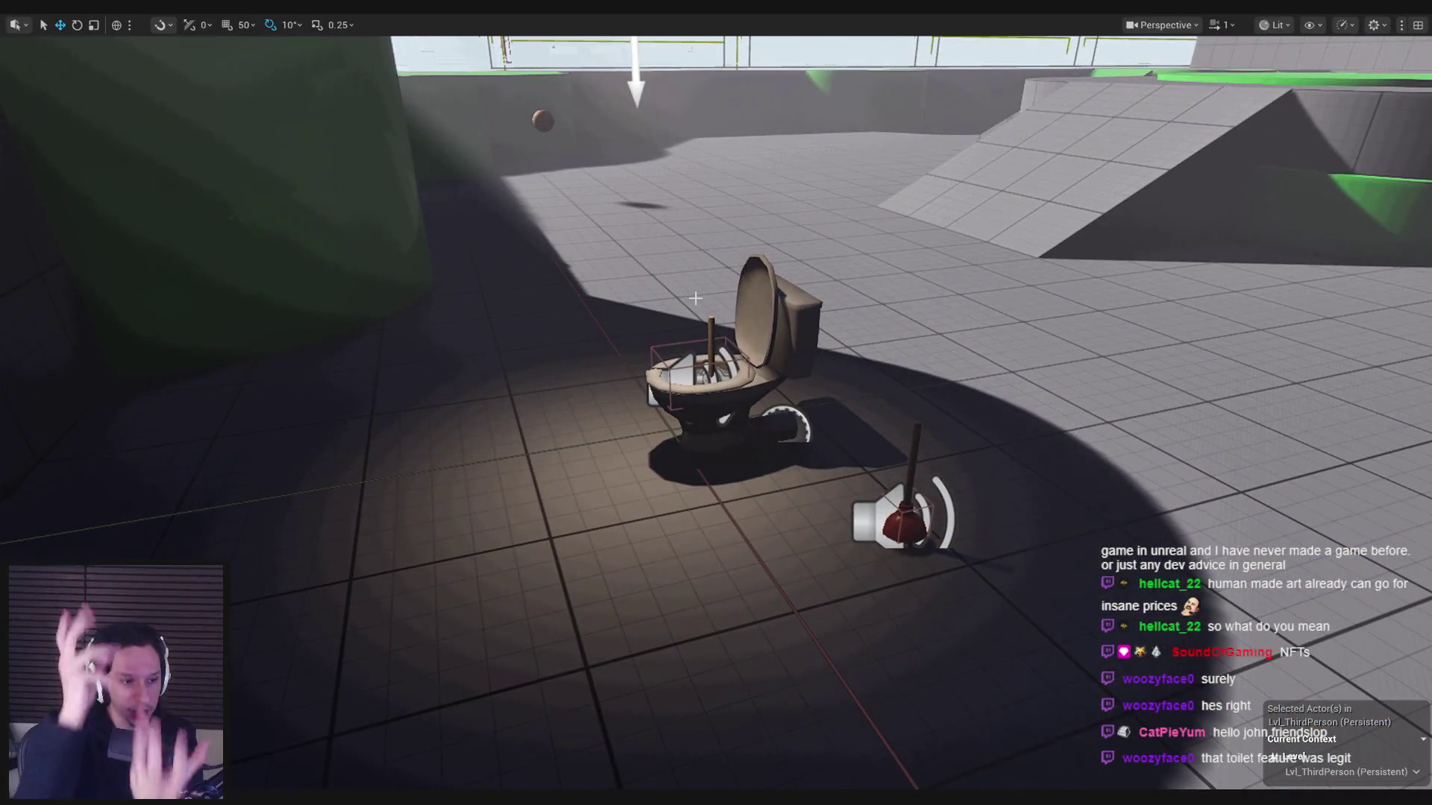
# - Play the level, walking toward the toilet and looking around the holed brown wall, then stop
pyautogui.scroll(2, 716, 410)
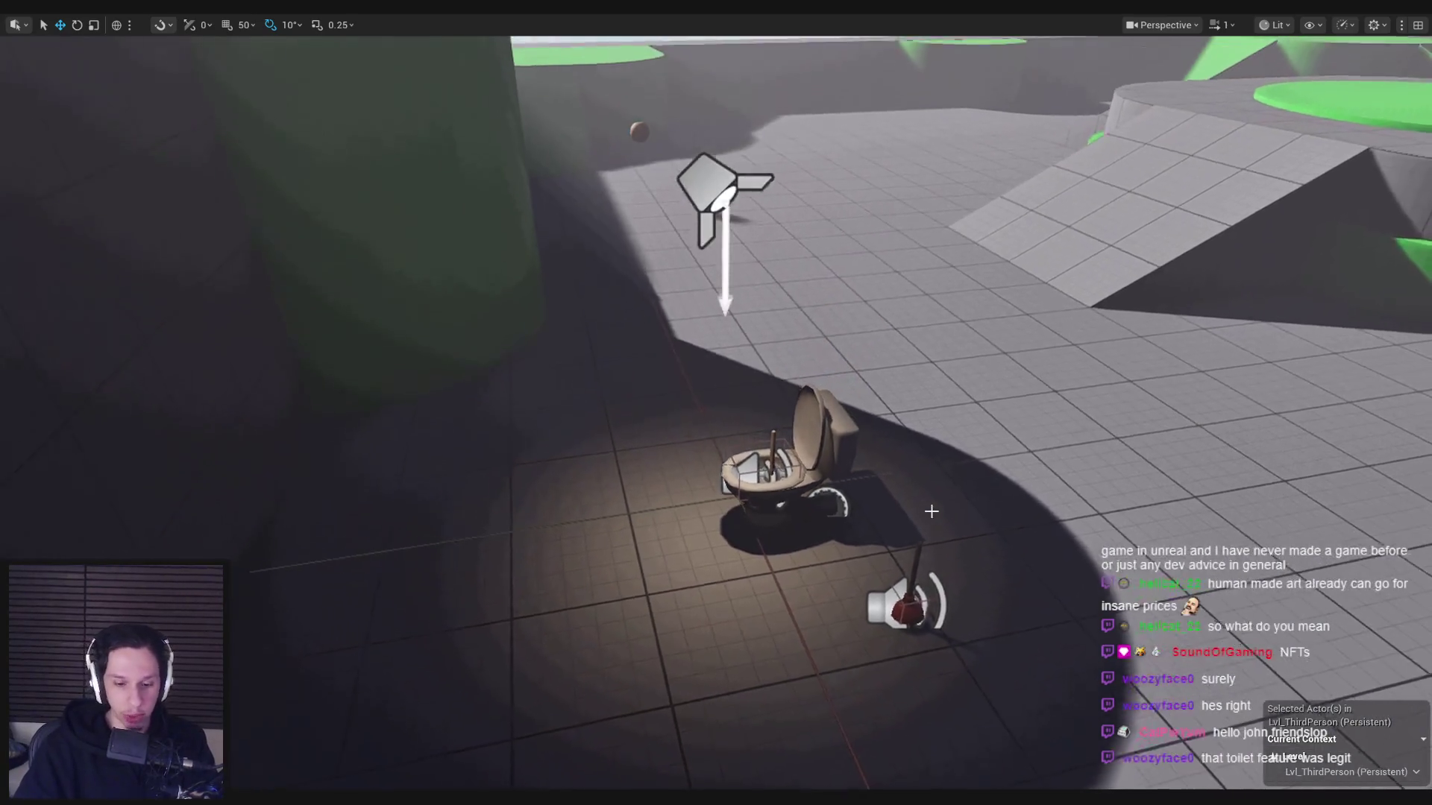
pyautogui.hotkey('alt', 'p')
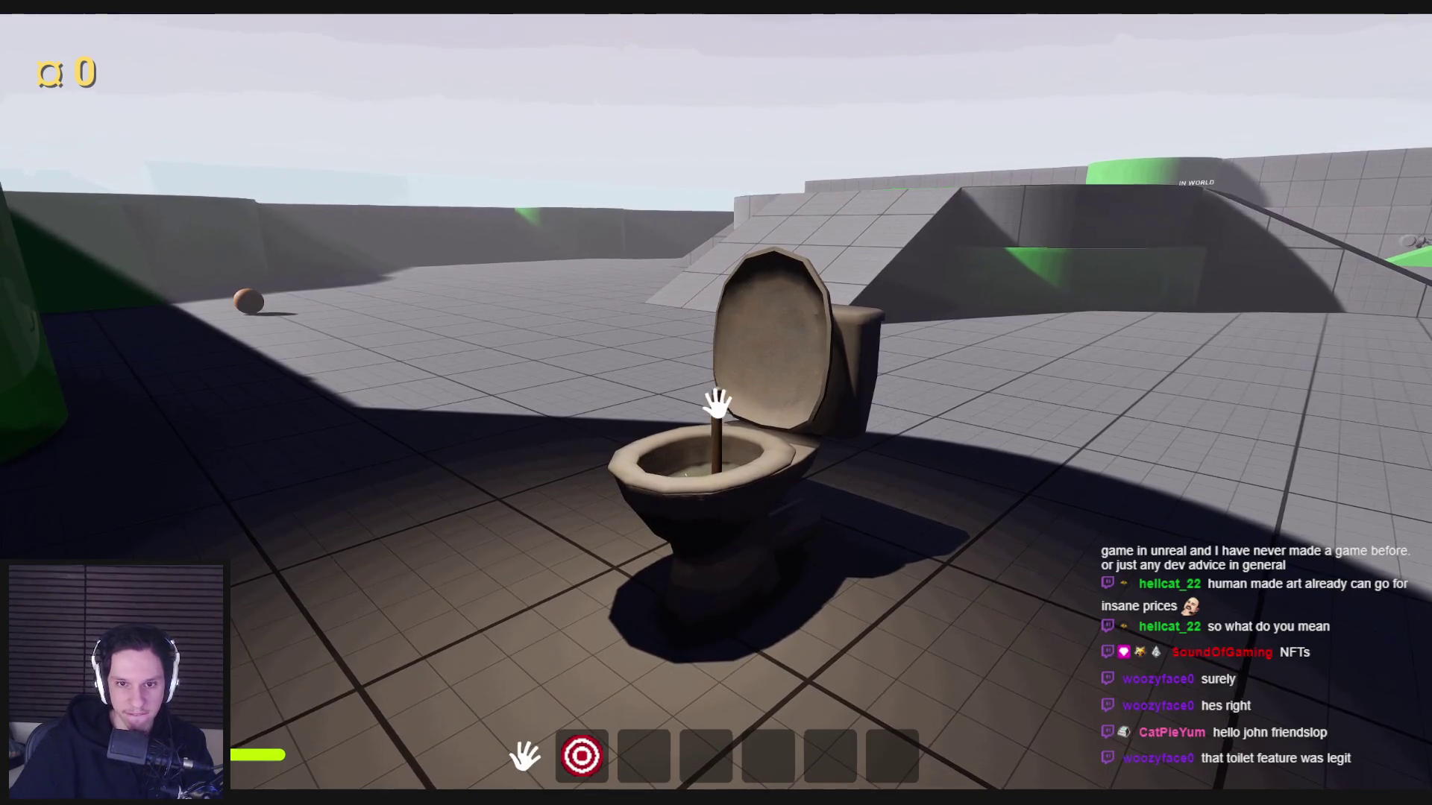
pyautogui.press('w')
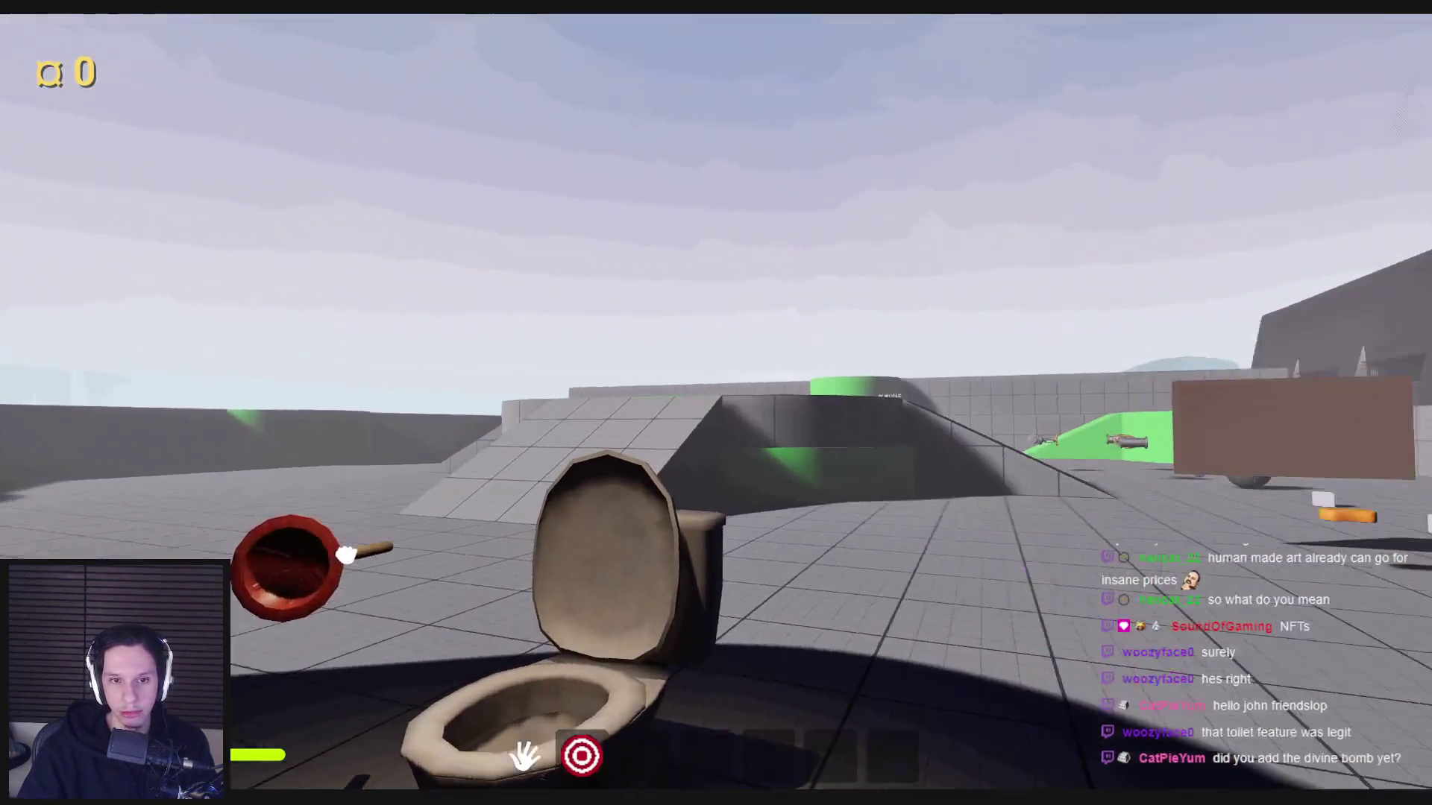
pyautogui.moveTo(345, 556)
pyautogui.mouseDown()
pyautogui.moveTo(607, 303)
pyautogui.moveTo(804, 406)
pyautogui.mouseUp()
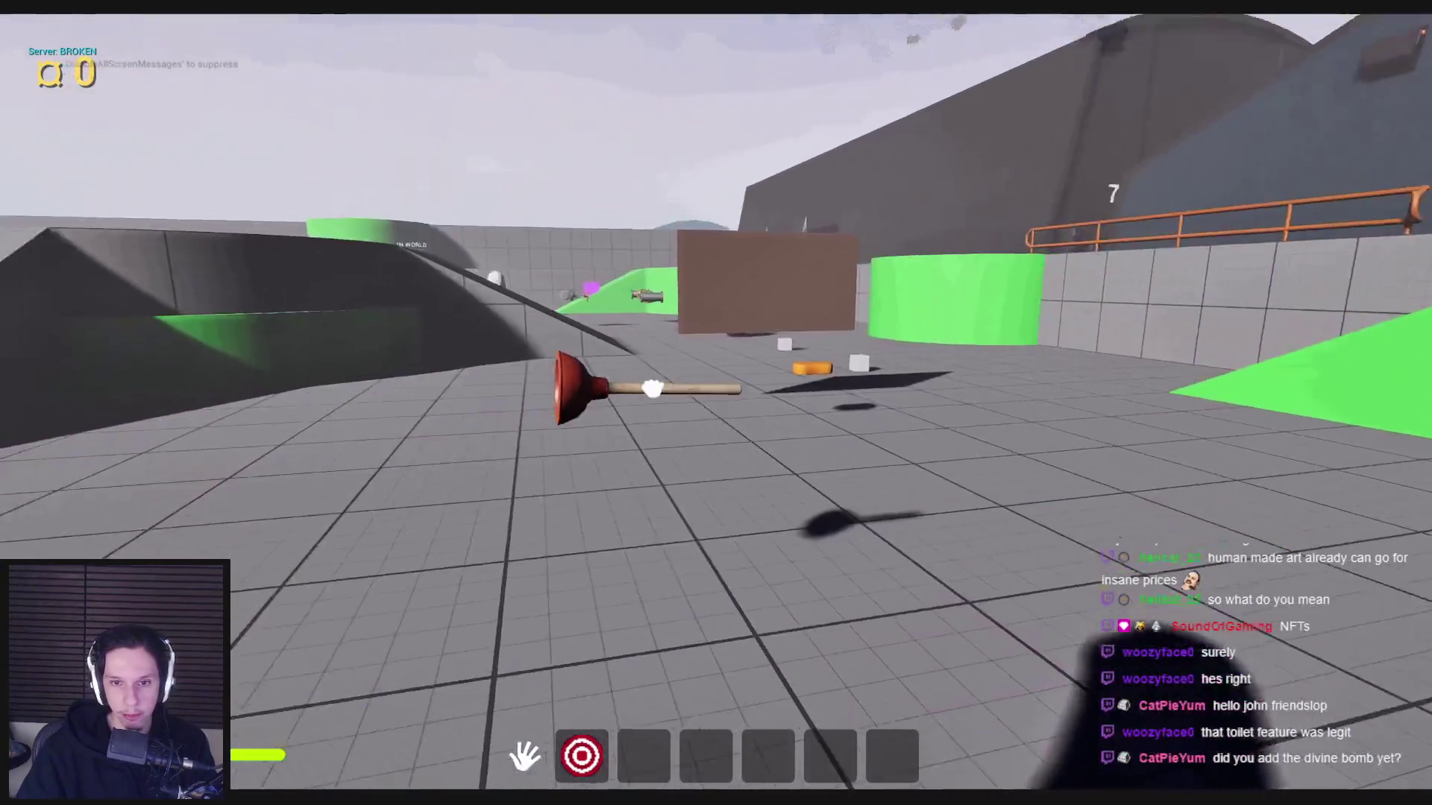
pyautogui.moveTo(645, 395); pyautogui.dragTo(368, 209)
pyautogui.moveTo(716, 403); pyautogui.dragTo(419, 553)
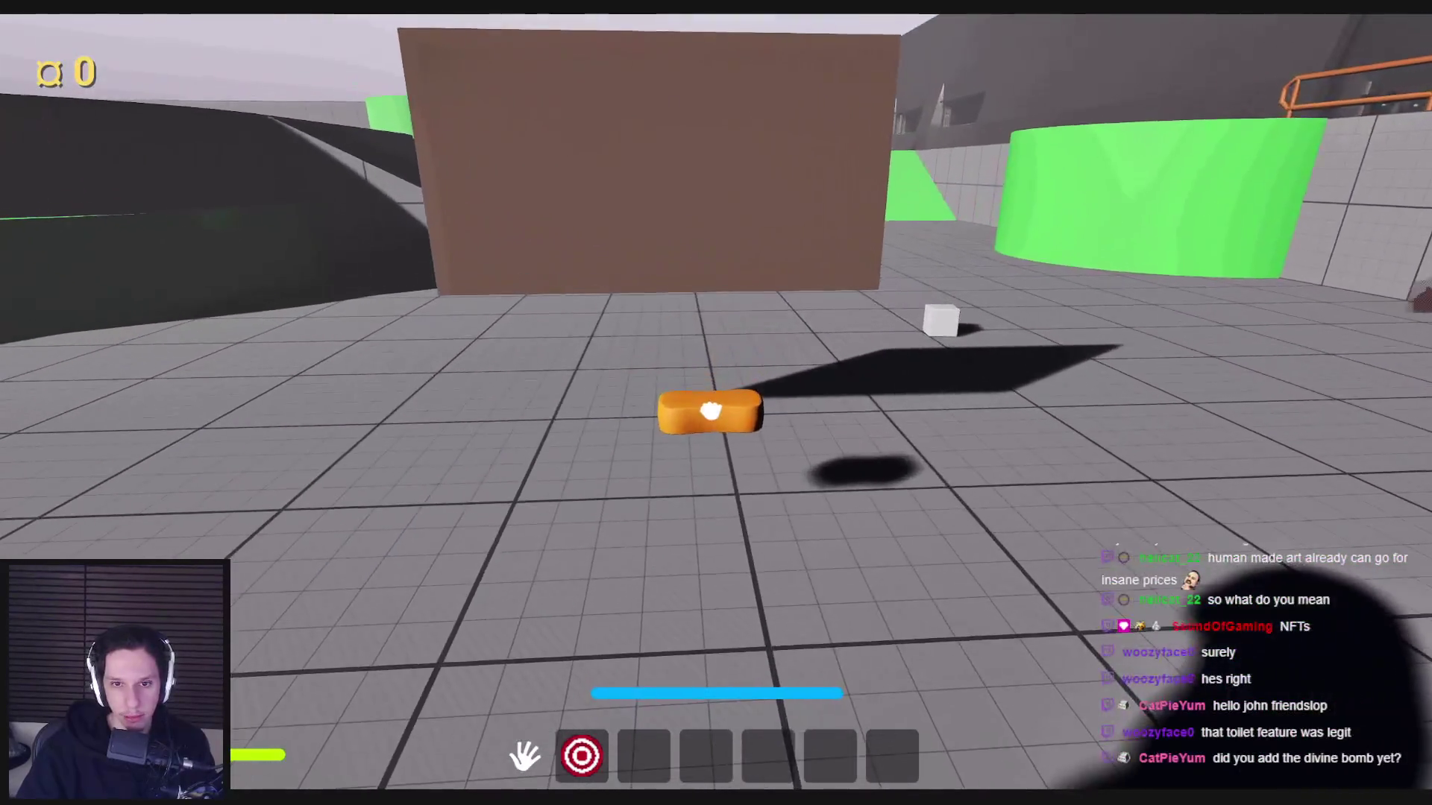
pyautogui.moveTo(710, 411); pyautogui.dragTo(656, 127)
pyautogui.moveTo(745, 418); pyautogui.dragTo(787, 570)
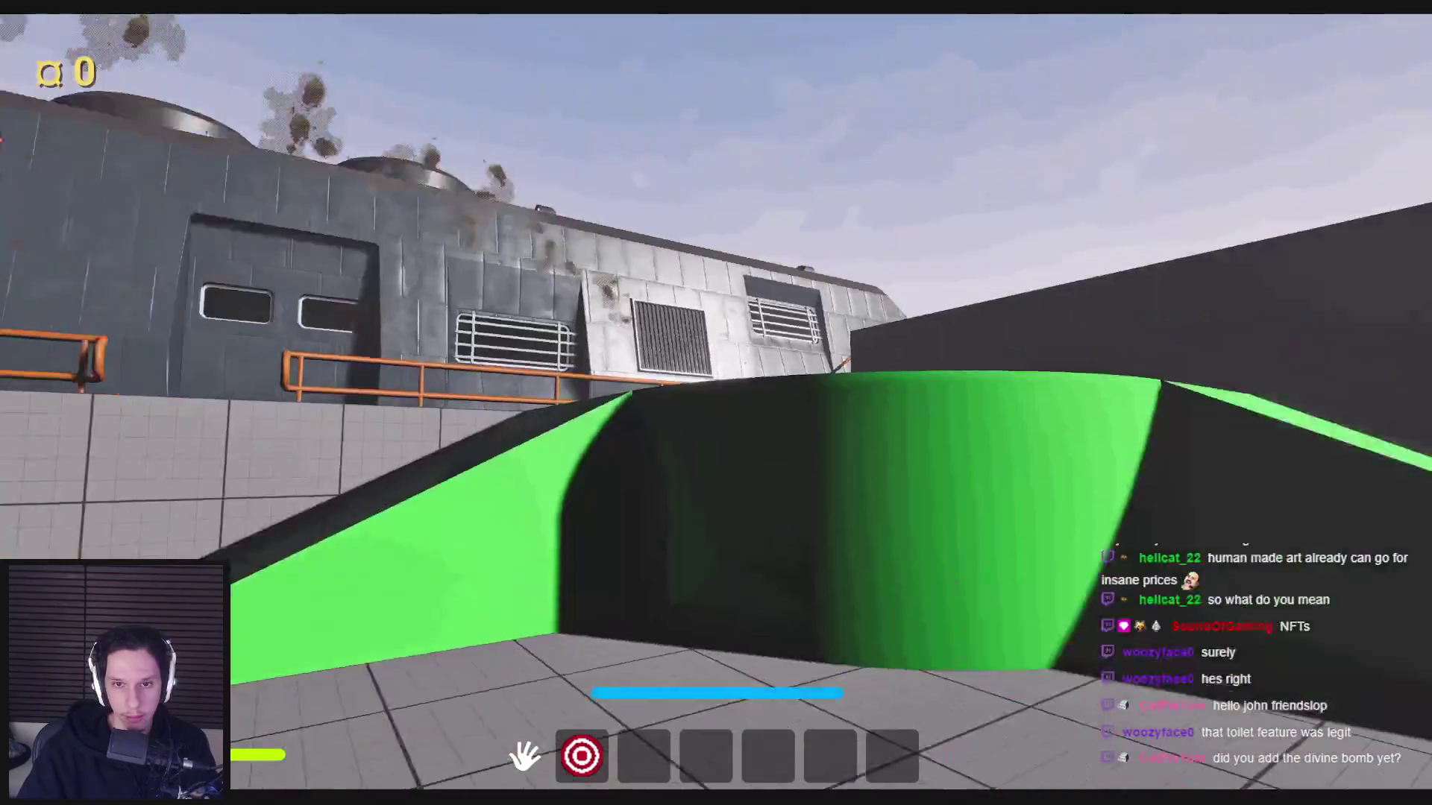
pyautogui.moveTo(717, 403); pyautogui.dragTo(419, 553)
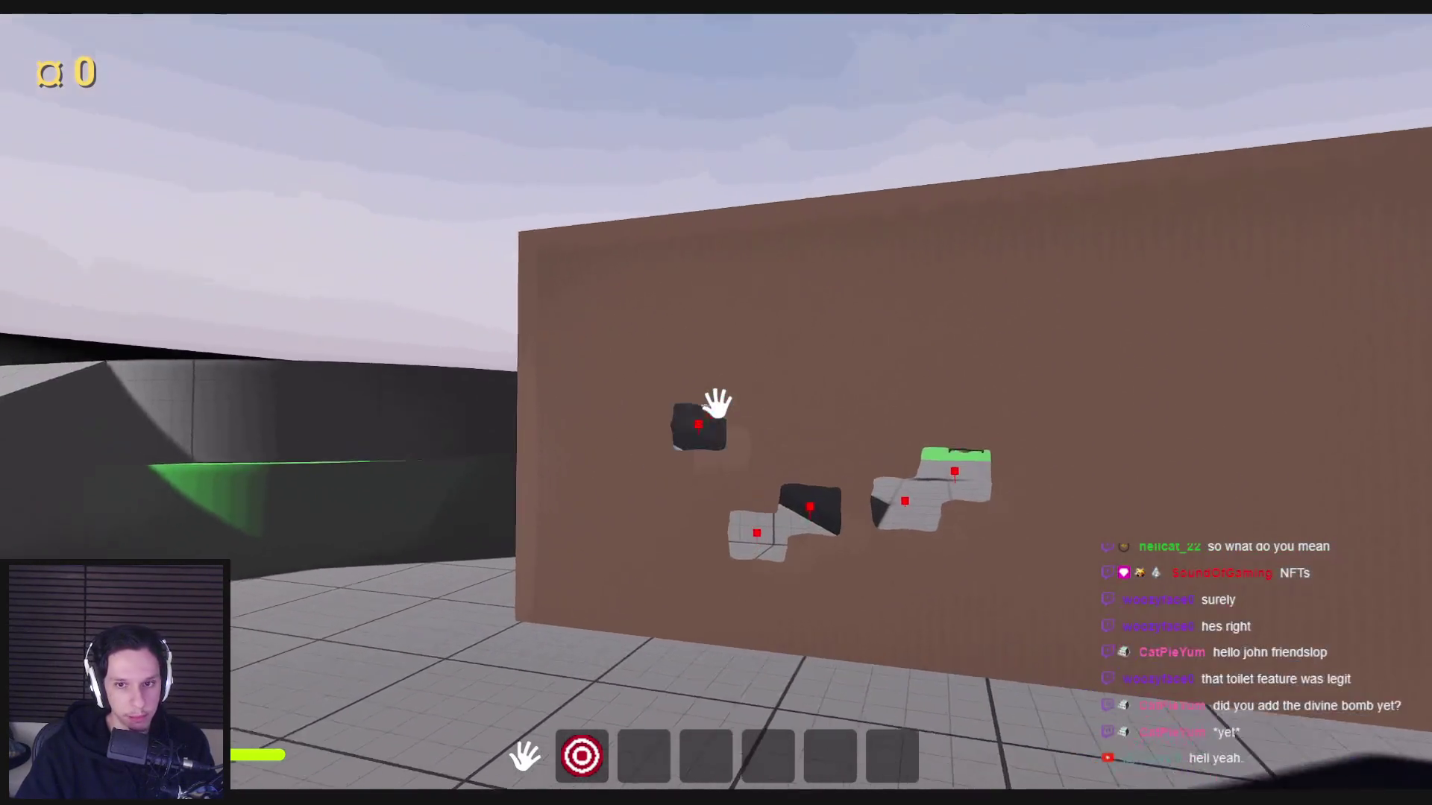
pyautogui.press('s')
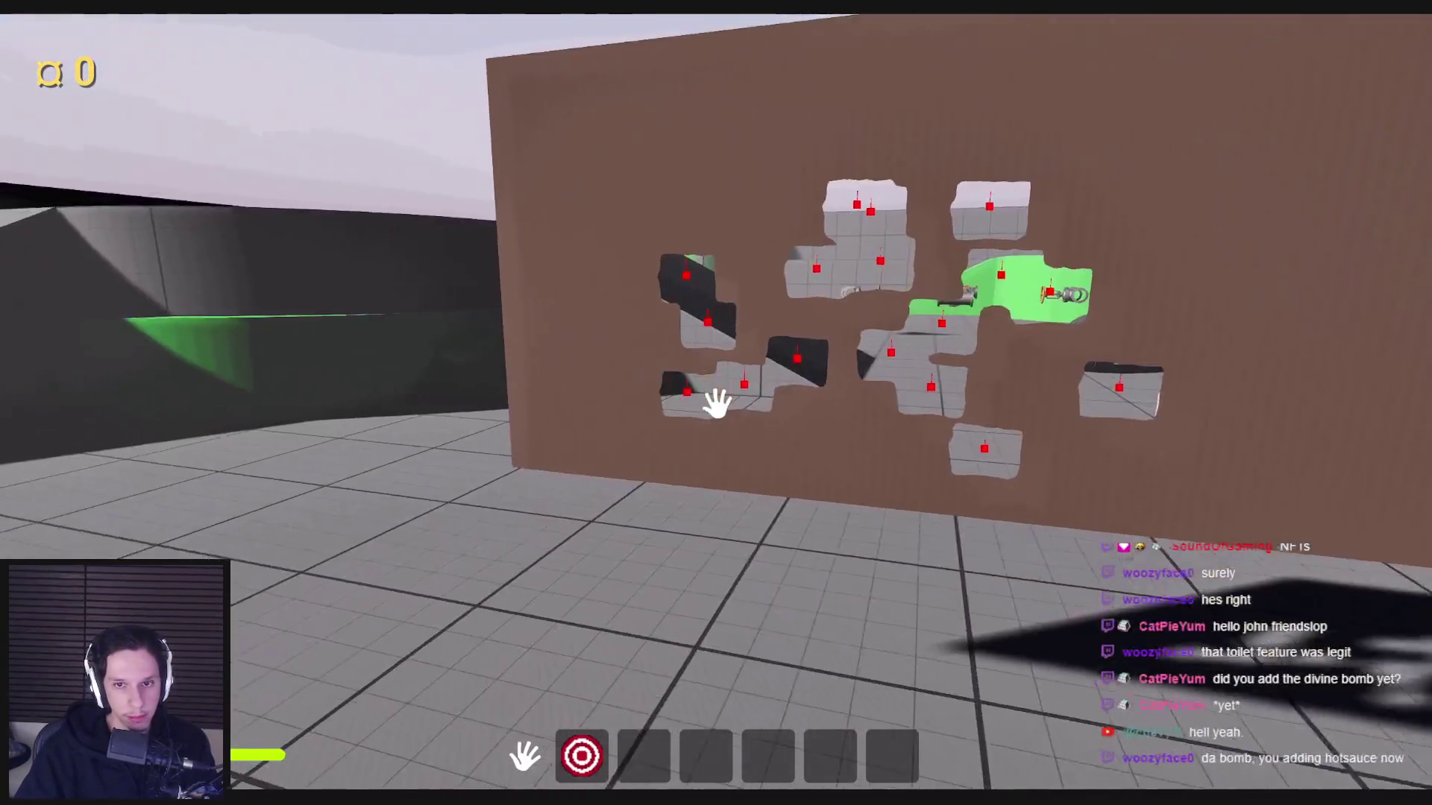
pyautogui.press('s')
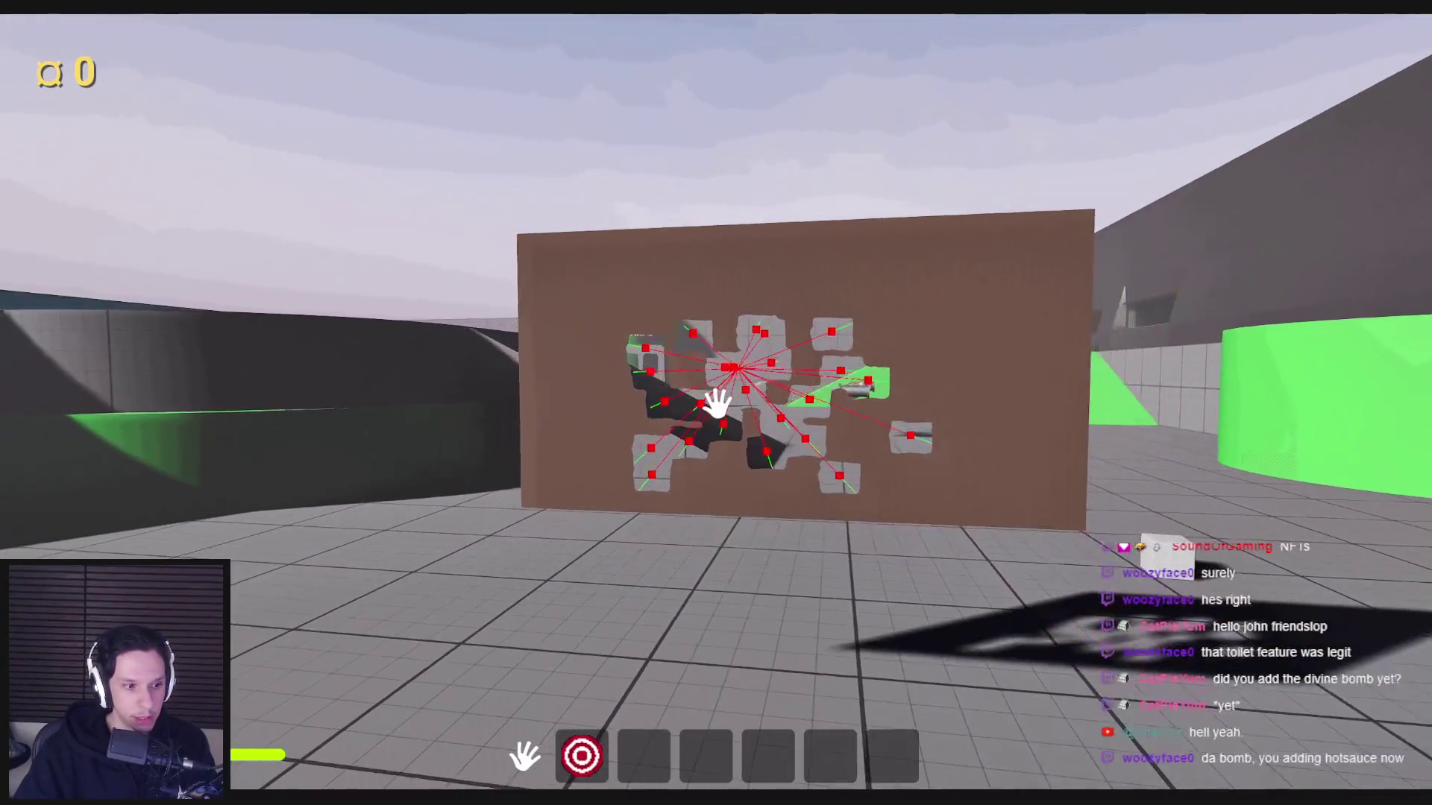
pyautogui.press('w')
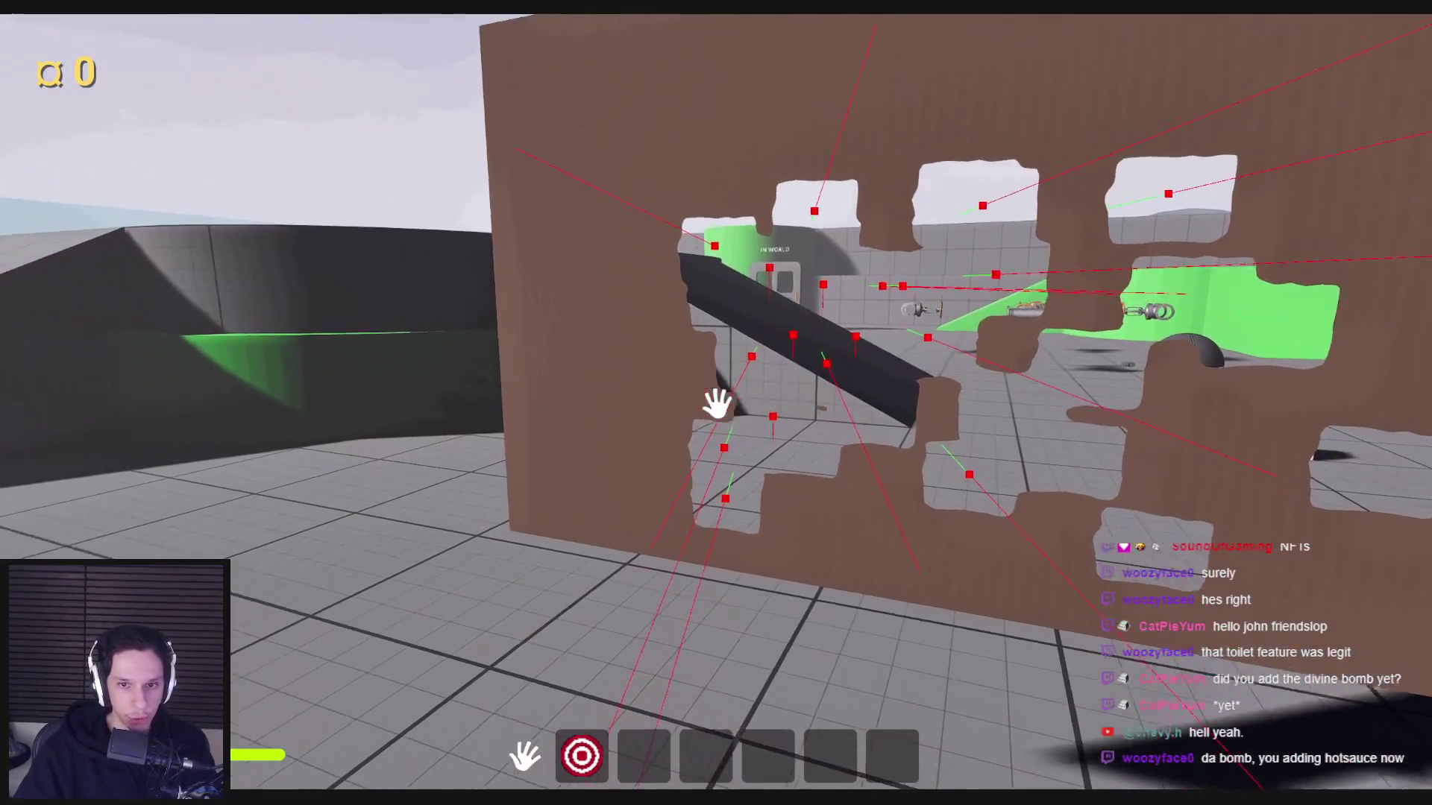
pyautogui.press('Escape')
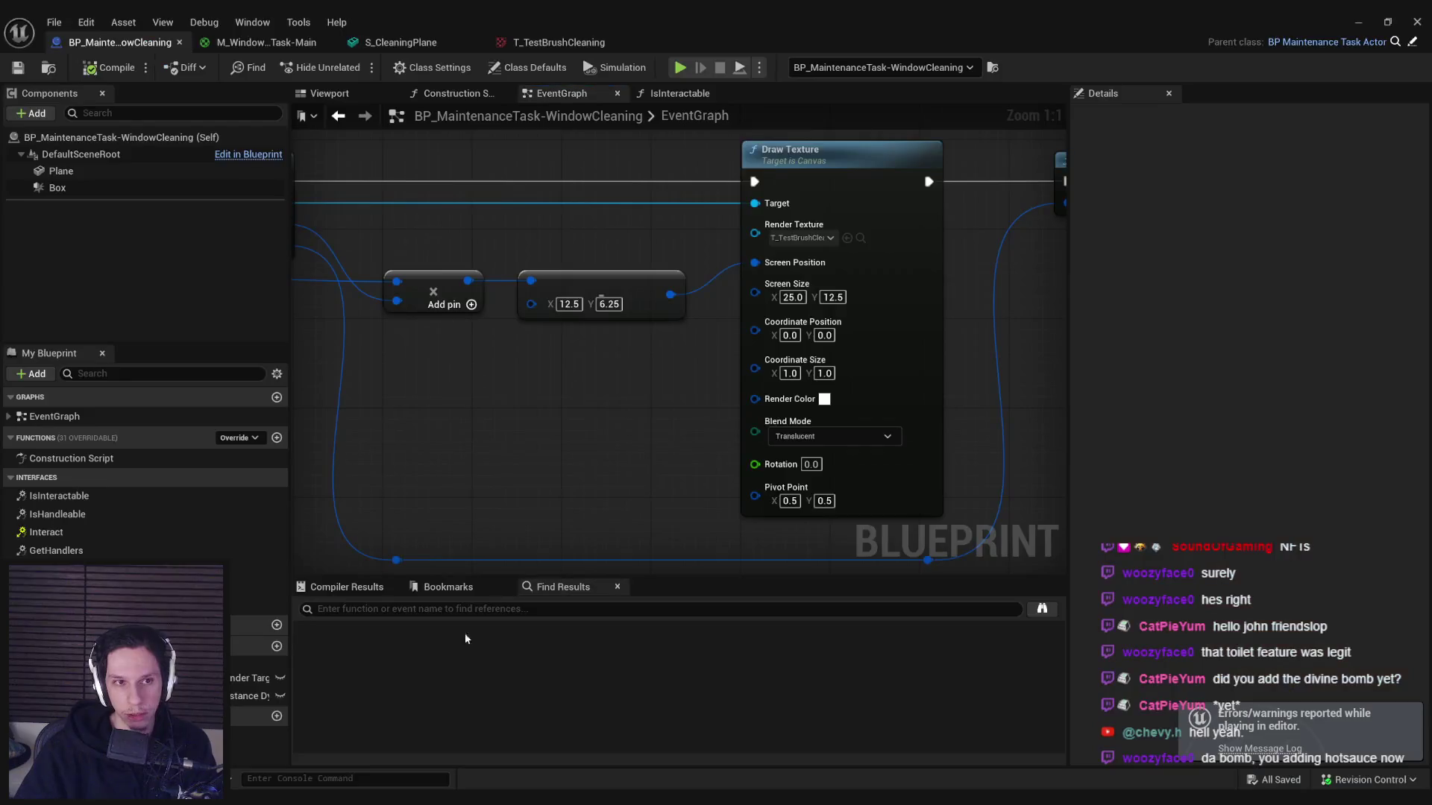
# - Add DitherTemporalAA off the R channel with a Constant for Random, wiring Result to Opacity Mask
pyautogui.click(261, 42)
pyautogui.moveTo(643, 391); pyautogui.dragTo(718, 396)
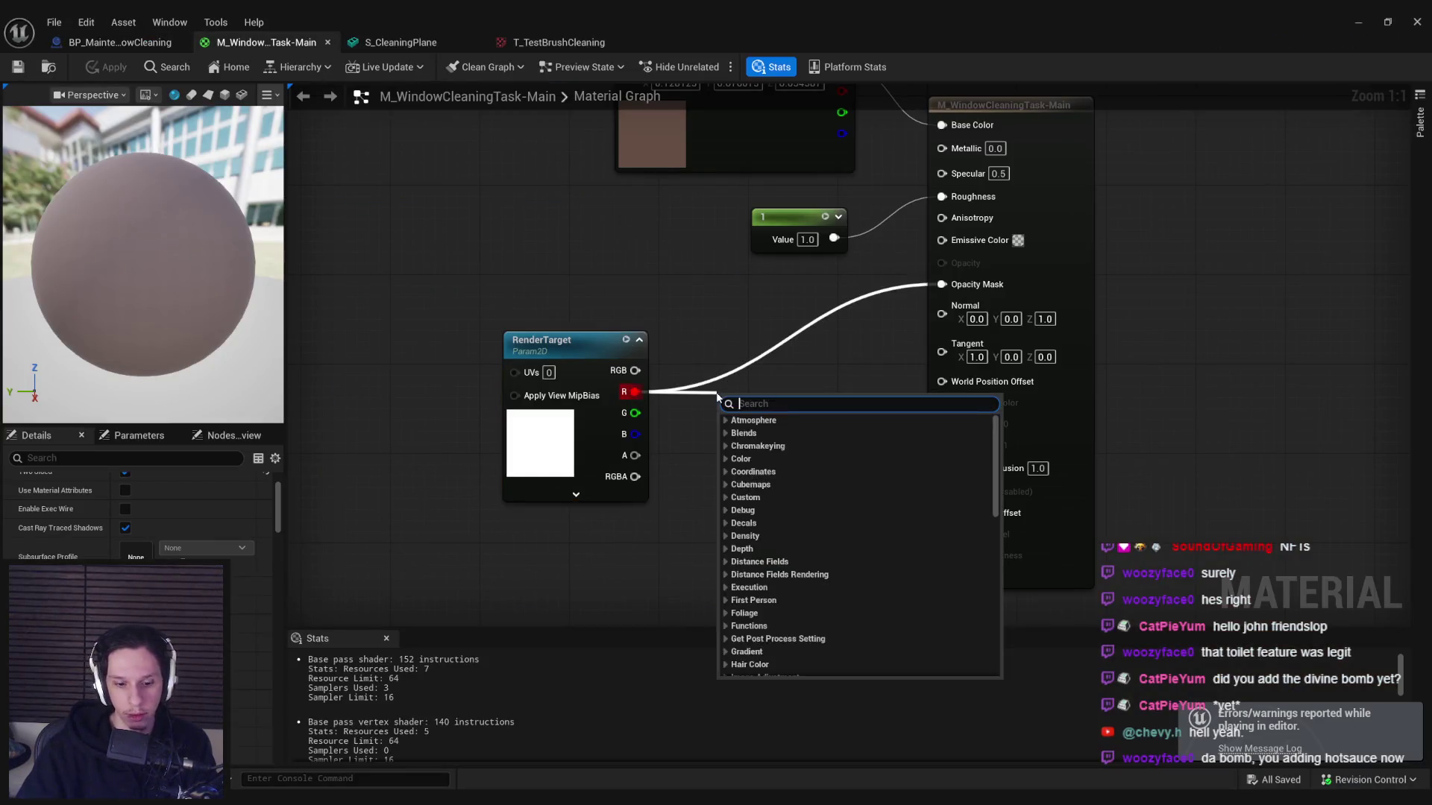
pyautogui.write('dith')
pyautogui.press('Return')
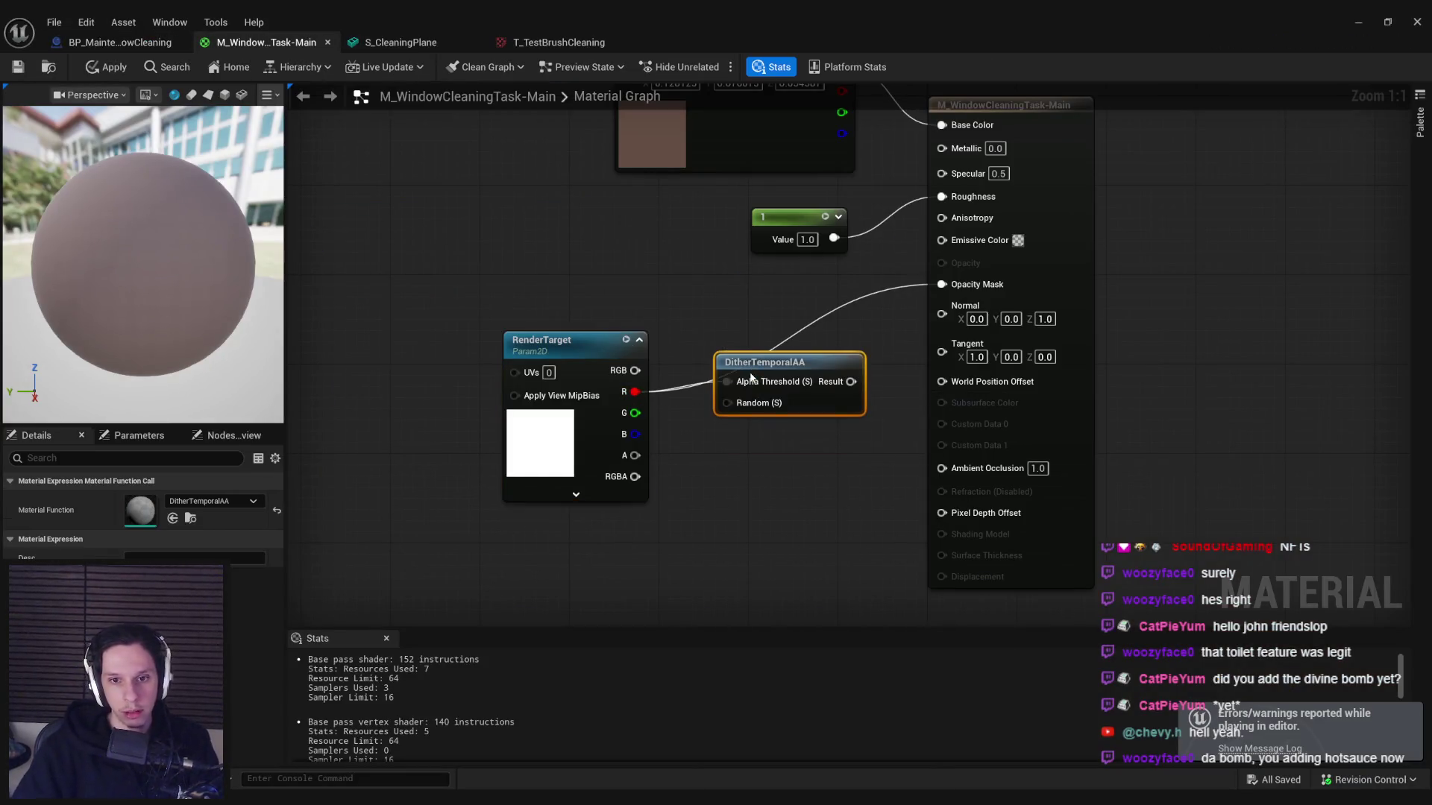
pyautogui.moveTo(724, 443); pyautogui.dragTo(735, 505)
pyautogui.write('const')
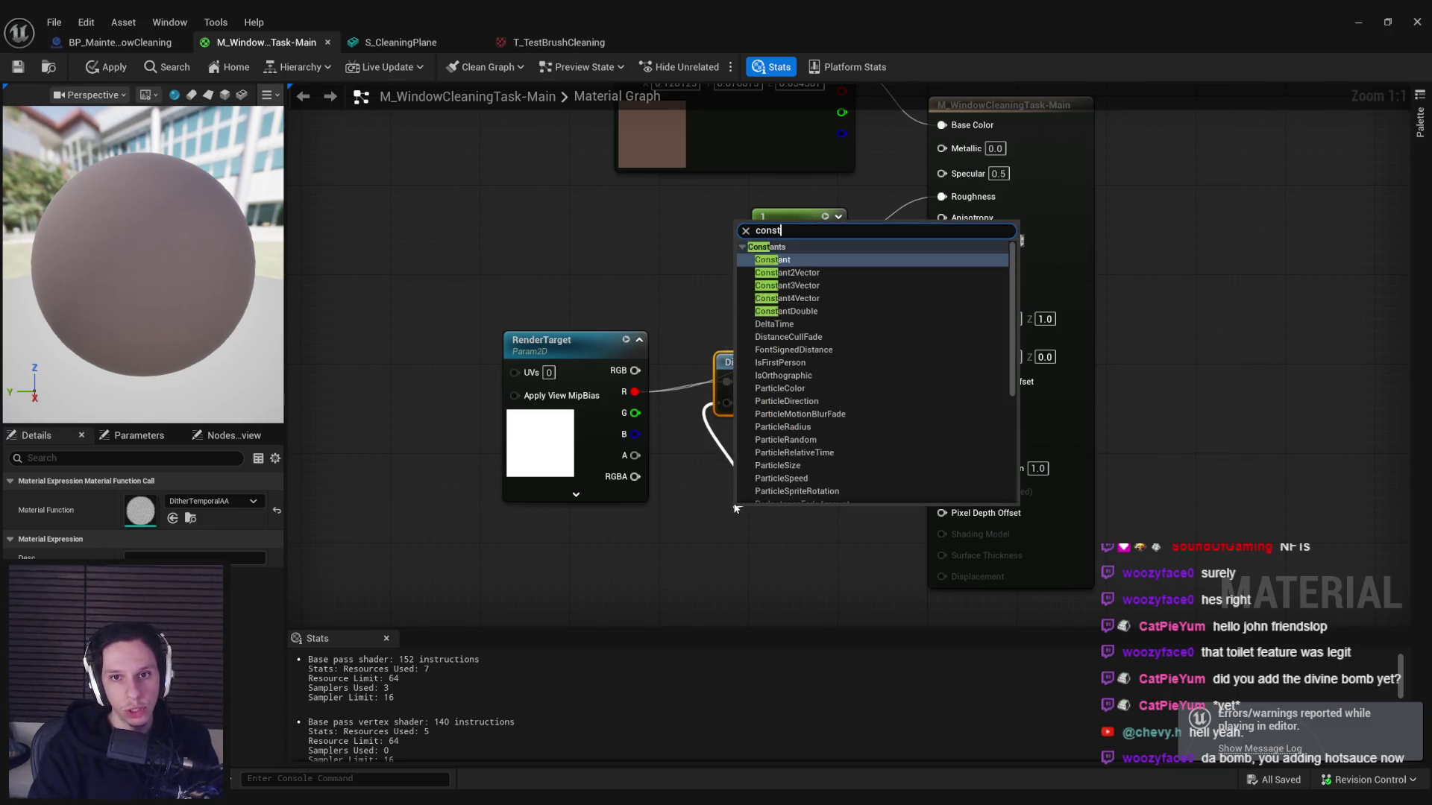
pyautogui.press('Return')
pyautogui.moveTo(851, 381)
pyautogui.mouseDown()
pyautogui.moveTo(888, 373)
pyautogui.moveTo(941, 284)
pyautogui.mouseUp()
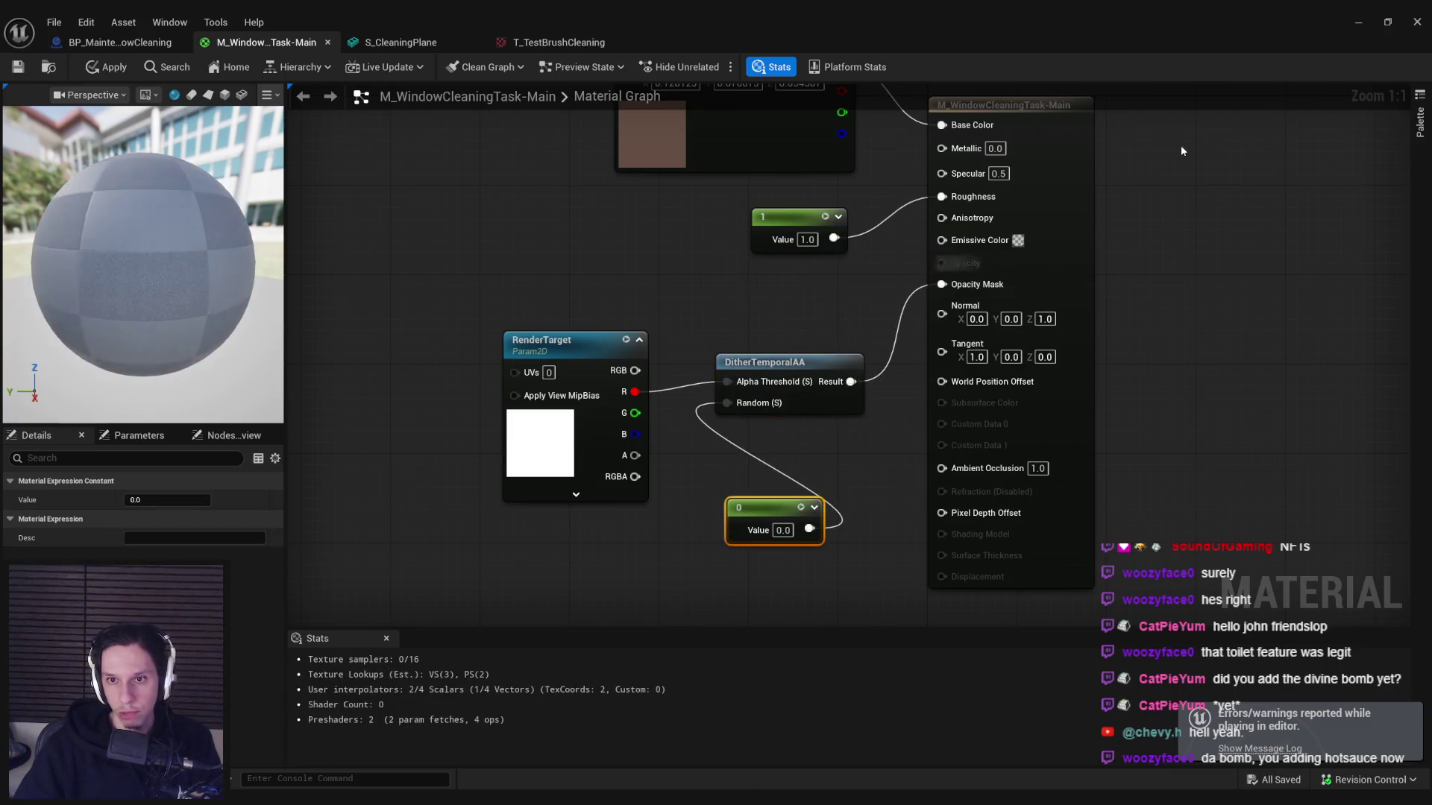
# - Apply the material changes and start a play session to test them
pyautogui.click(1359, 22)
pyautogui.hotkey('alt', 'Tab')
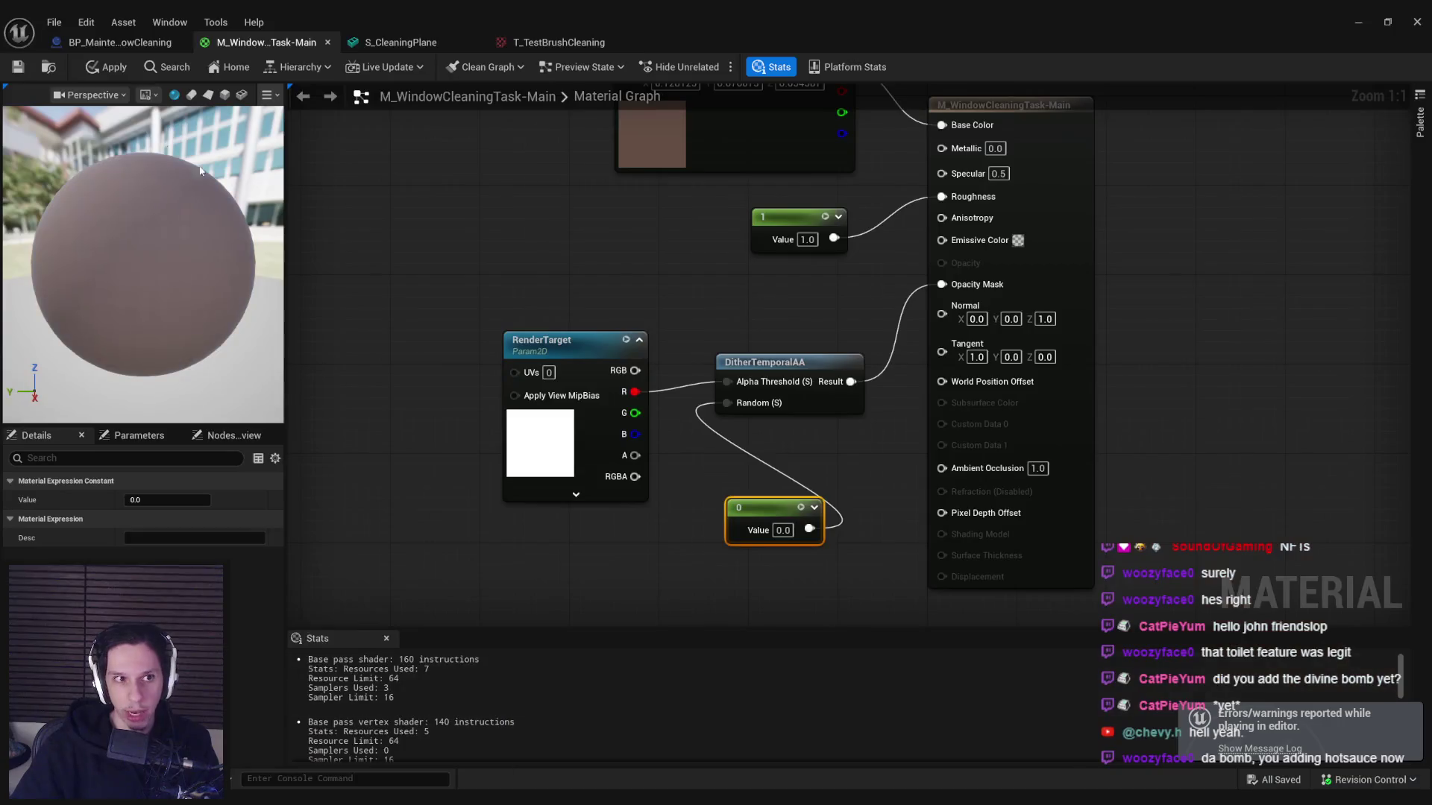
pyautogui.hotkey('ctrl', 's')
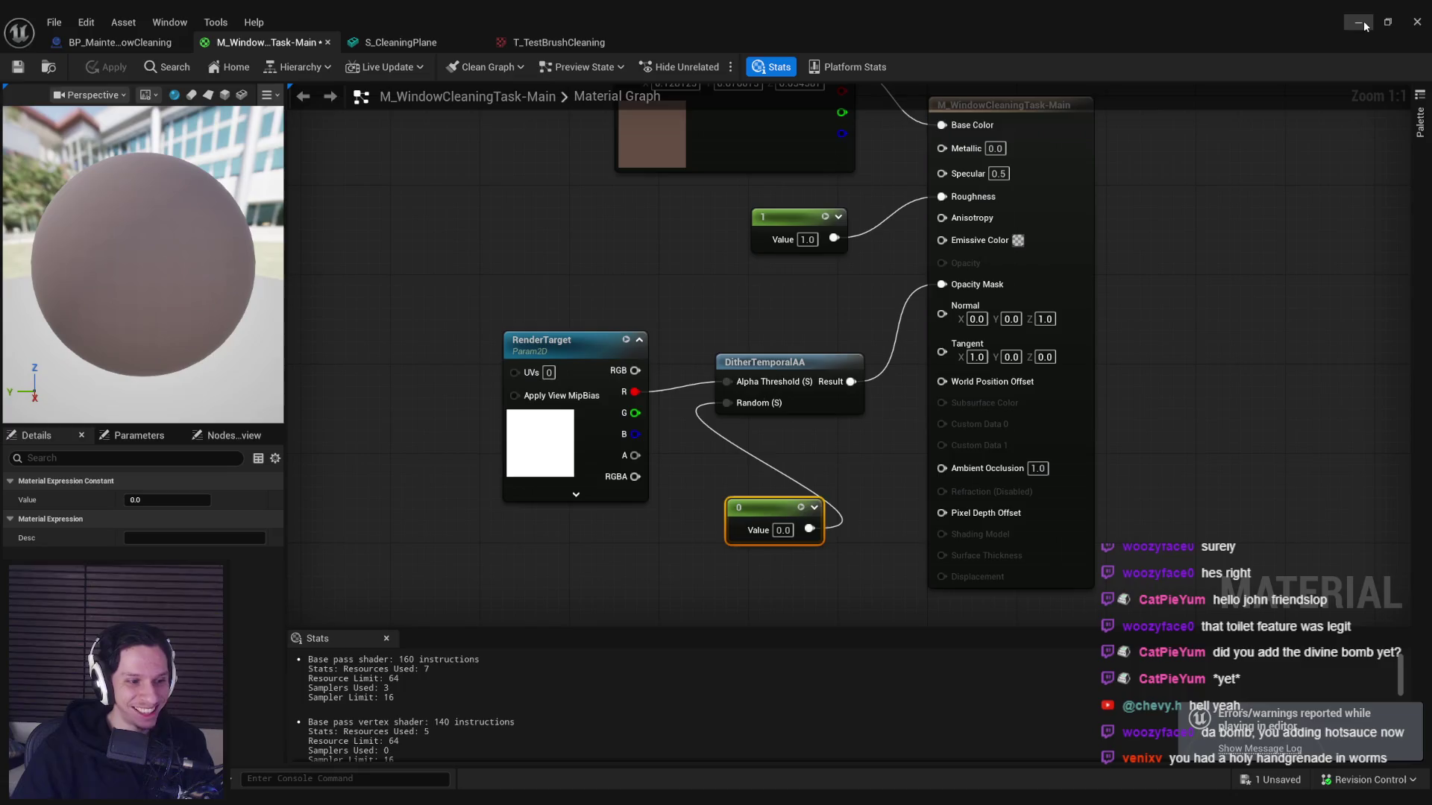
pyautogui.click(1362, 24)
pyautogui.scroll(-3, 911, 243)
pyautogui.hotkey('alt', 'p')
# - Wipe several holes in the dirty brown wall while stepping toward and away from it
pyautogui.press('w')
pyautogui.click(716, 402)
pyautogui.click(716, 403)
pyautogui.press('s')
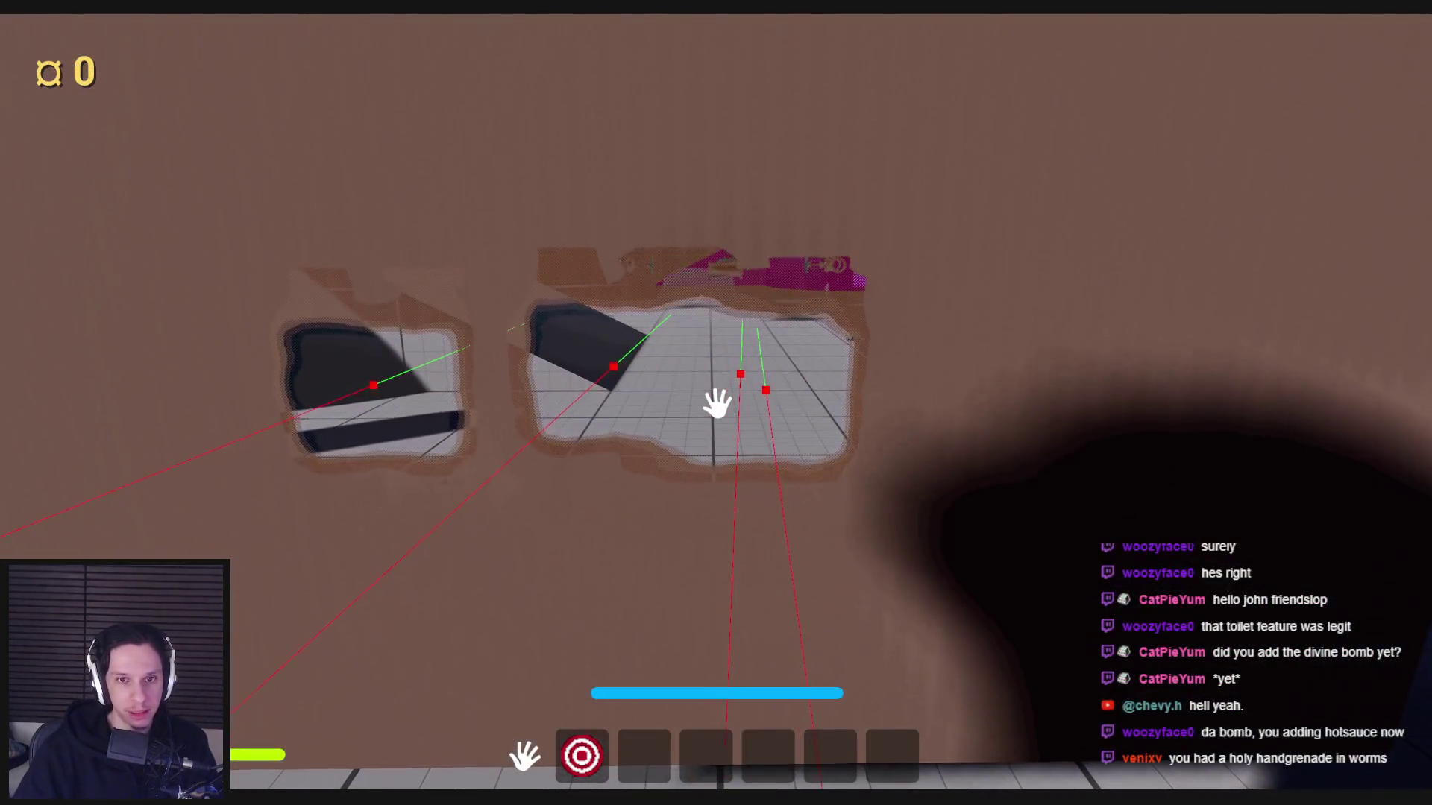
pyautogui.click(716, 403)
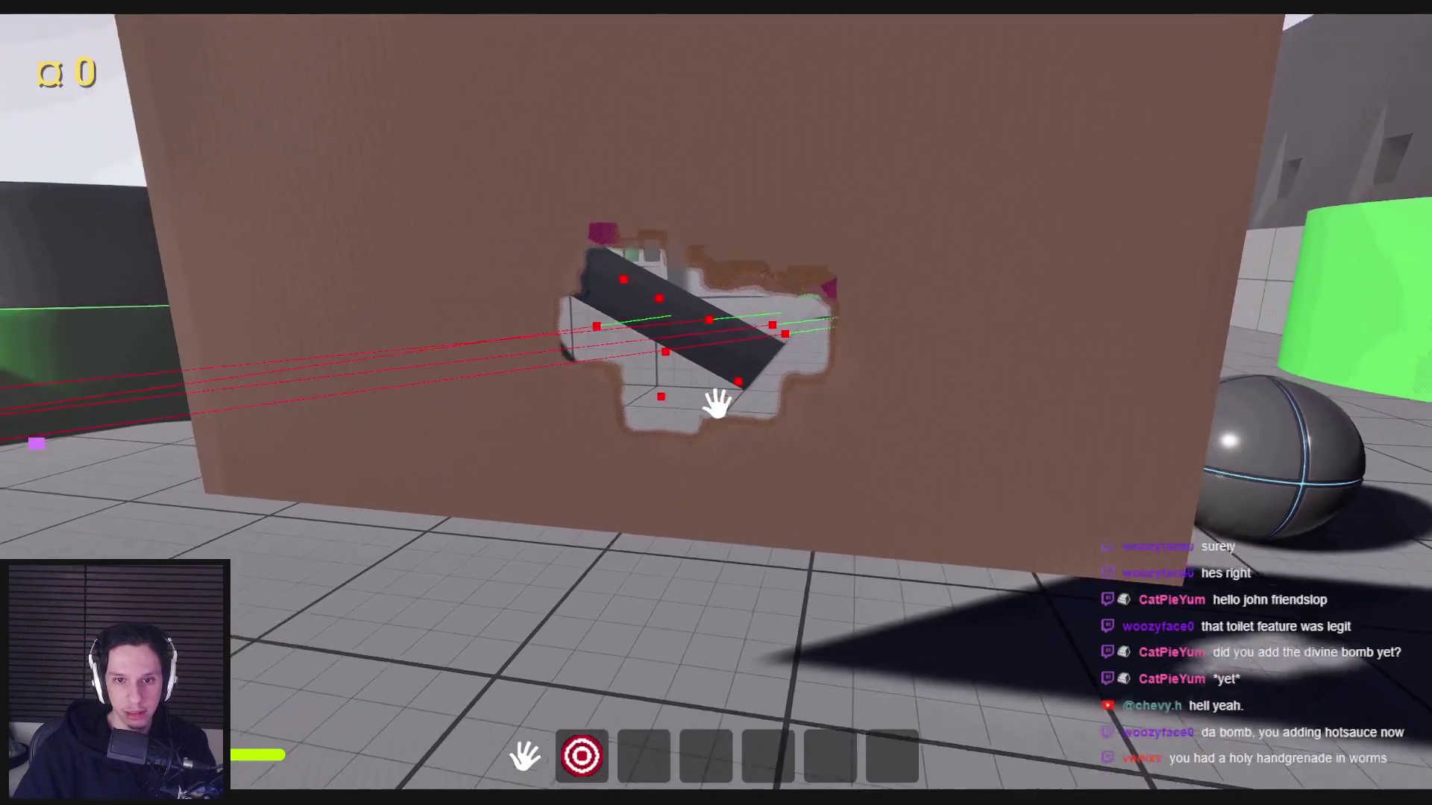
pyautogui.click(716, 403)
pyautogui.press('w')
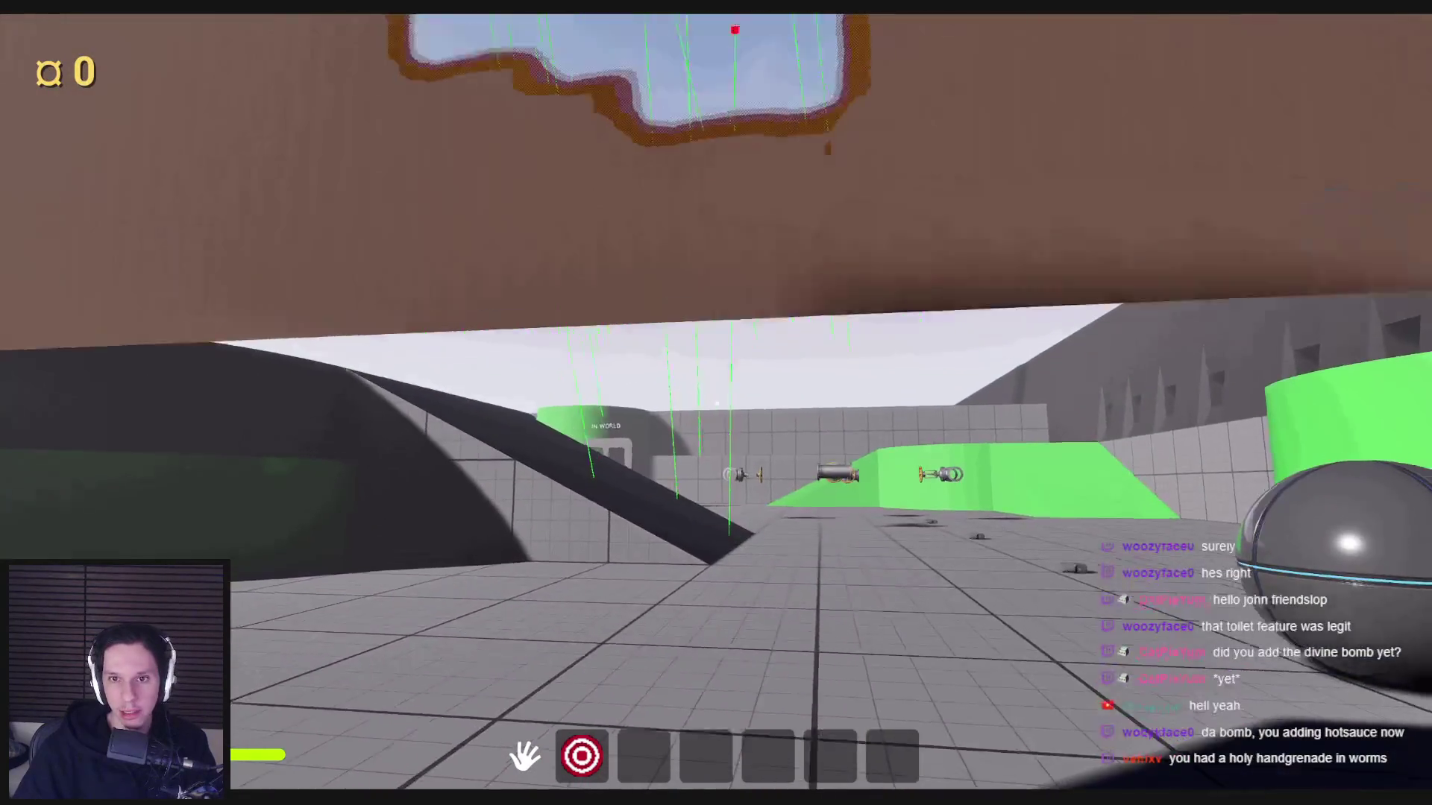
pyautogui.click(716, 402)
# - Walk back and forth to inspect the dithered hole edges, then end the play session
pyautogui.press('s')
pyautogui.press('1')
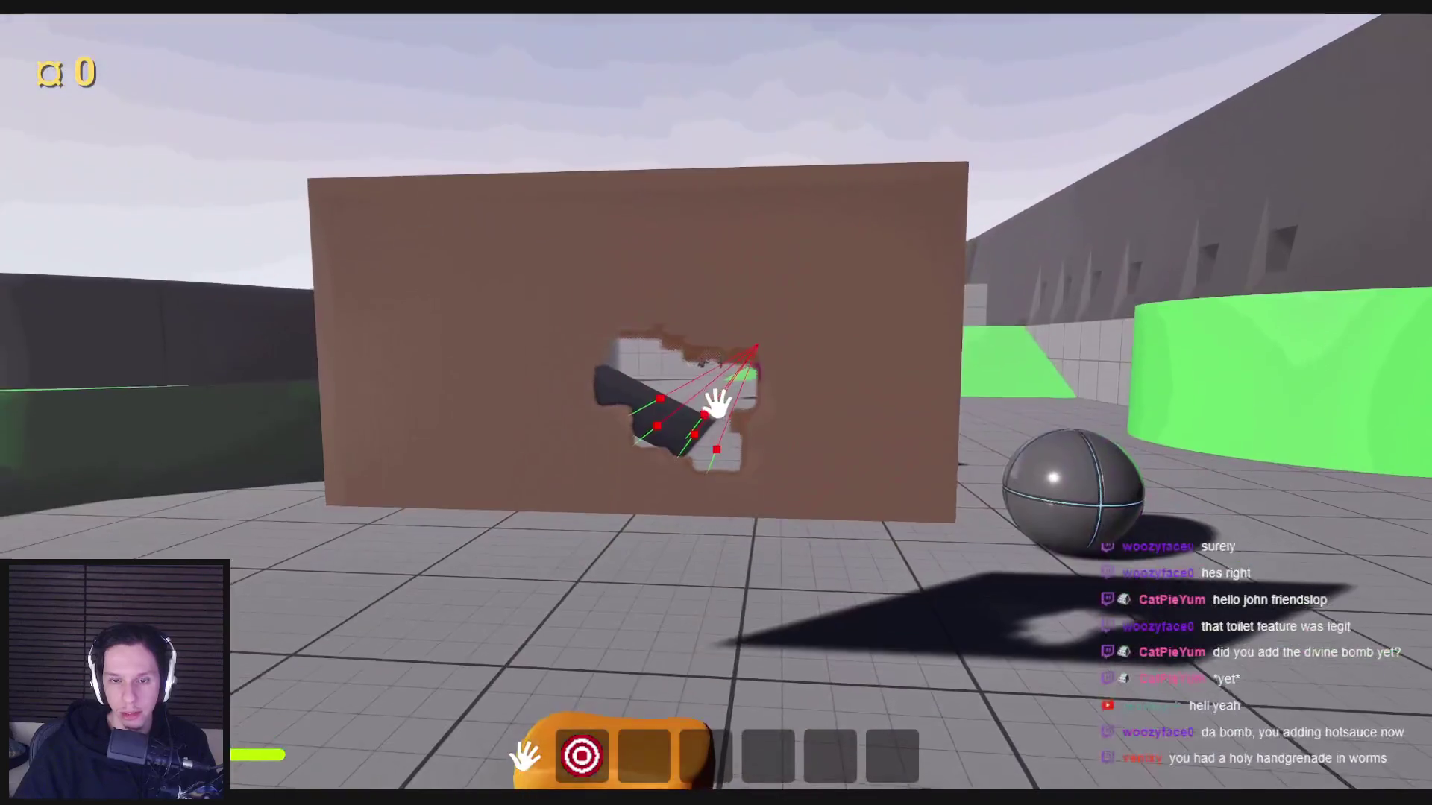
pyautogui.press('w')
pyautogui.press('s')
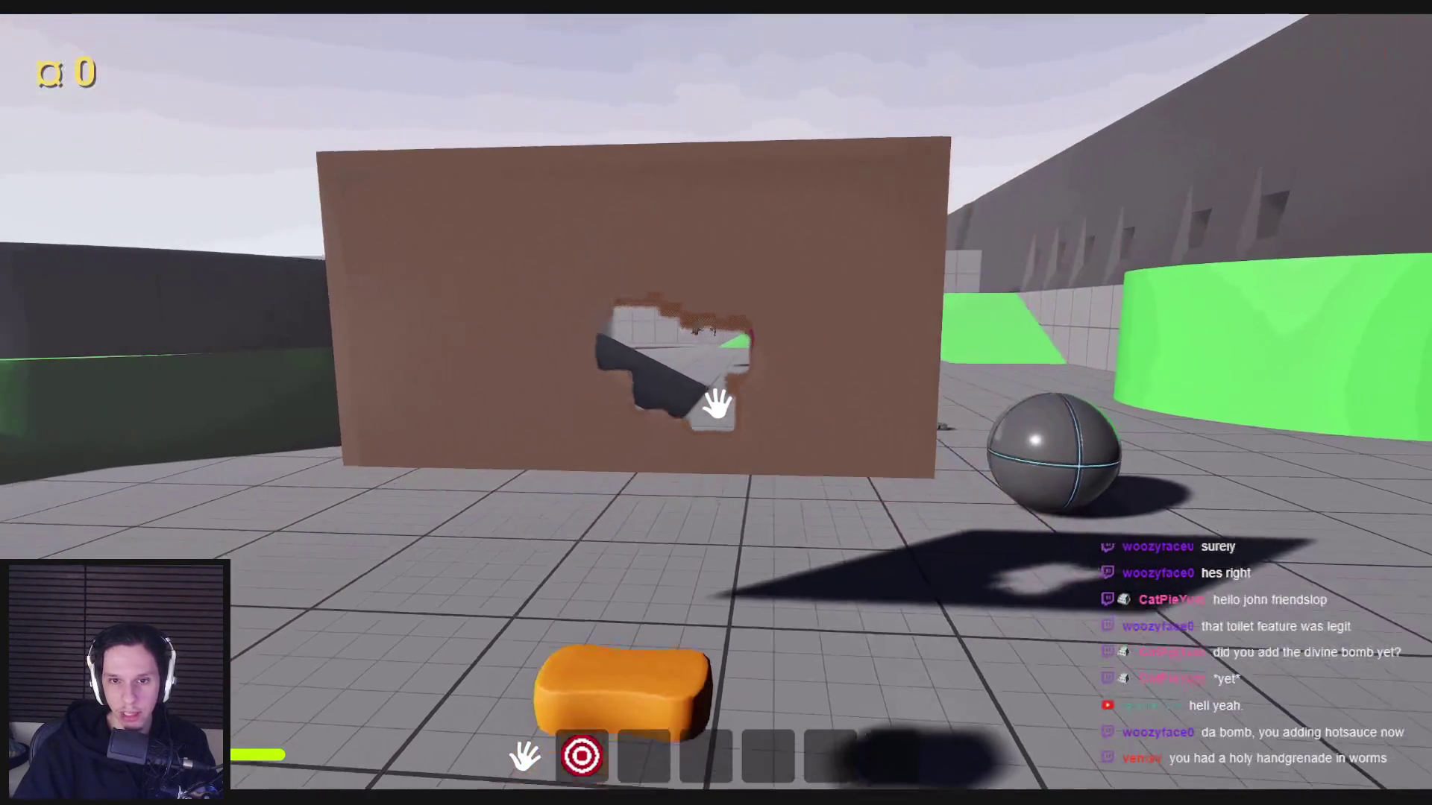
pyautogui.press('w')
pyautogui.press('s')
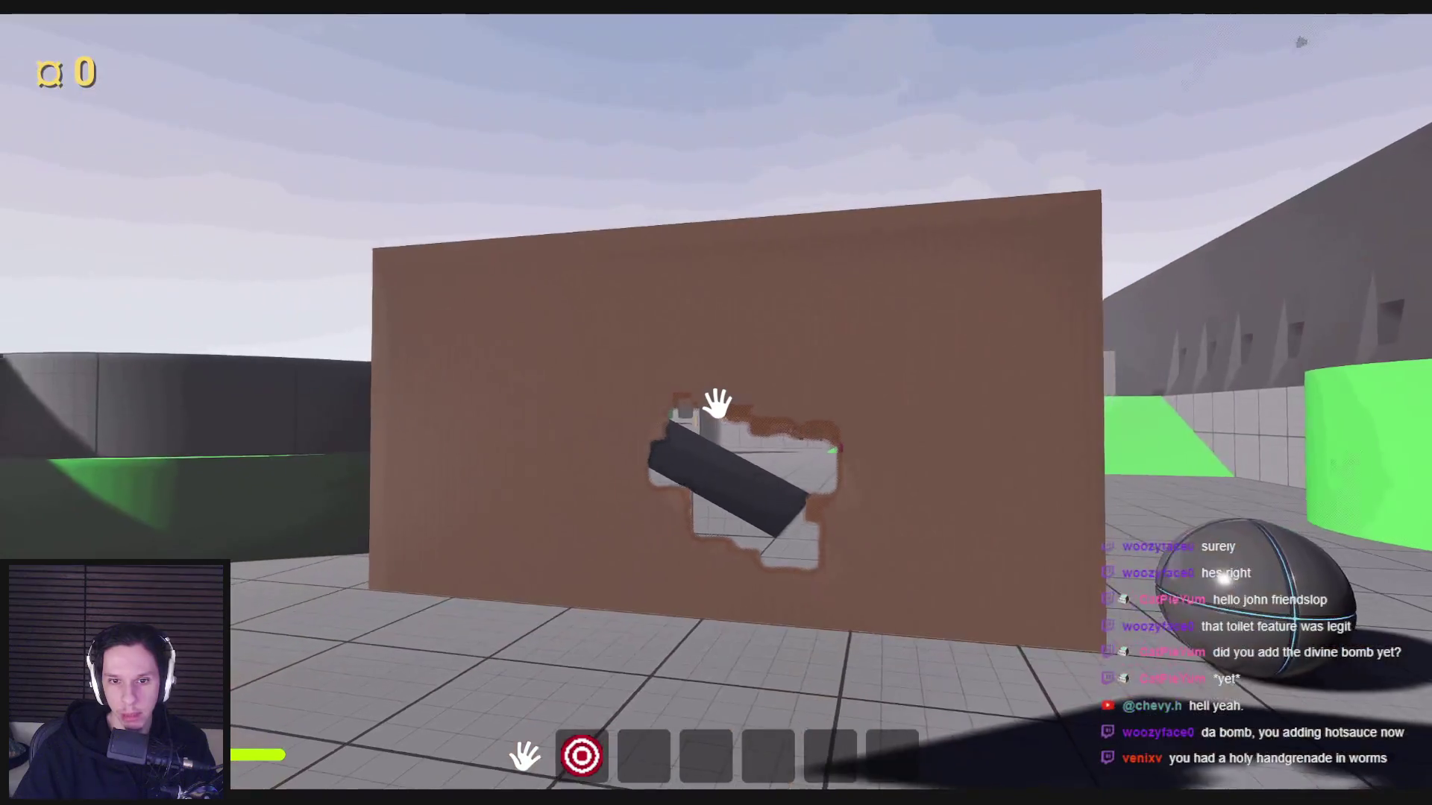
pyautogui.press('w')
pyautogui.press('s')
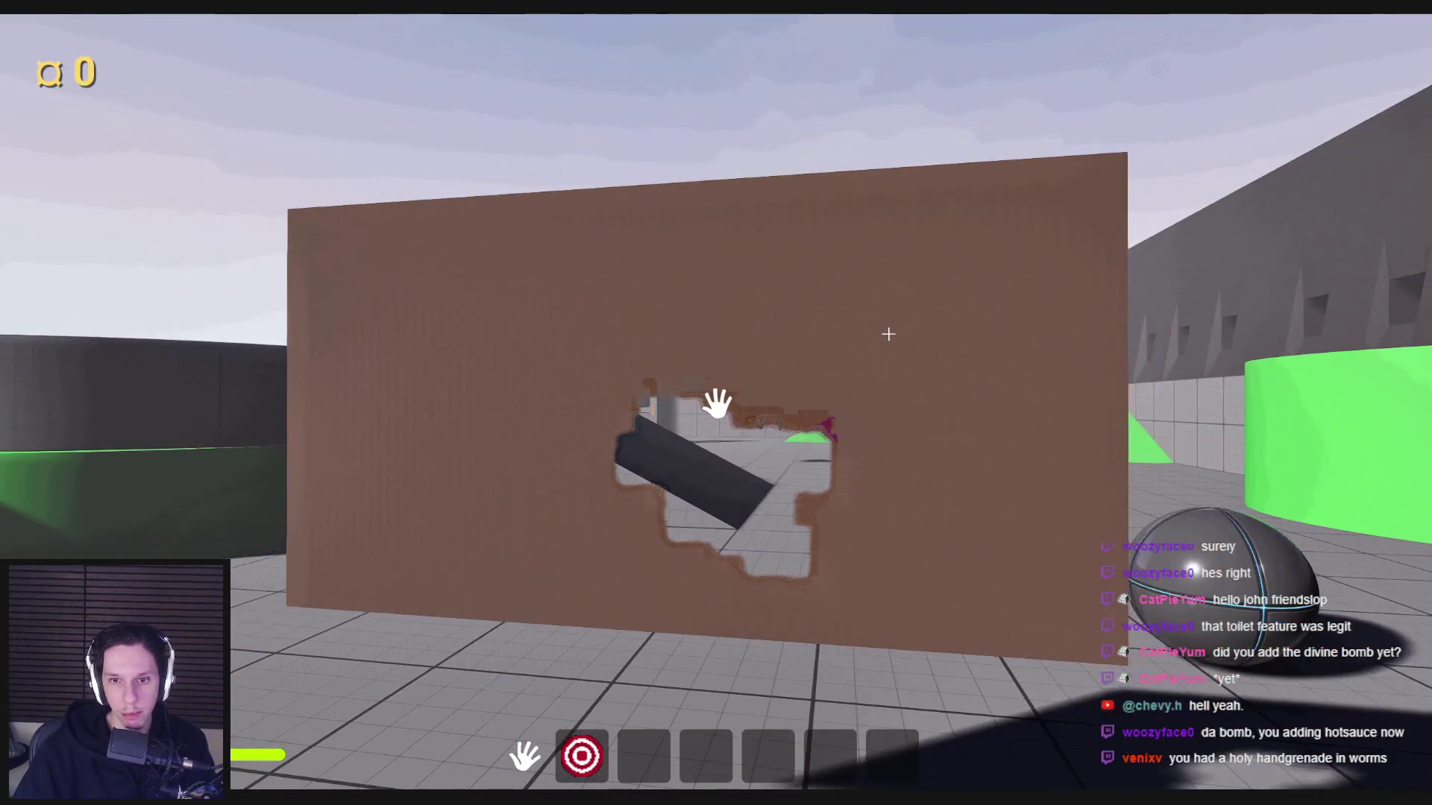
pyautogui.press('Escape')
pyautogui.click(486, 763)
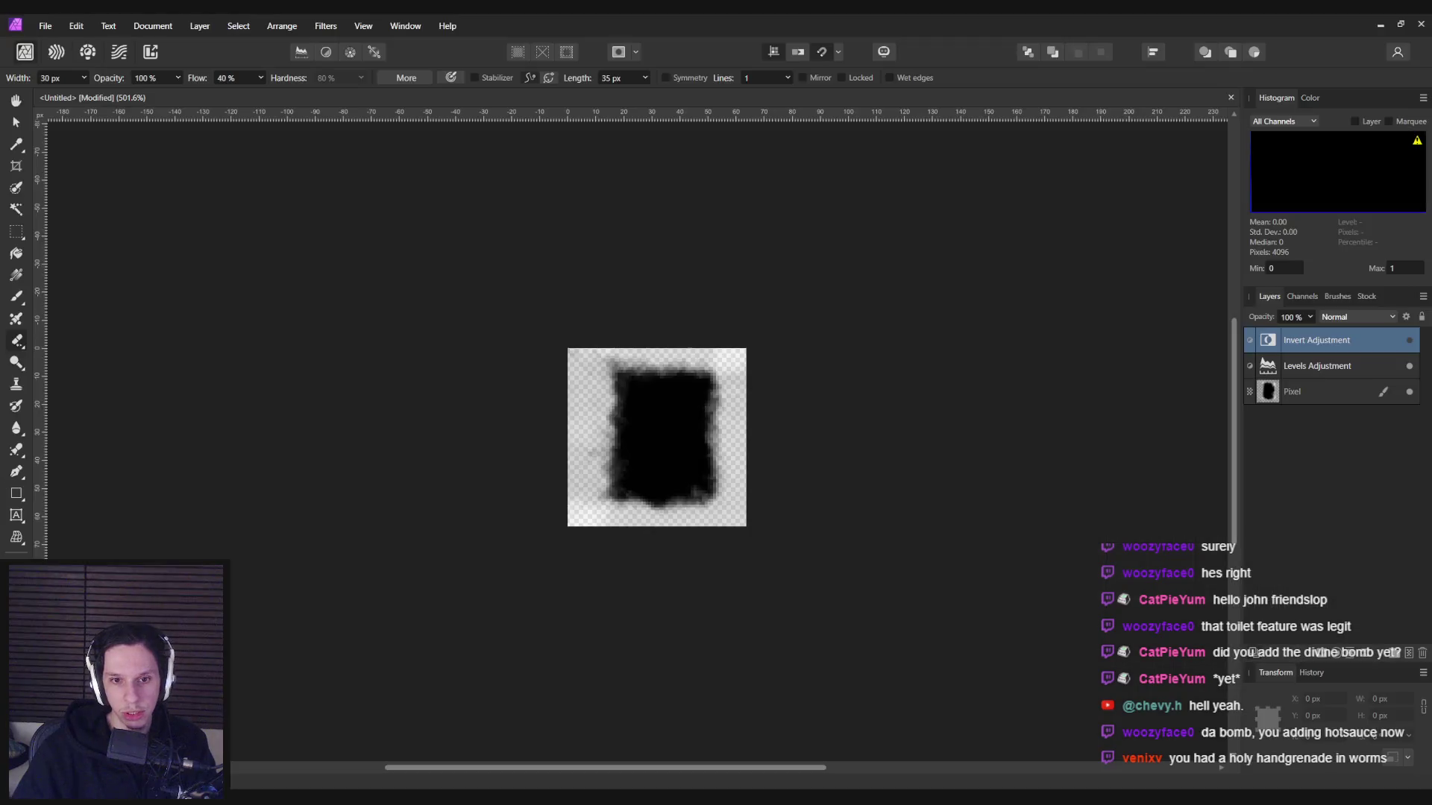
# - Erase the stray grey around the top-left edge of the brush blob's Pixel layer
pyautogui.scroll(3, 651, 402)
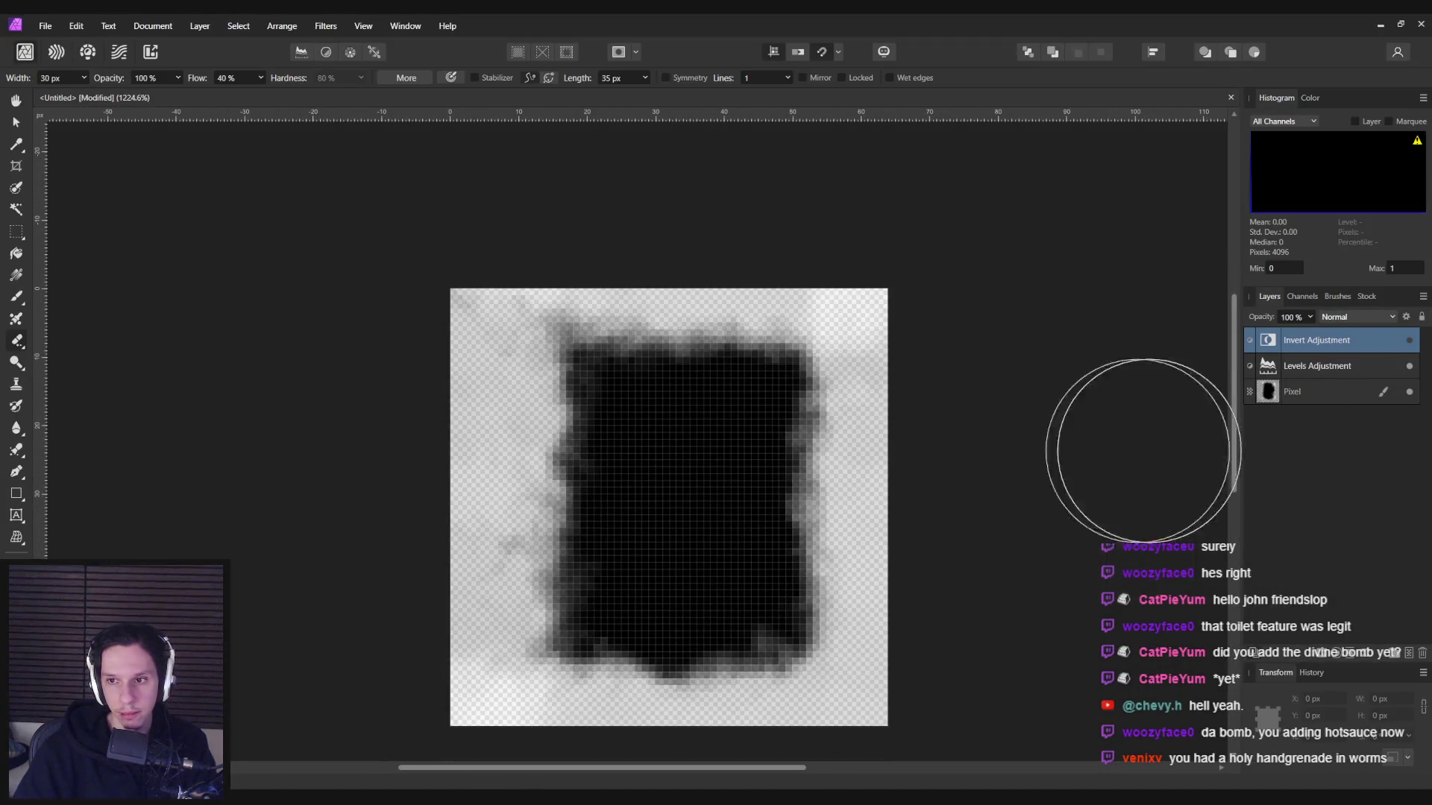
pyautogui.click(1292, 392)
pyautogui.scroll(-1, 522, 246)
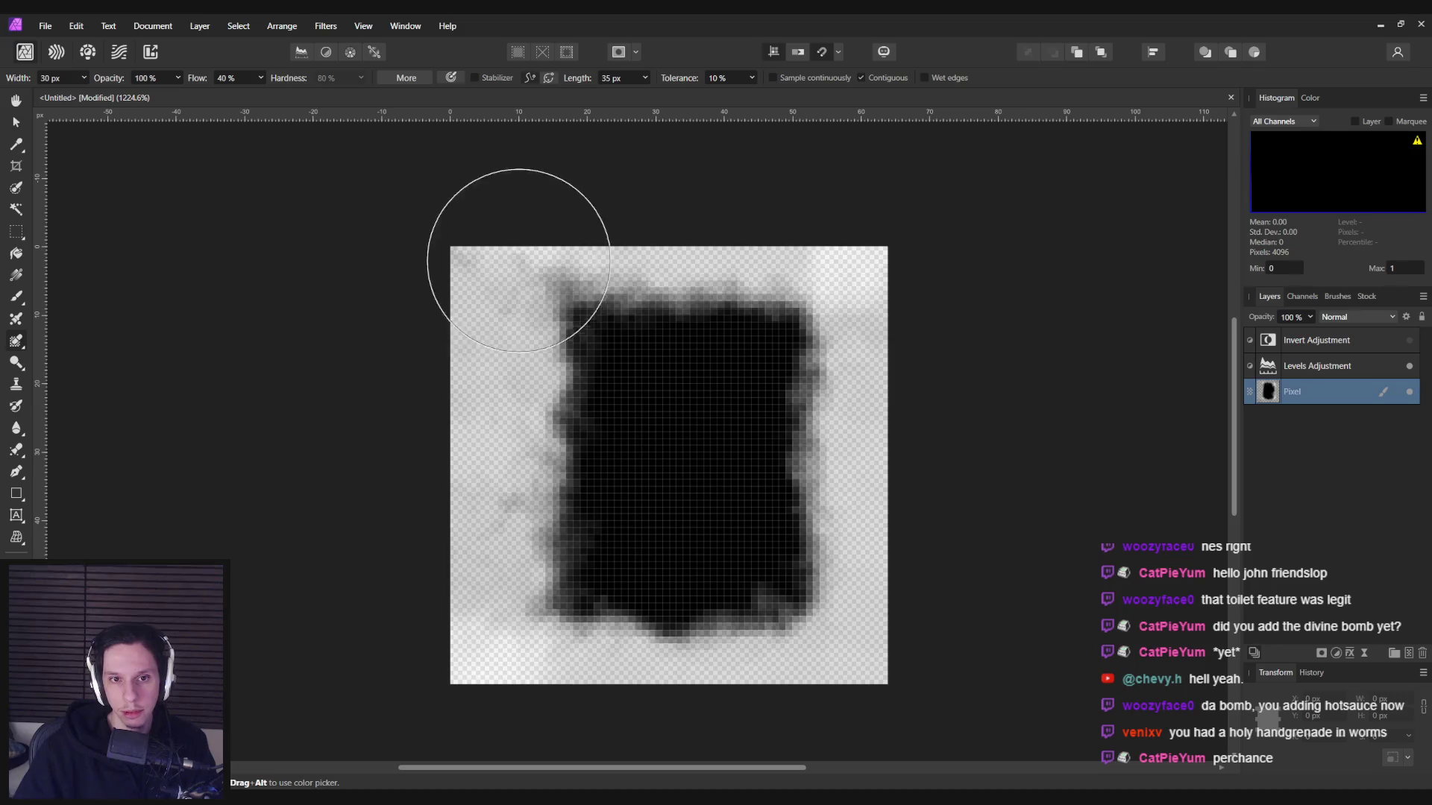
pyautogui.press('g')
pyautogui.press('e')
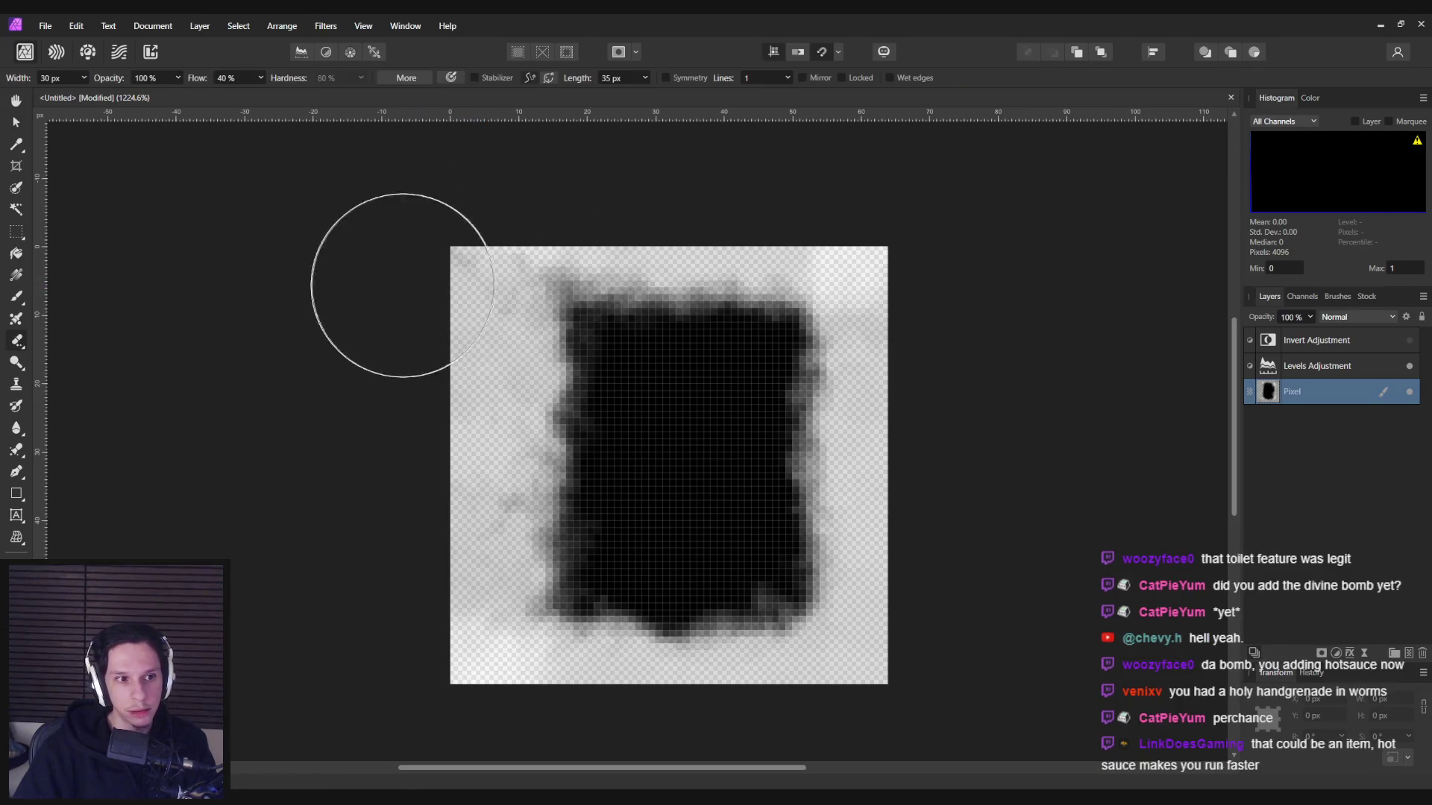
pyautogui.moveTo(496, 256)
pyautogui.mouseDown()
pyautogui.moveTo(382, 252)
pyautogui.moveTo(917, 240)
pyautogui.moveTo(607, 227)
pyautogui.moveTo(954, 251)
pyautogui.moveTo(873, 217)
pyautogui.moveTo(863, 320)
pyautogui.moveTo(409, 681)
pyautogui.moveTo(551, 686)
pyautogui.moveTo(425, 182)
pyautogui.moveTo(467, 224)
pyautogui.moveTo(477, 462)
pyautogui.moveTo(322, 154)
pyautogui.mouseUp()
# - Export the brush as PNG, overwriting T_WindowCleaningBrush.png
pyautogui.hotkey('ctrl', 's')
pyautogui.press('Escape')
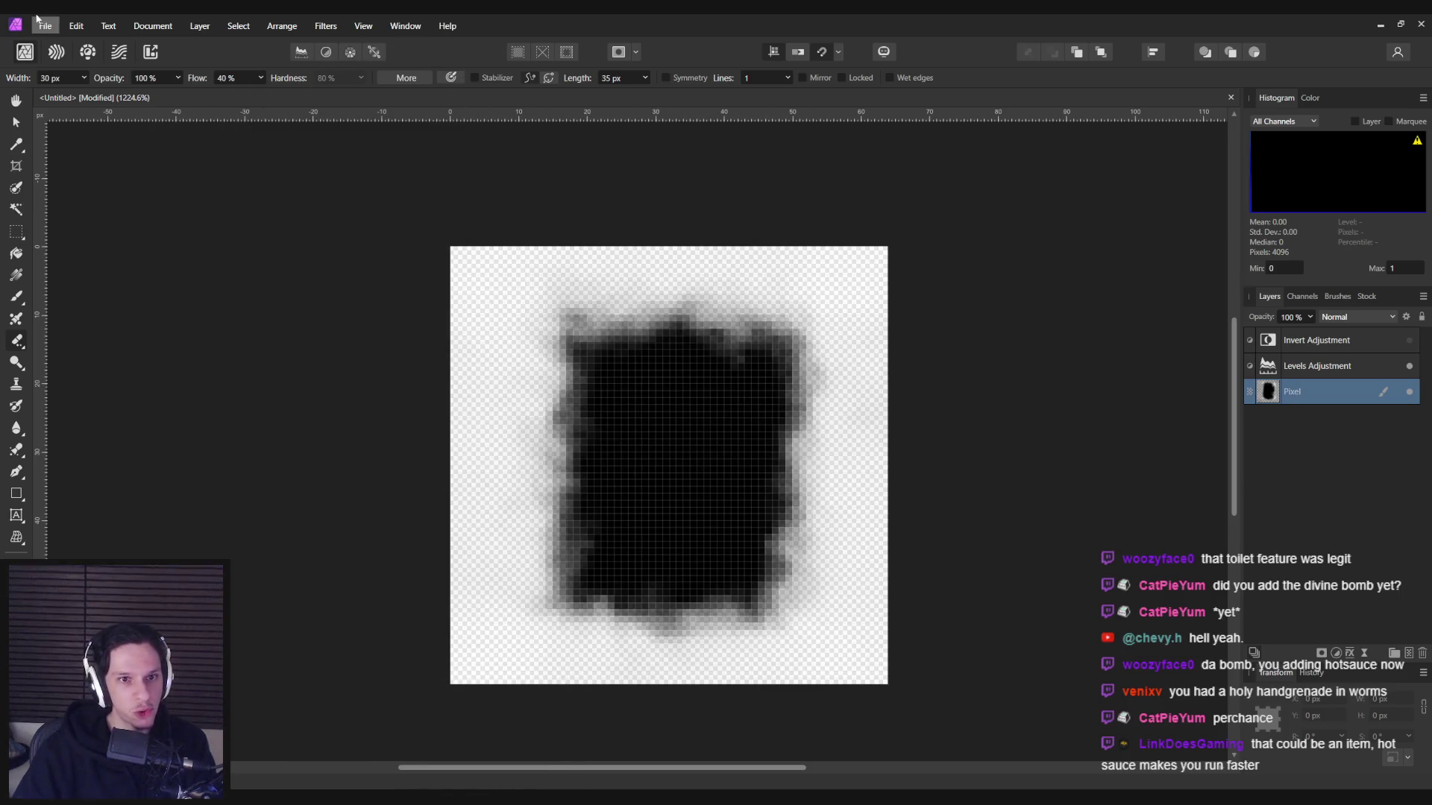
pyautogui.click(45, 25)
pyautogui.click(67, 377)
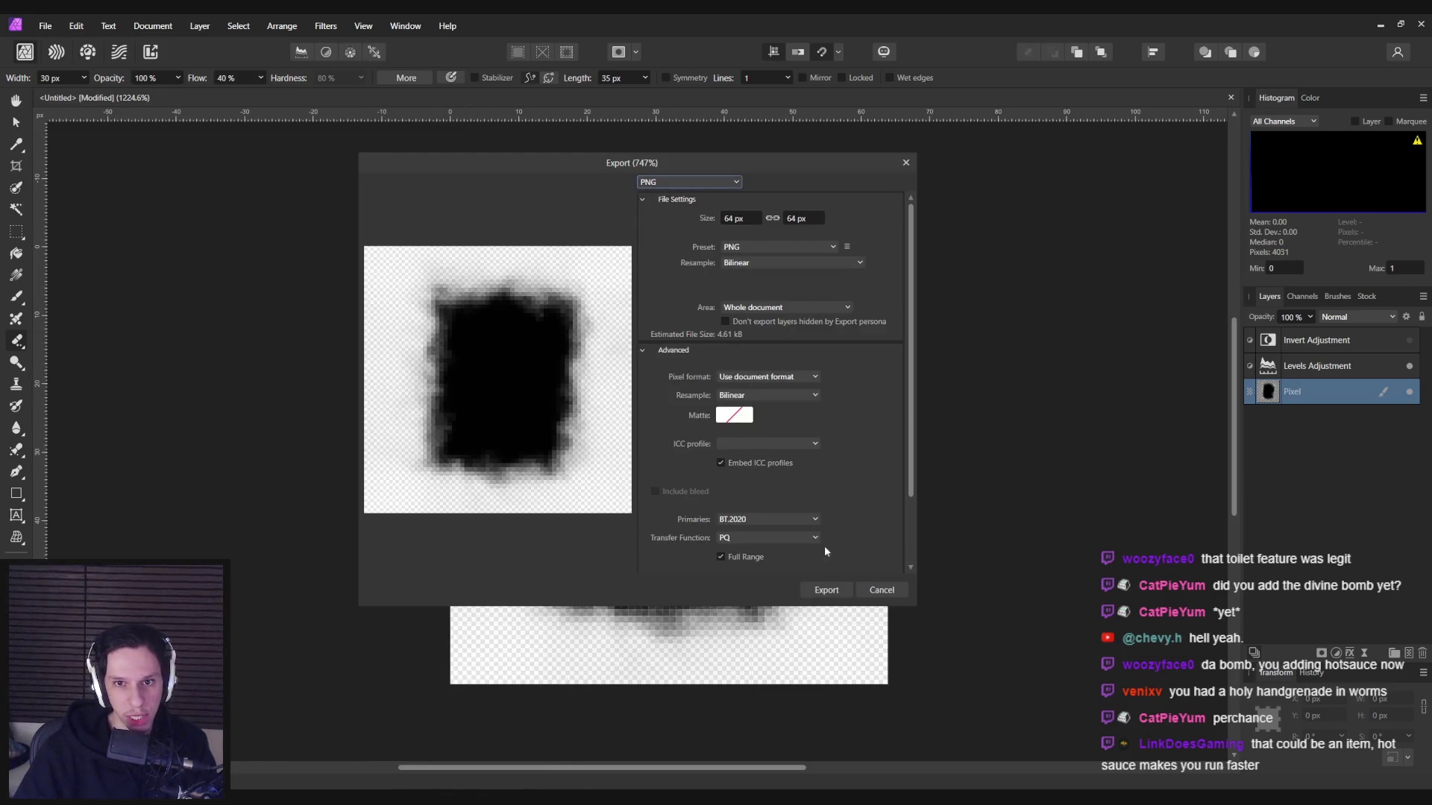
pyautogui.click(821, 595)
pyautogui.doubleClick(494, 326)
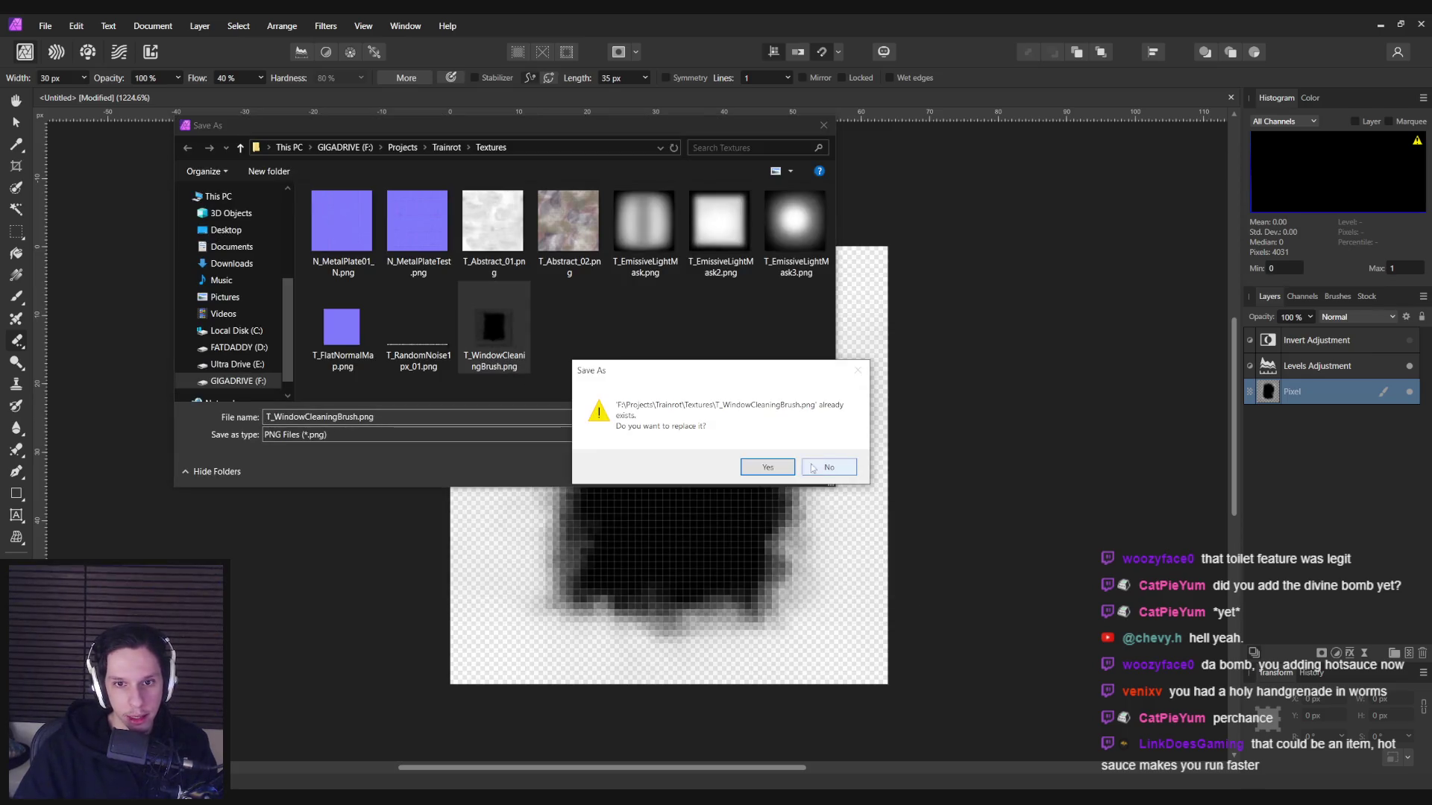
pyautogui.click(787, 470)
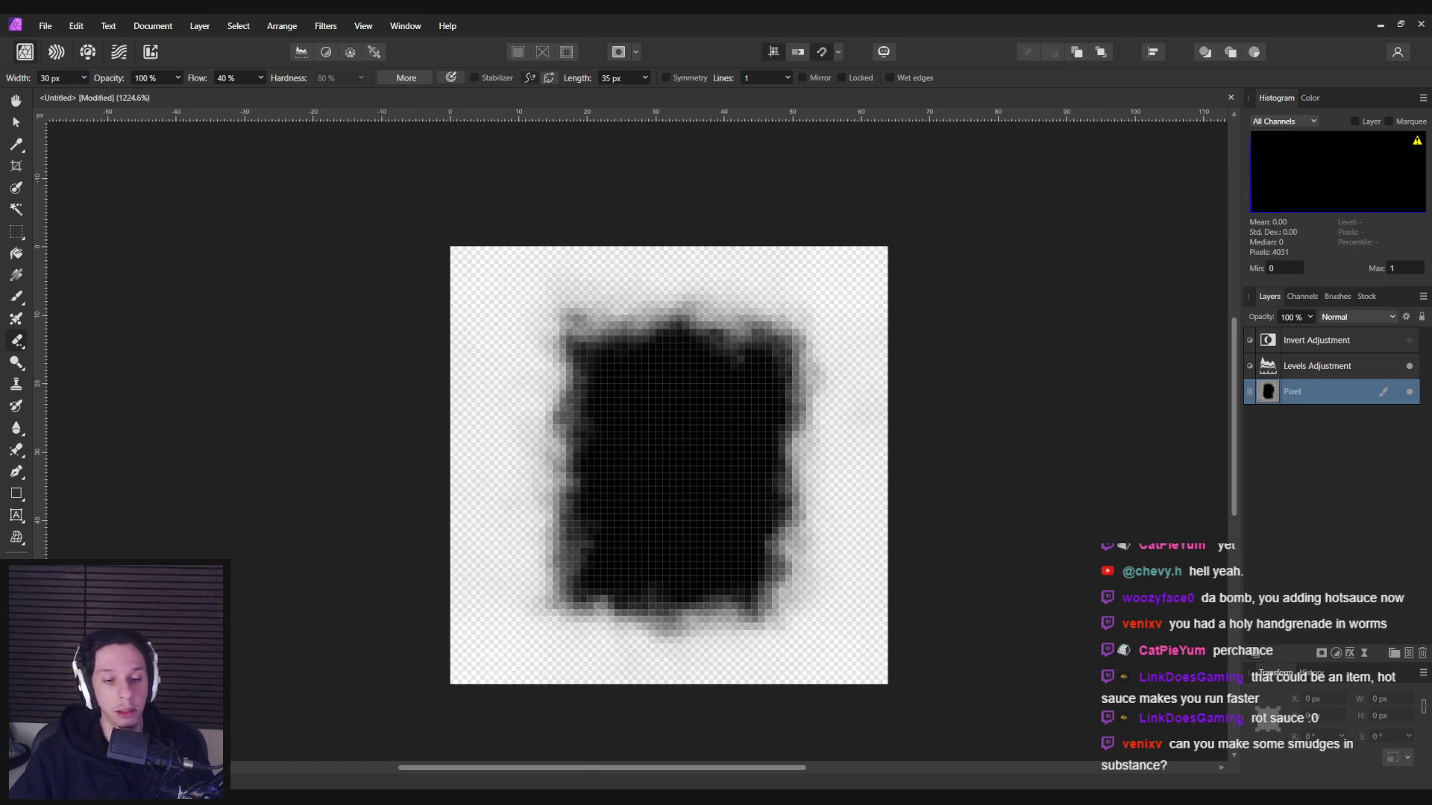
pyautogui.click(478, 759)
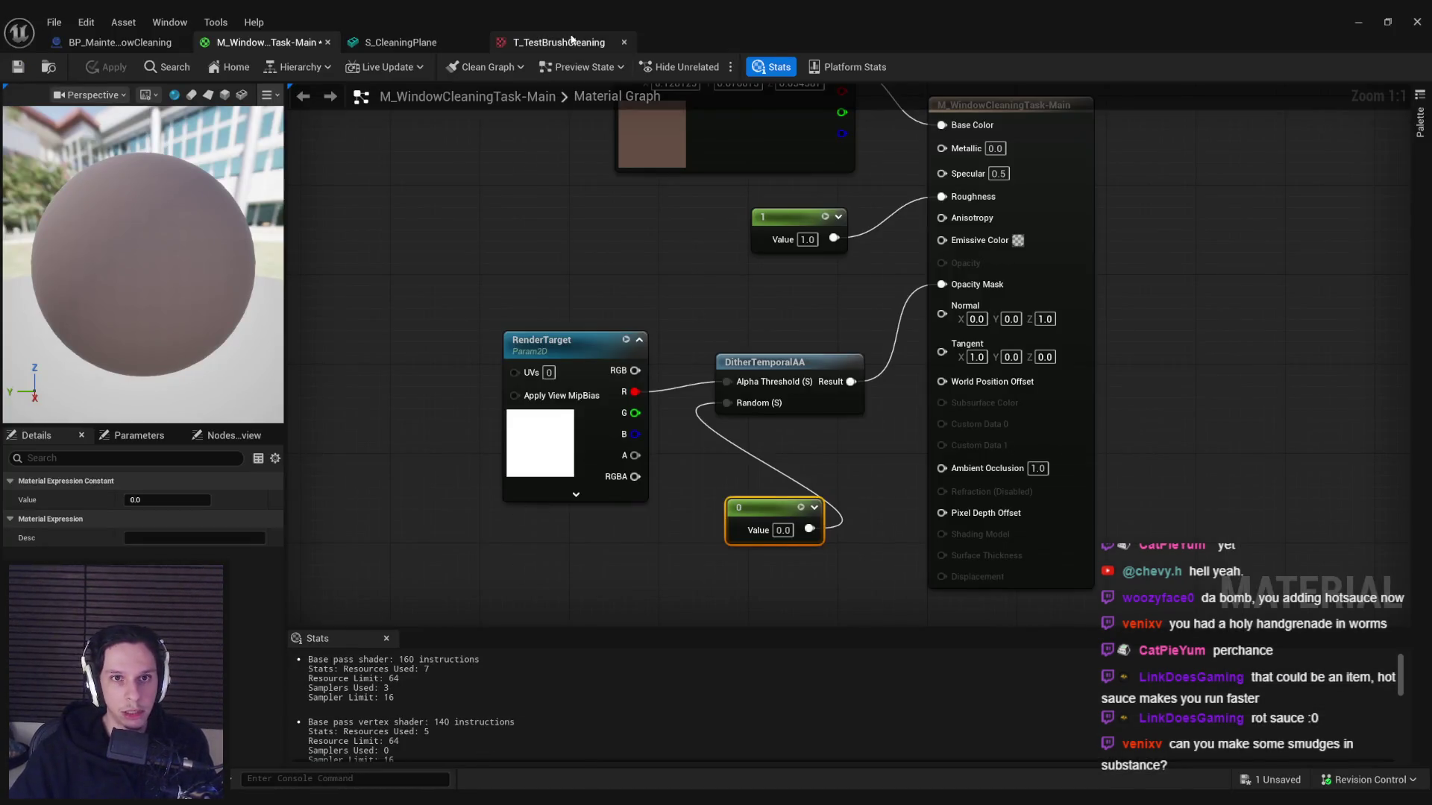
# - Reimport the updated brush into T_TestBrushCleaning and start a play session
pyautogui.click(560, 41)
pyautogui.click(192, 68)
pyautogui.click(1357, 22)
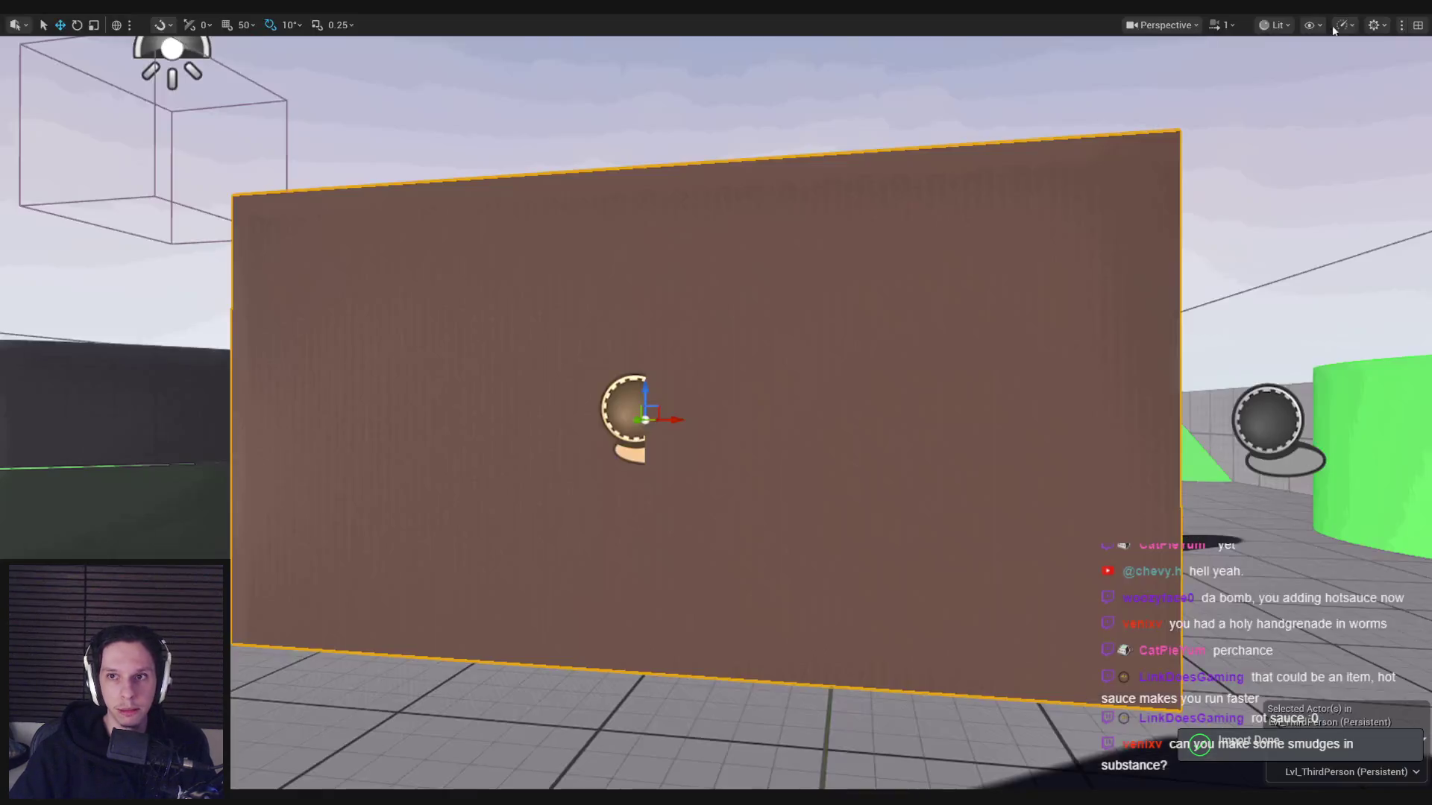
pyautogui.hotkey('alt', 'p')
# - Wipe several holes in the brown wall, moving sideways and back to view them
pyautogui.click(716, 403)
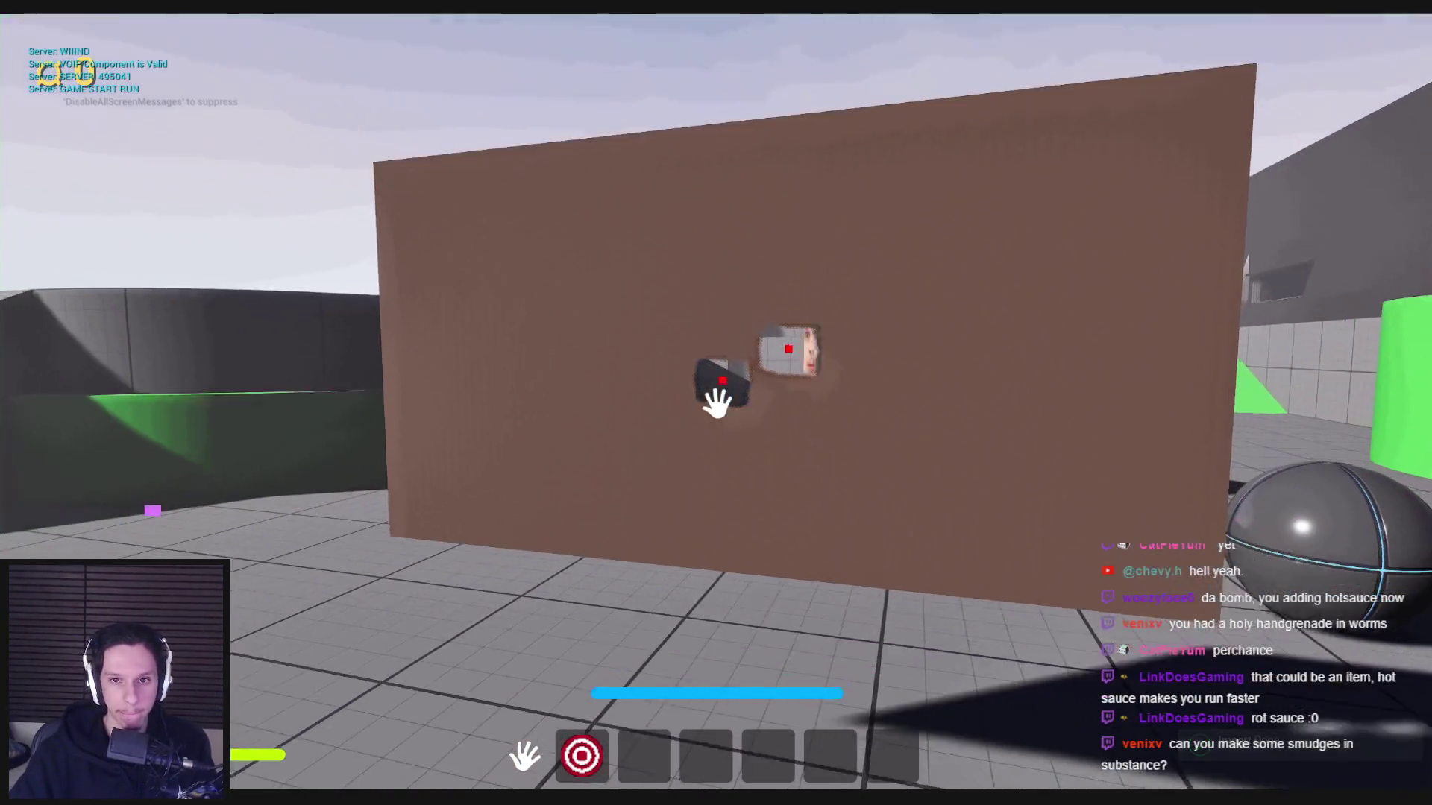
pyautogui.click(716, 402)
pyautogui.click(716, 402)
pyautogui.press('d')
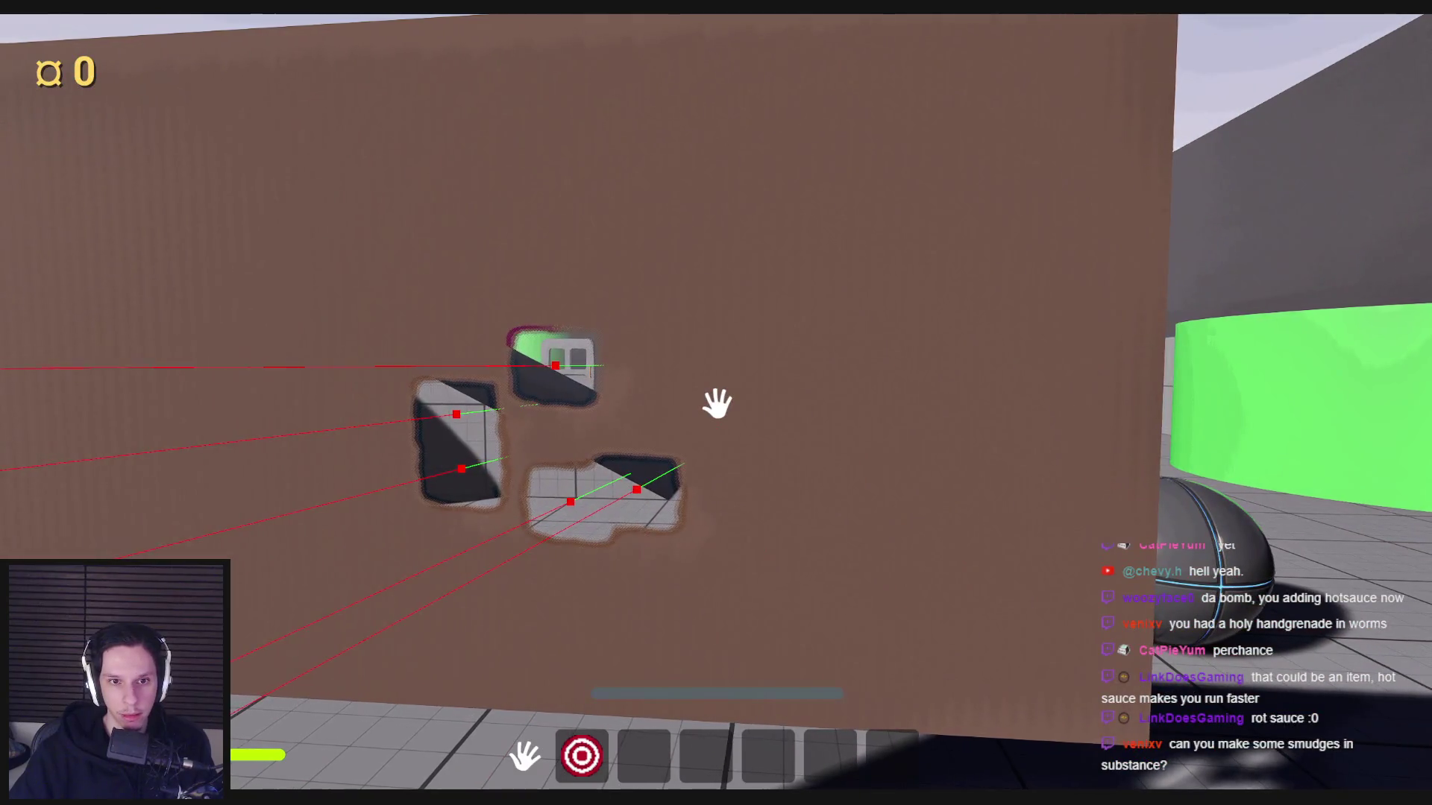
pyautogui.press('s')
pyautogui.click(716, 402)
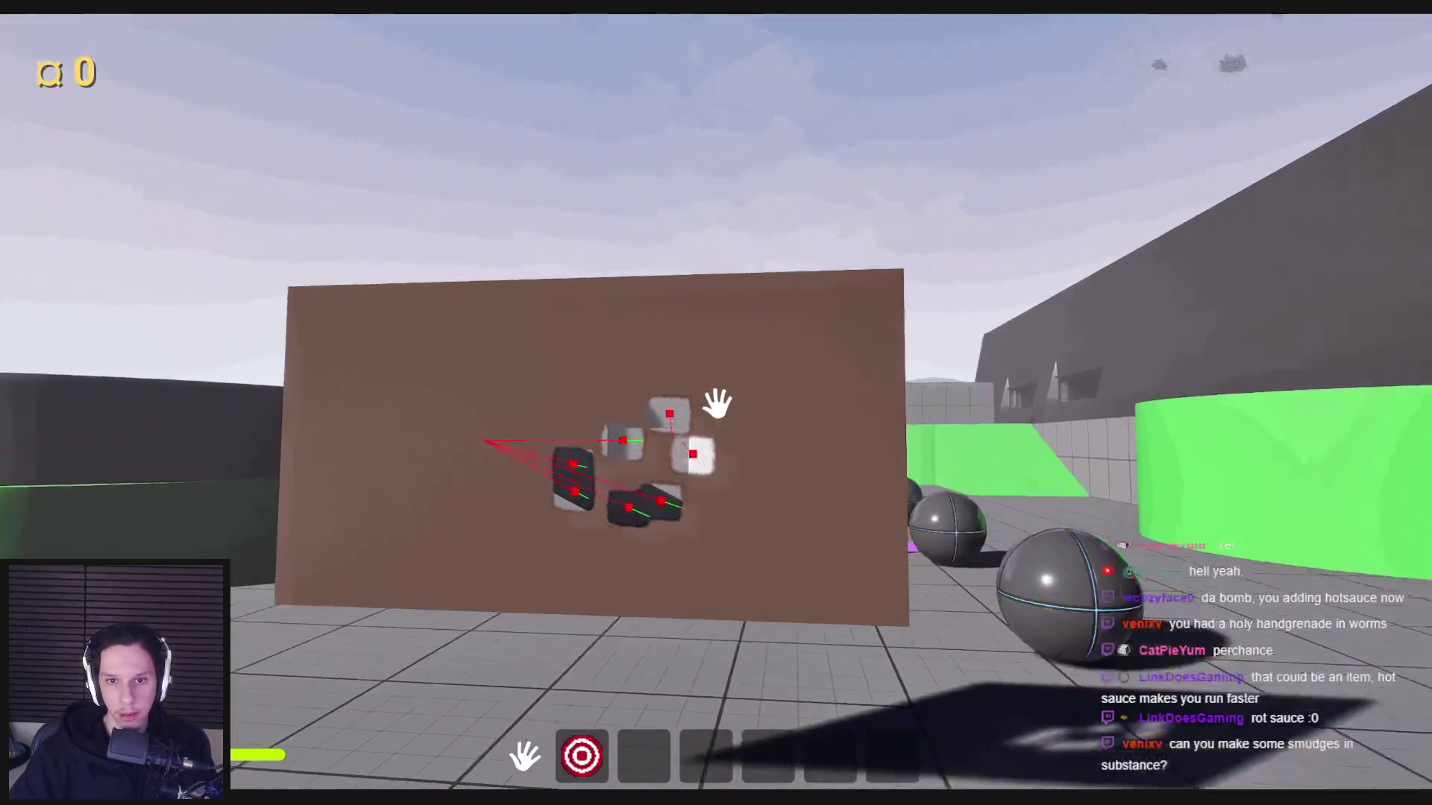
pyautogui.click(716, 403)
pyautogui.click(716, 402)
pyautogui.click(716, 403)
pyautogui.press('w')
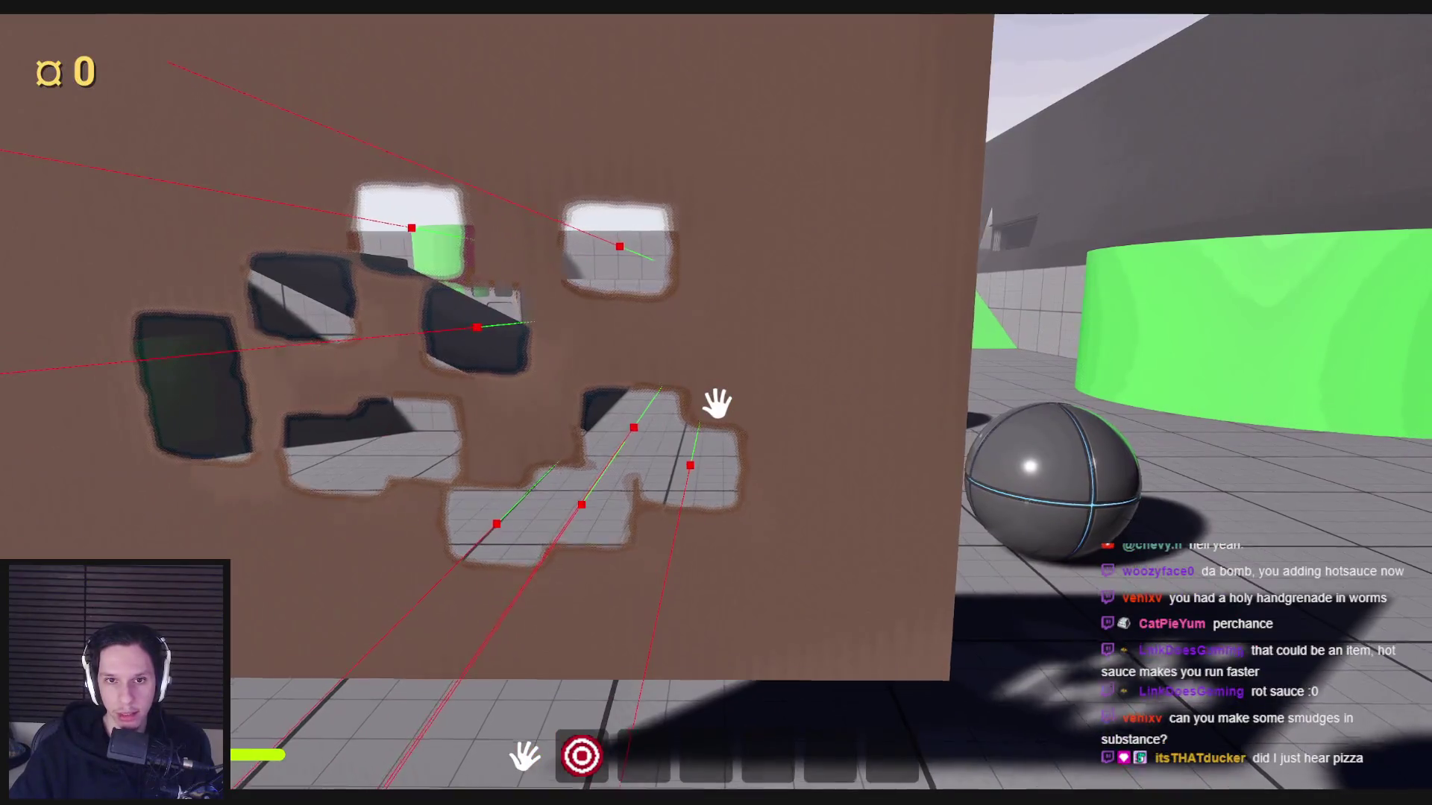
pyautogui.press('s')
# - Punch more holes in the wall's lower area, view it from the side, then stop playing
pyautogui.click(716, 403)
pyautogui.click(716, 403)
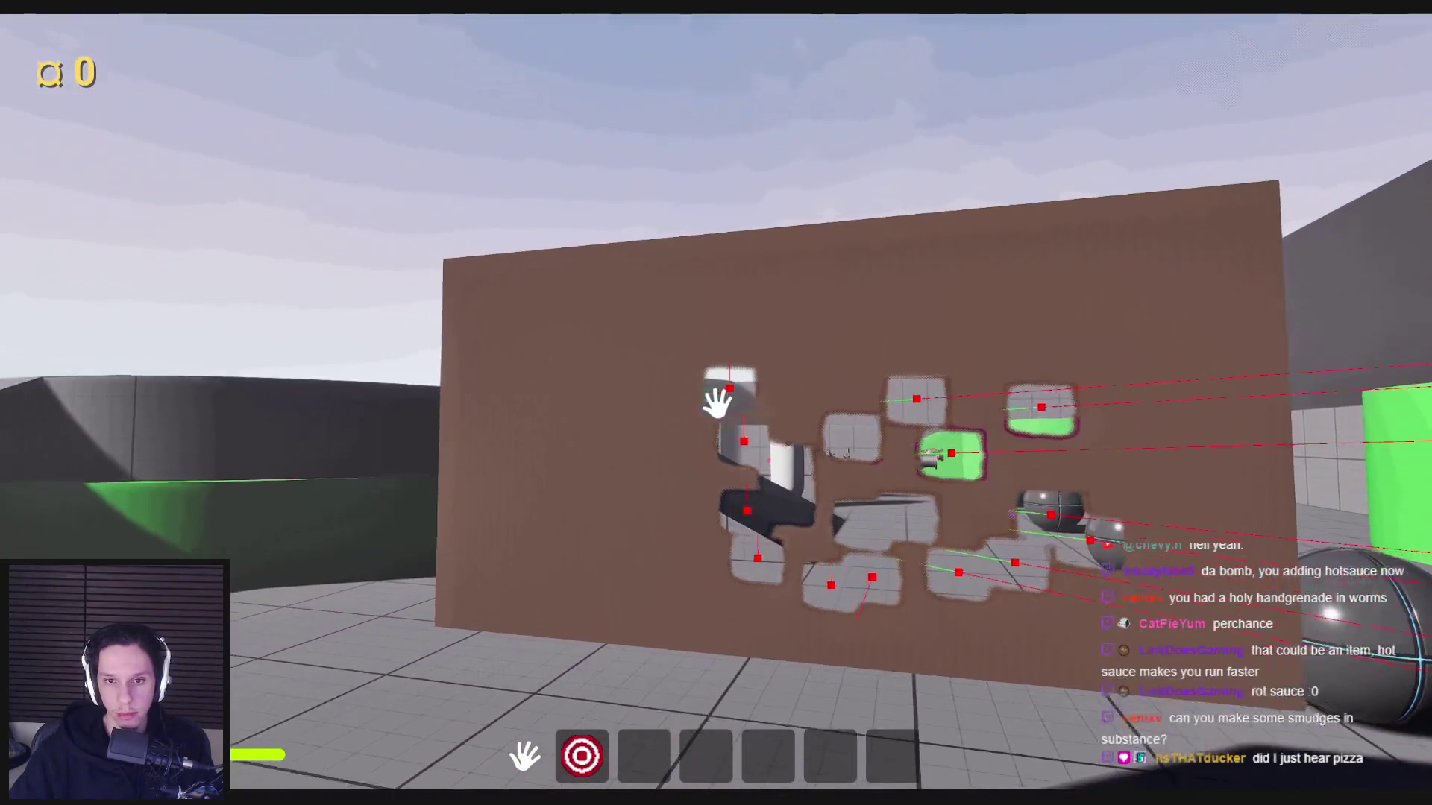
pyautogui.click(716, 403)
pyautogui.click(716, 403)
pyautogui.press('d')
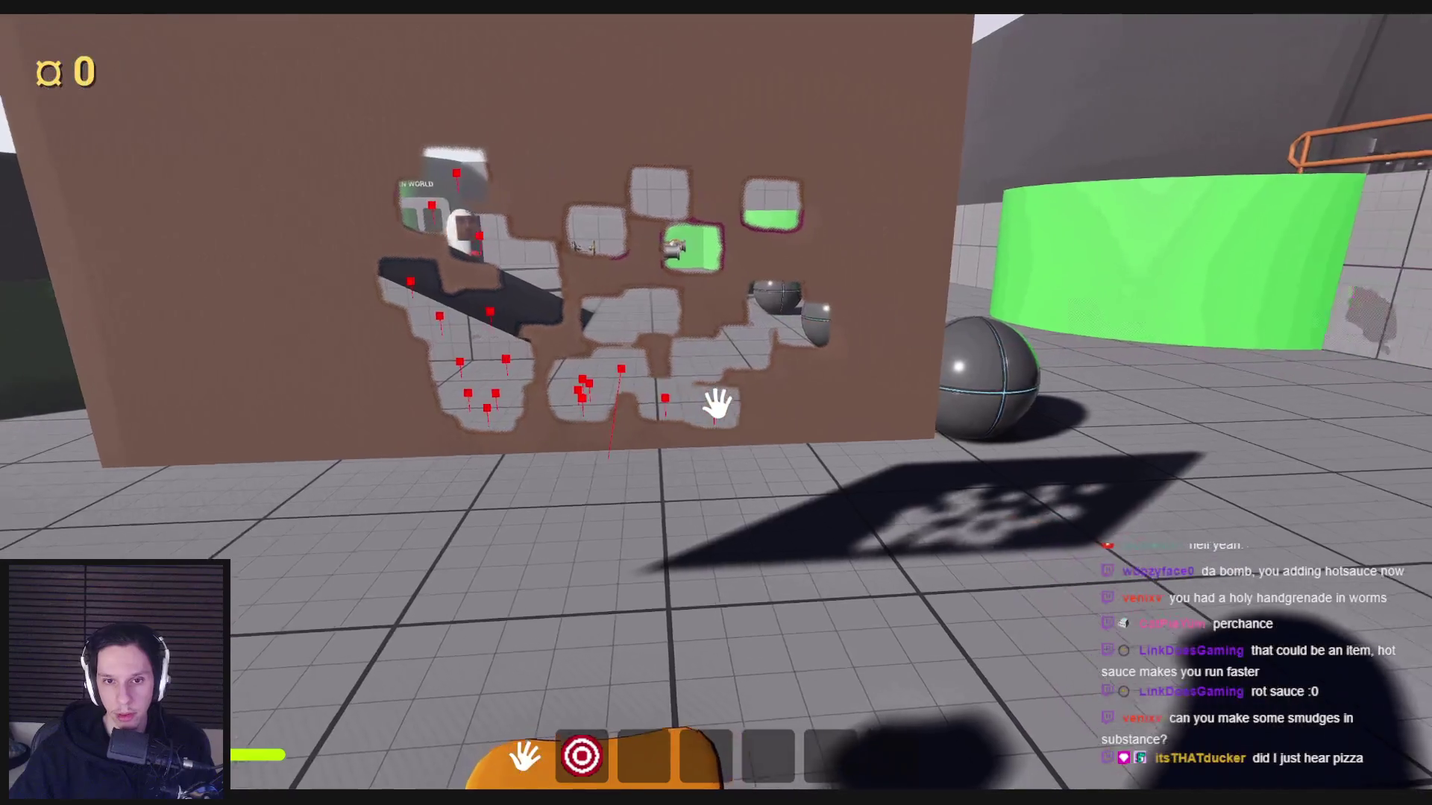
pyautogui.press('s')
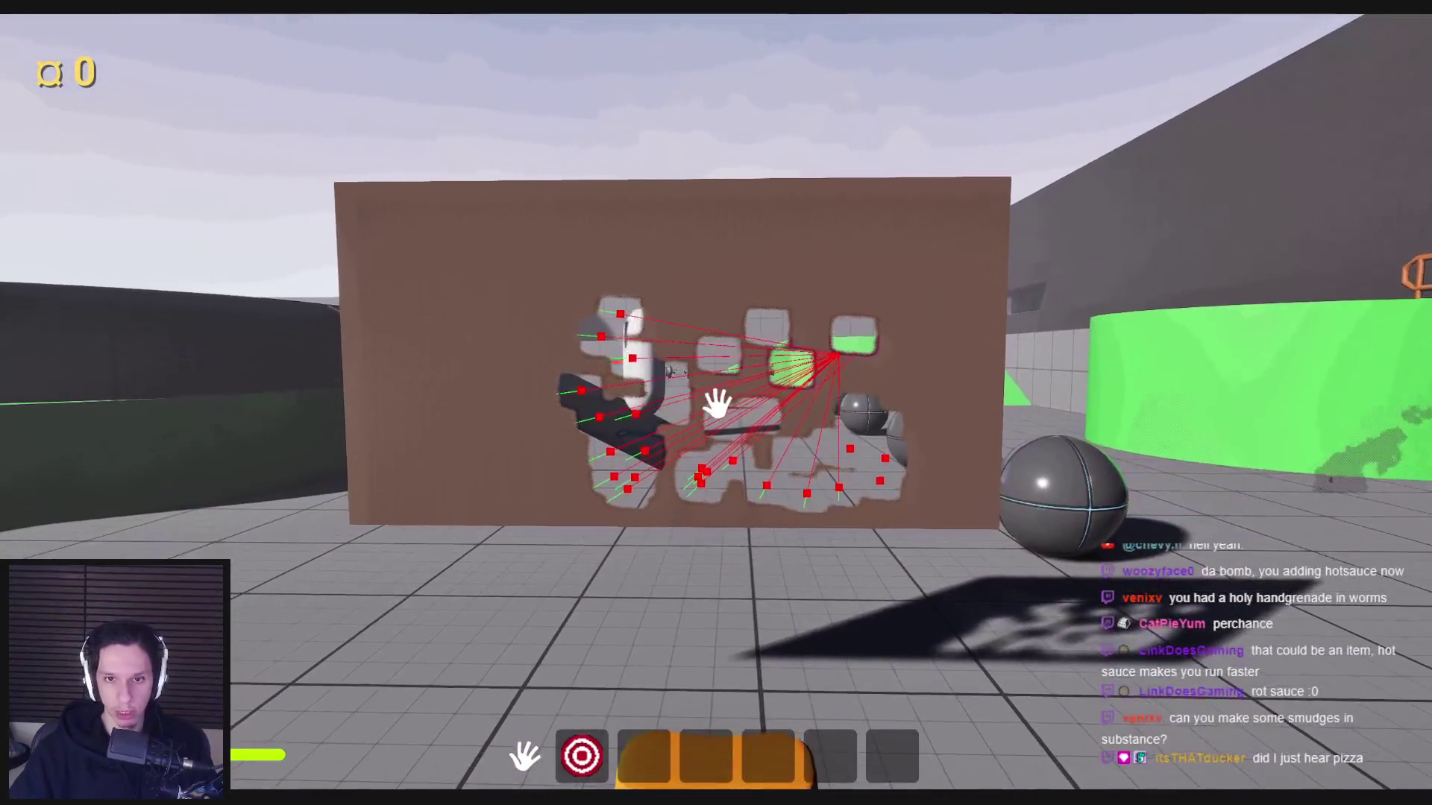
pyautogui.press('w')
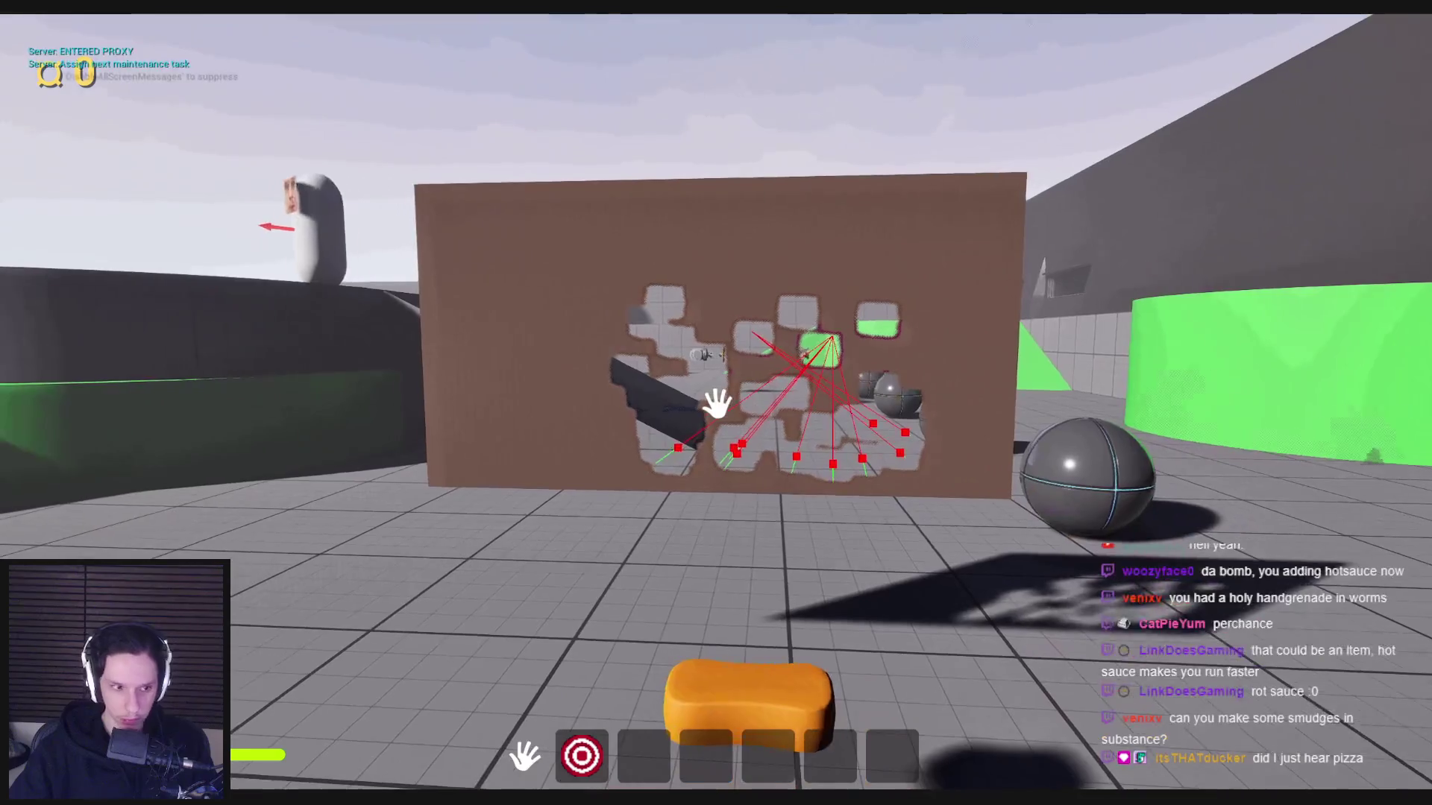
pyautogui.press('Escape')
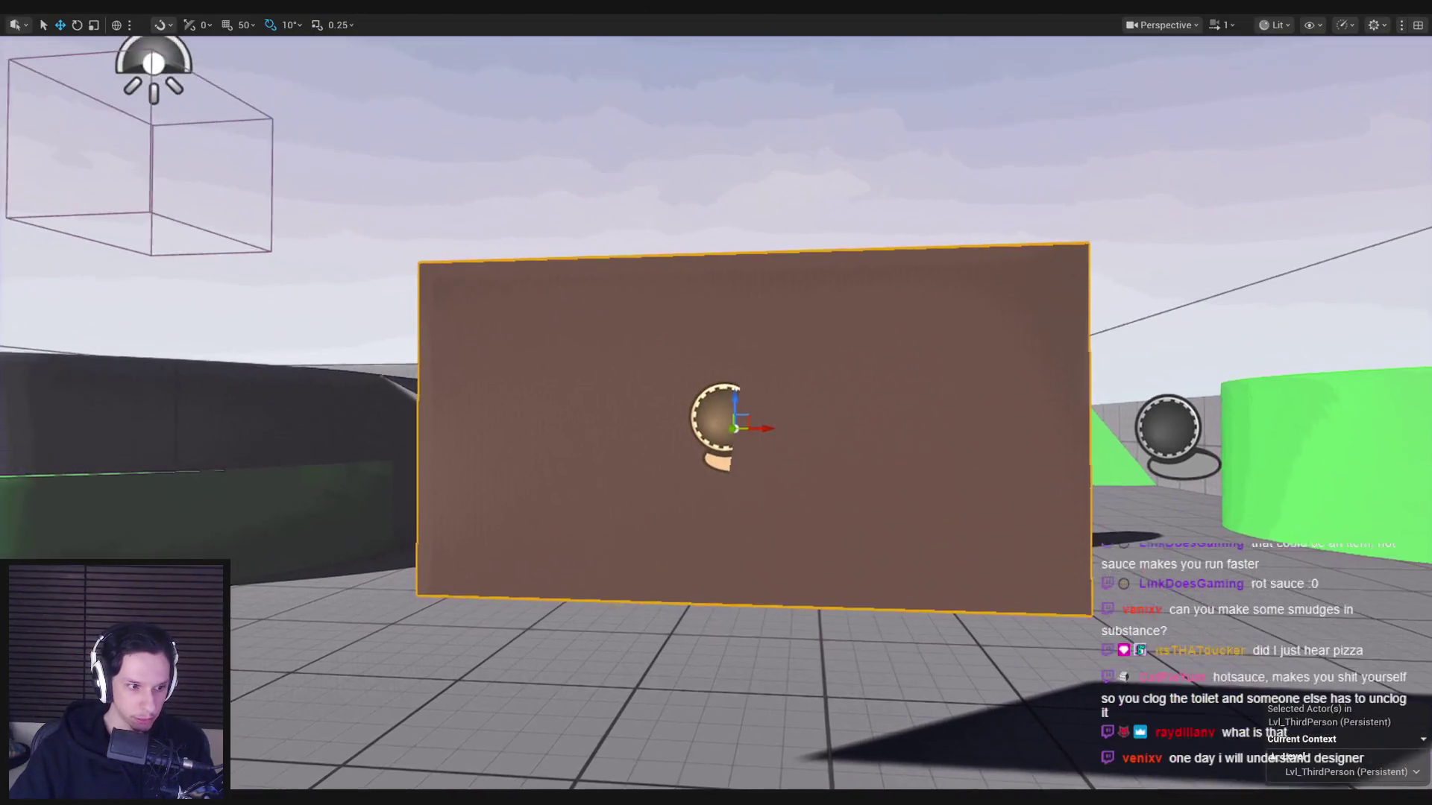
# - Fly the editor camera back and toward the selected brown wall to inspect it
pyautogui.press('s')
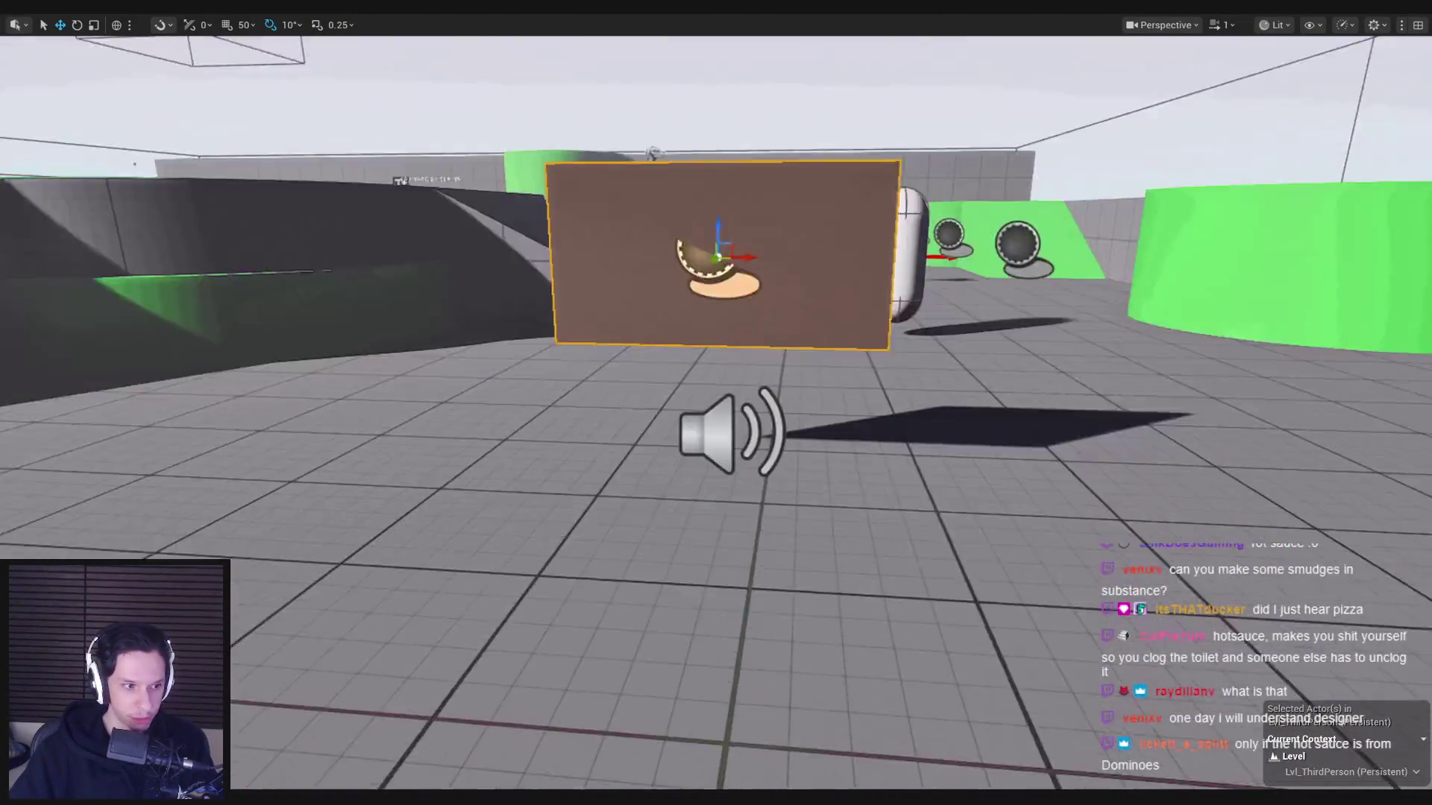
pyautogui.press('s')
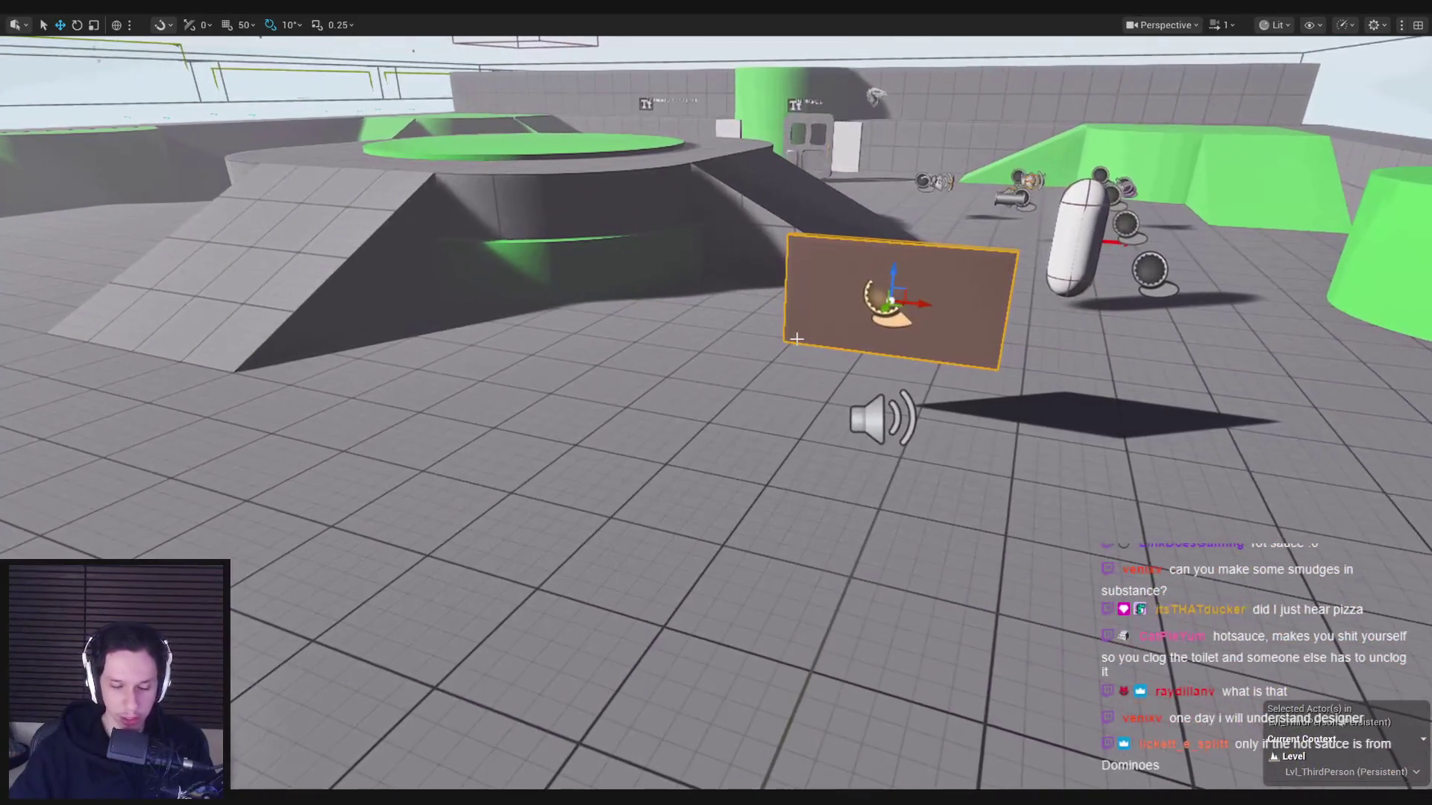
pyautogui.press('w')
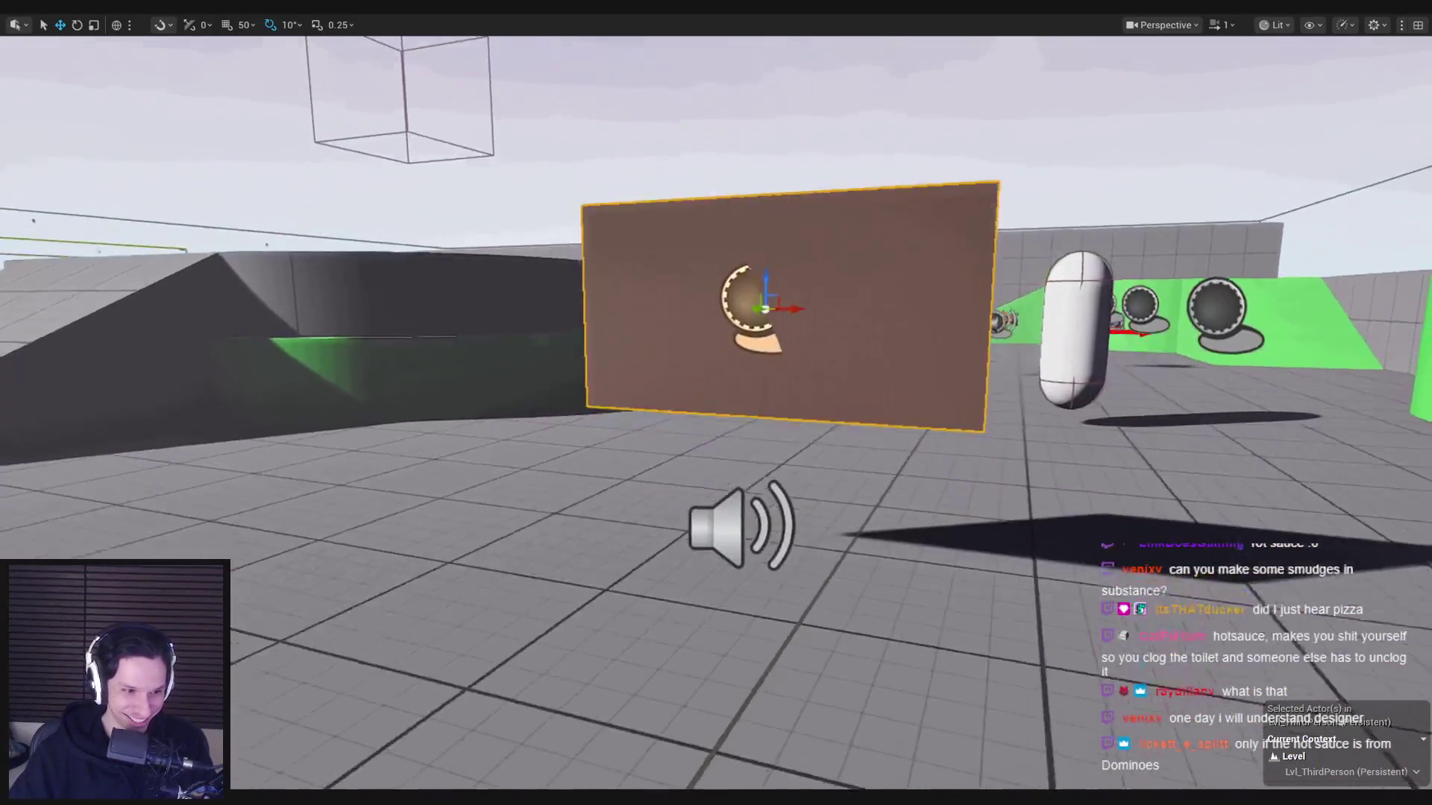
pyautogui.scroll(-1, 797, 340)
pyautogui.press('s')
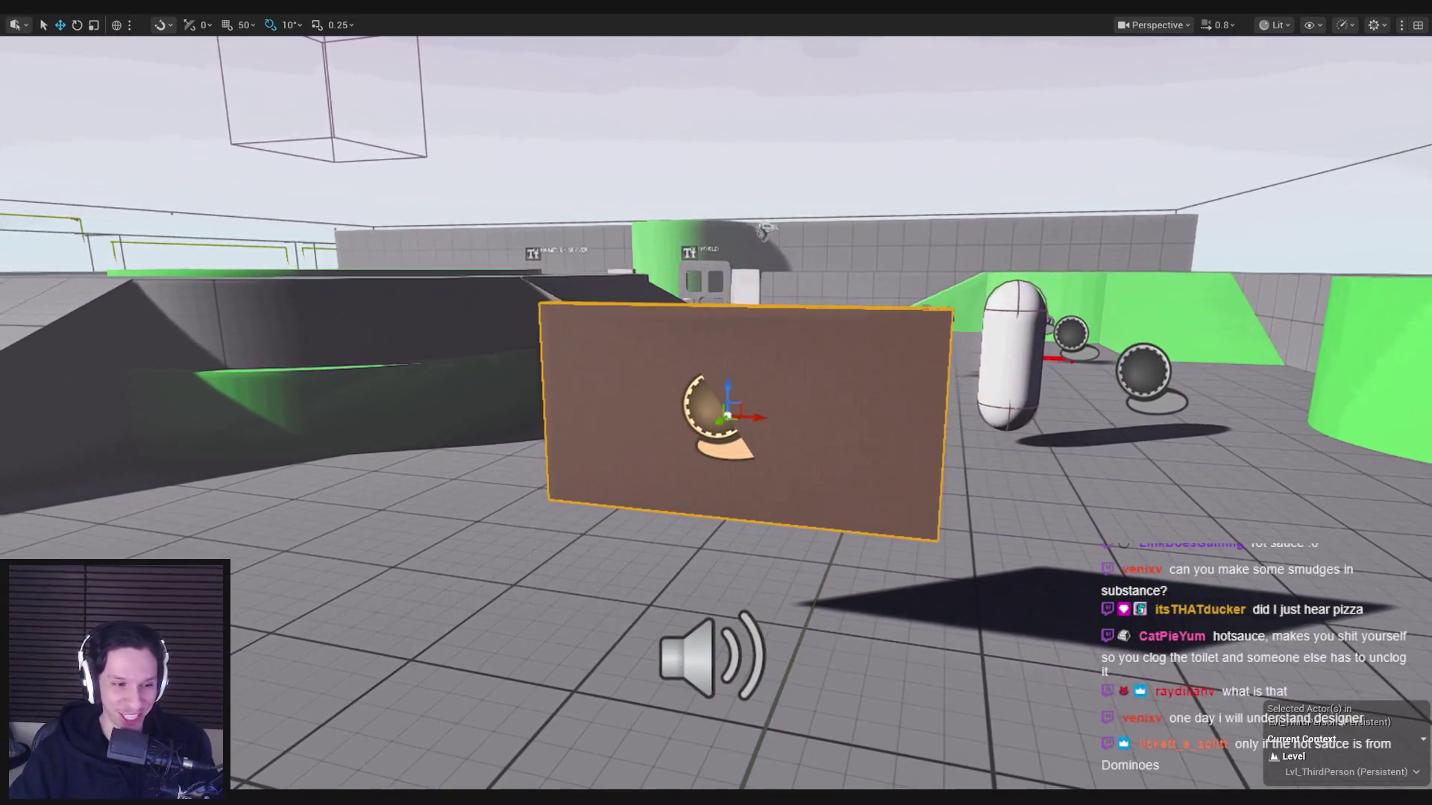
pyautogui.scroll(-1, 804, 338)
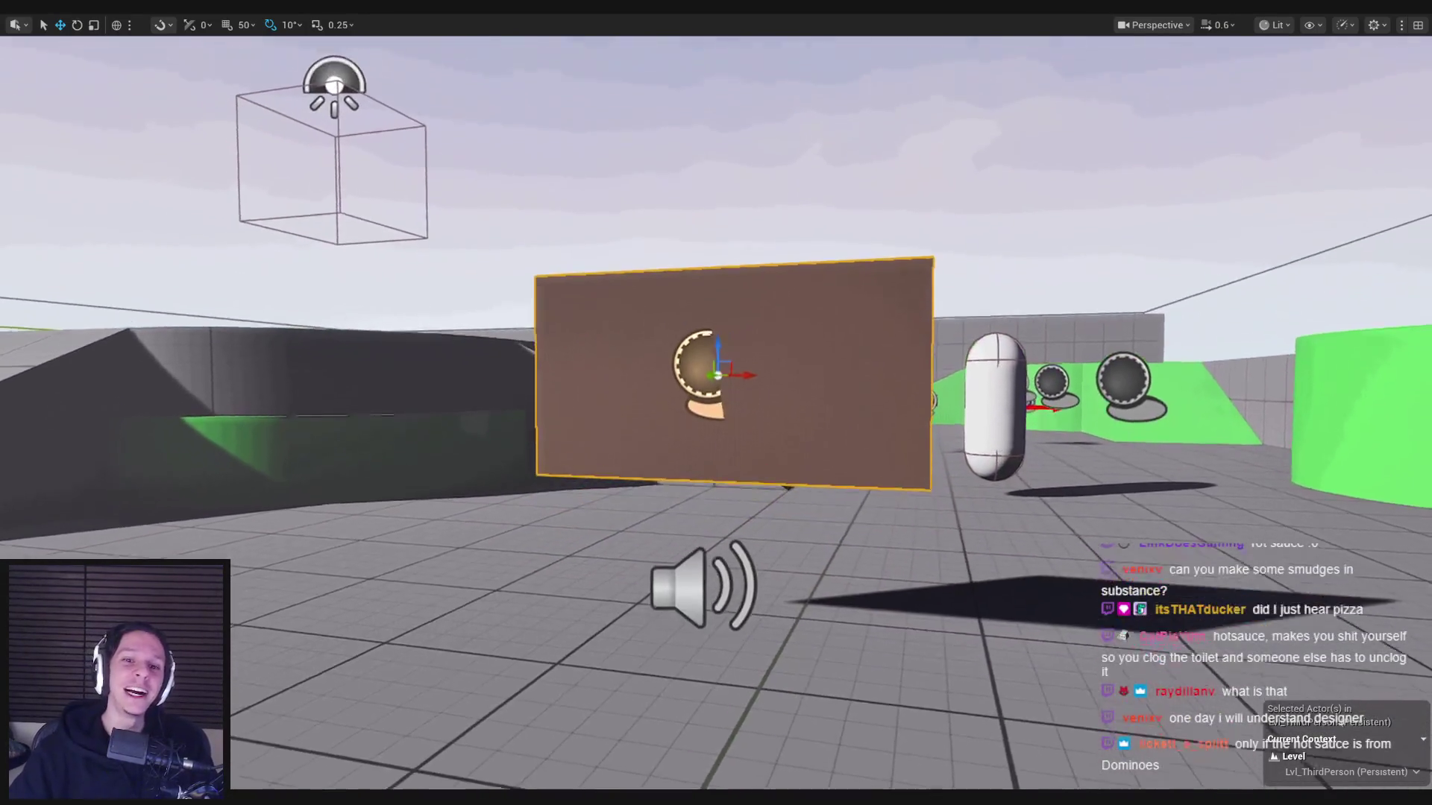
pyautogui.press('w')
pyautogui.press('s')
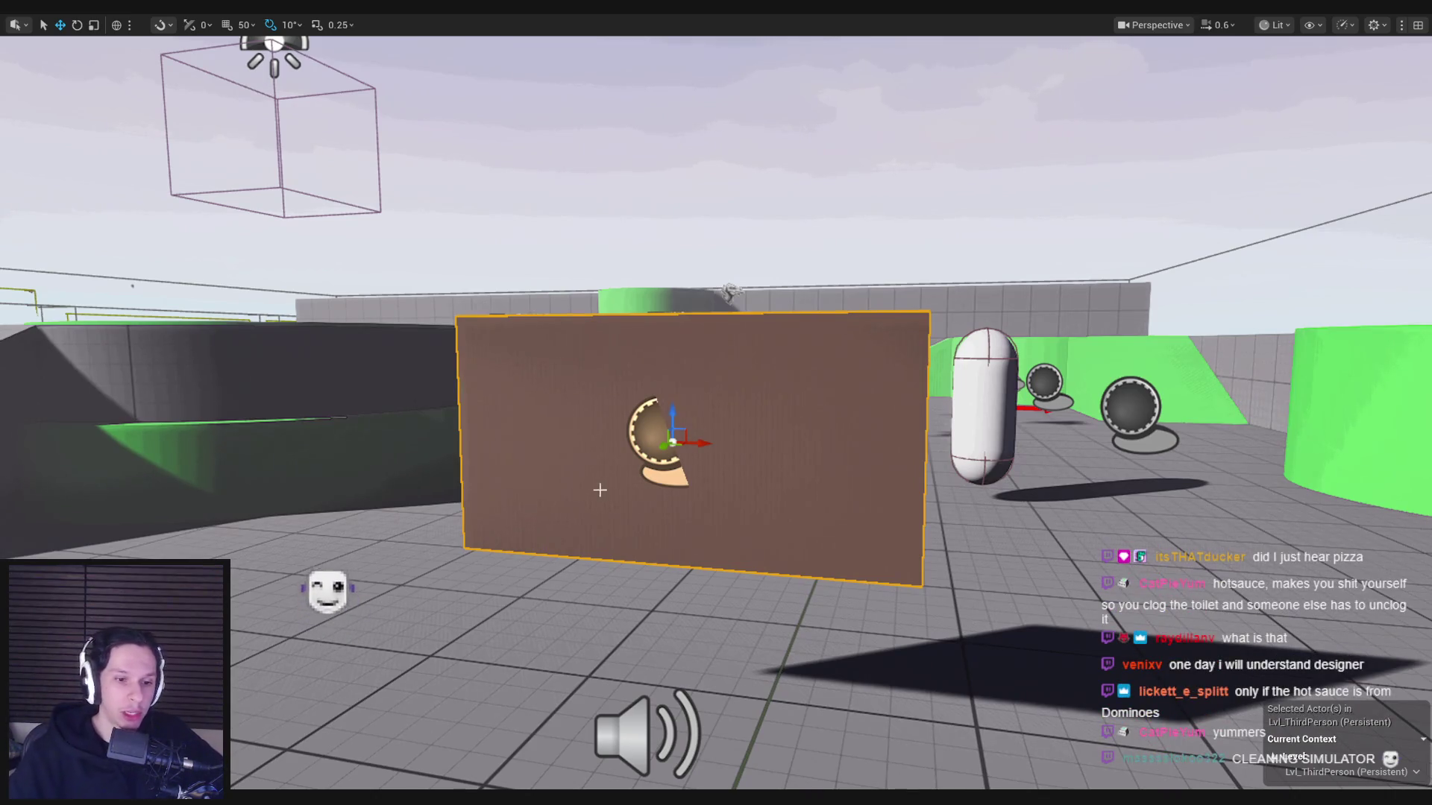
pyautogui.hotkey('alt', 'Tab')
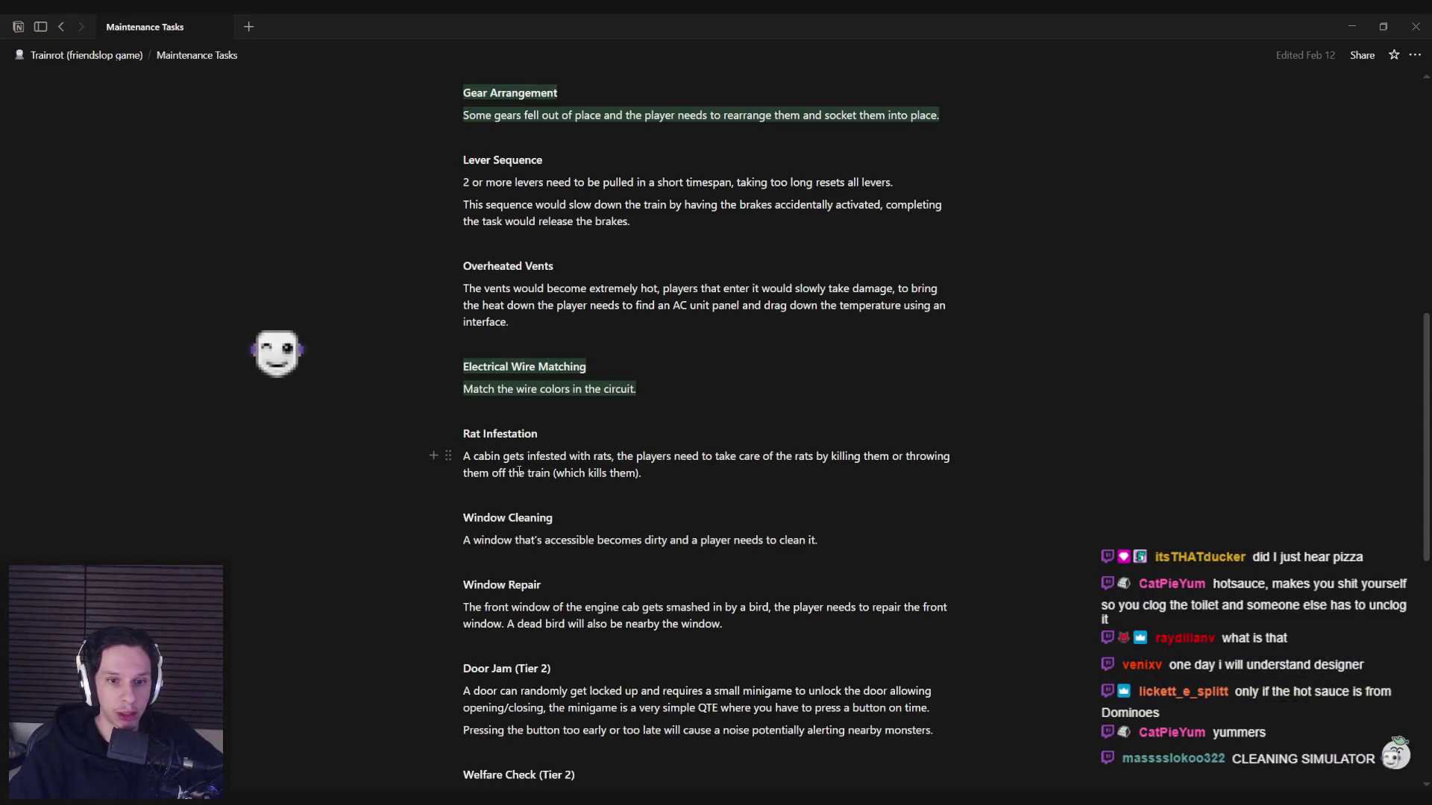
# - Browse Notion's Items notes page, then return to the window-cleaning Blueprint's event graph
pyautogui.hotkey('ctrl', '[')
pyautogui.click(497, 440)
pyautogui.scroll(-10, 525, 507)
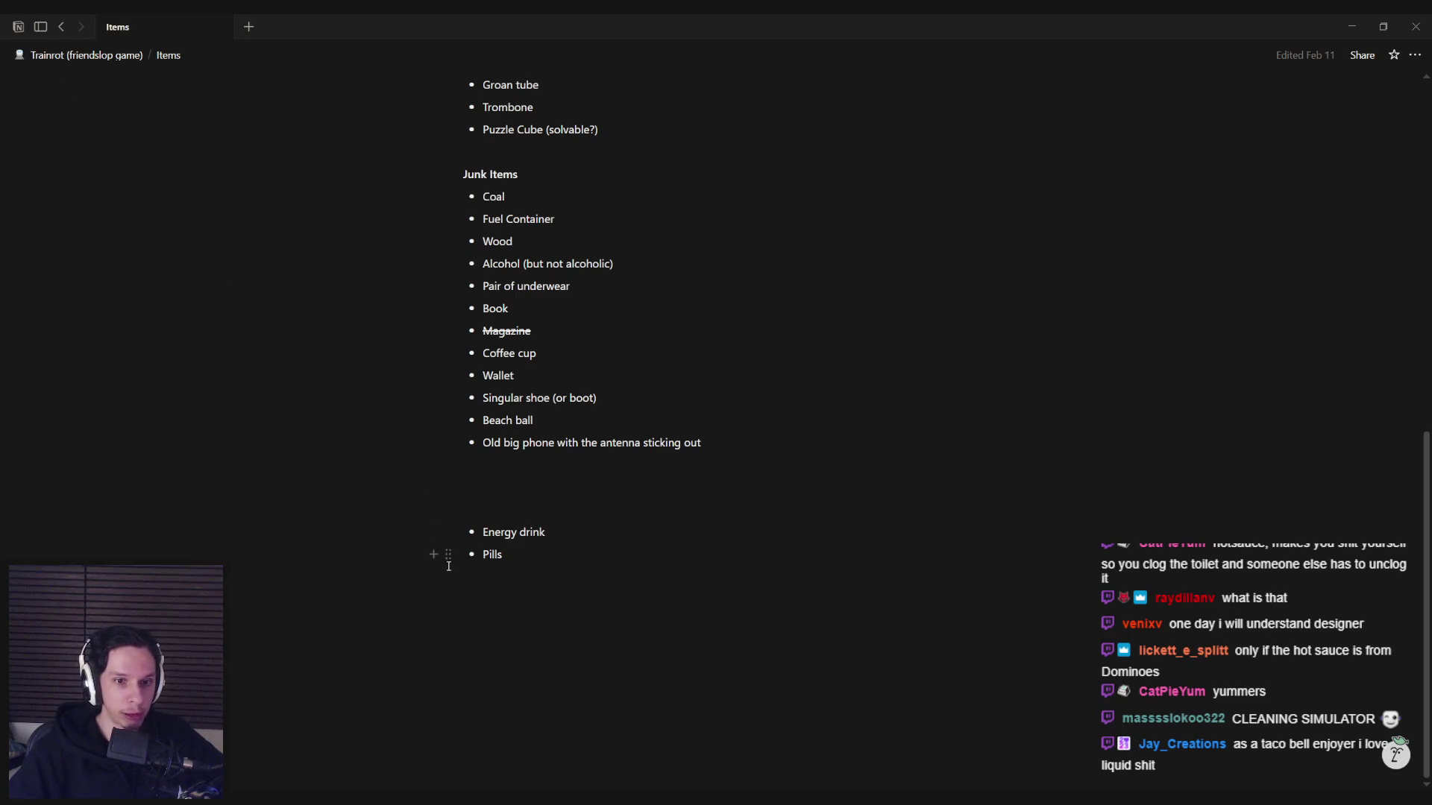
pyautogui.hotkey('ctrl', '[')
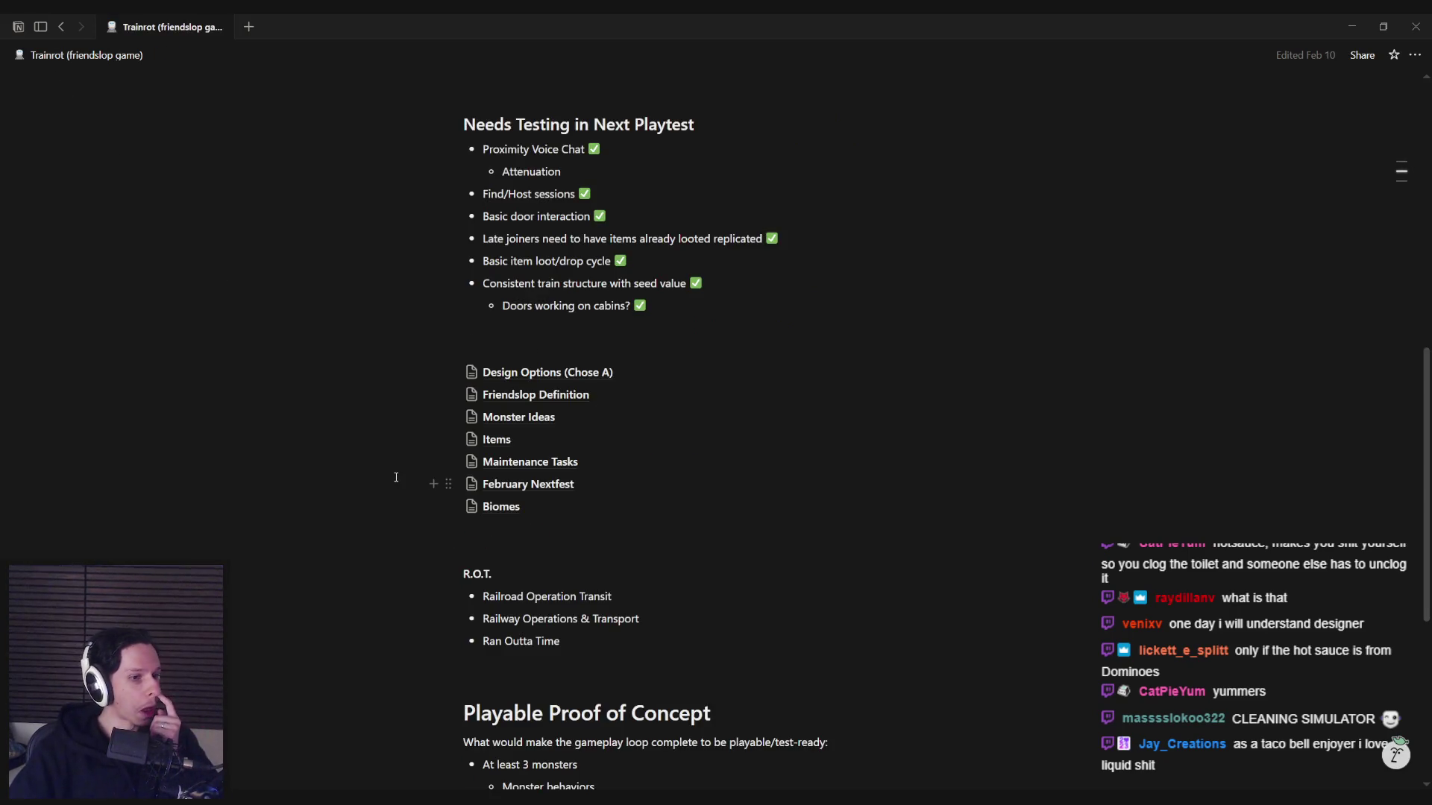
pyautogui.click(495, 440)
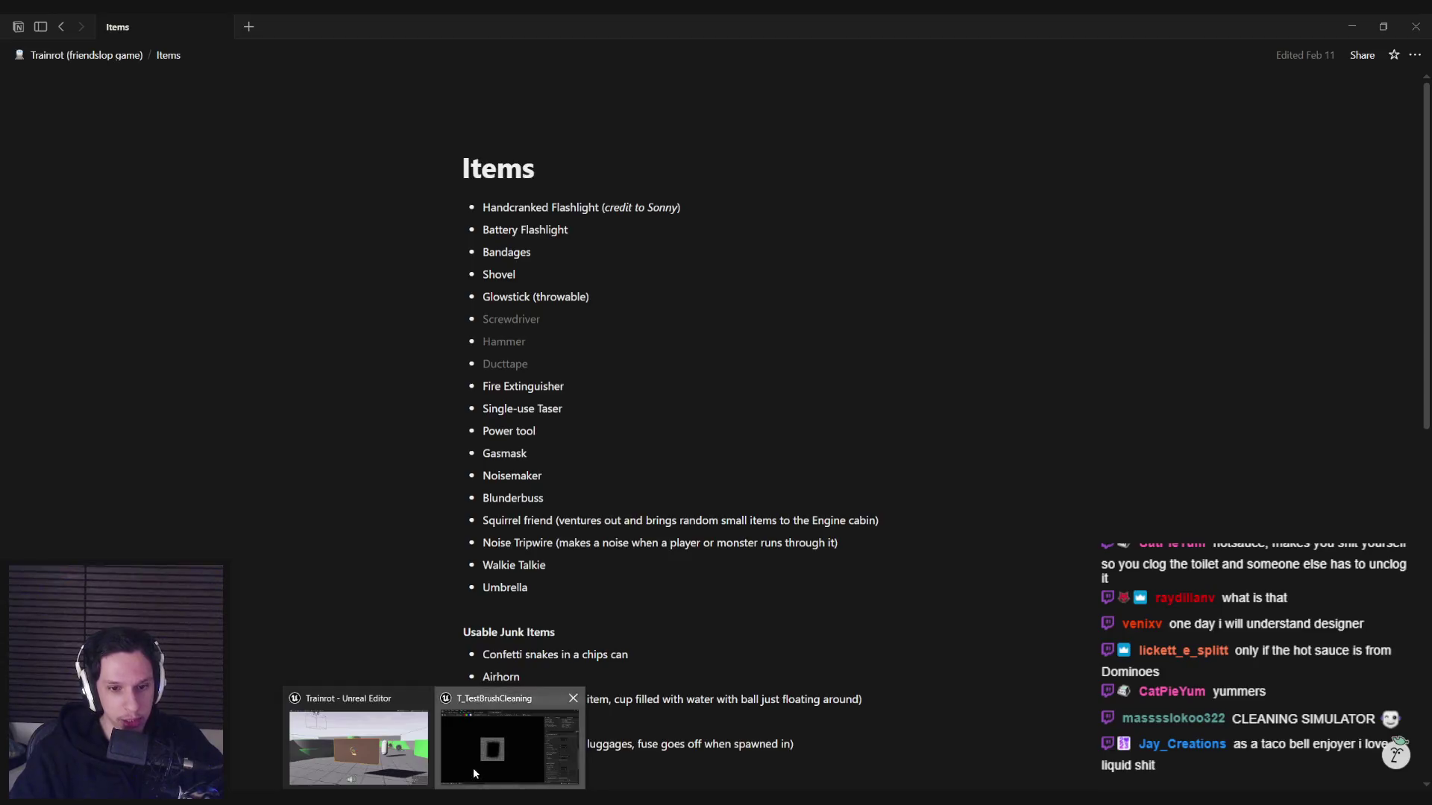
pyautogui.click(473, 773)
pyautogui.click(120, 41)
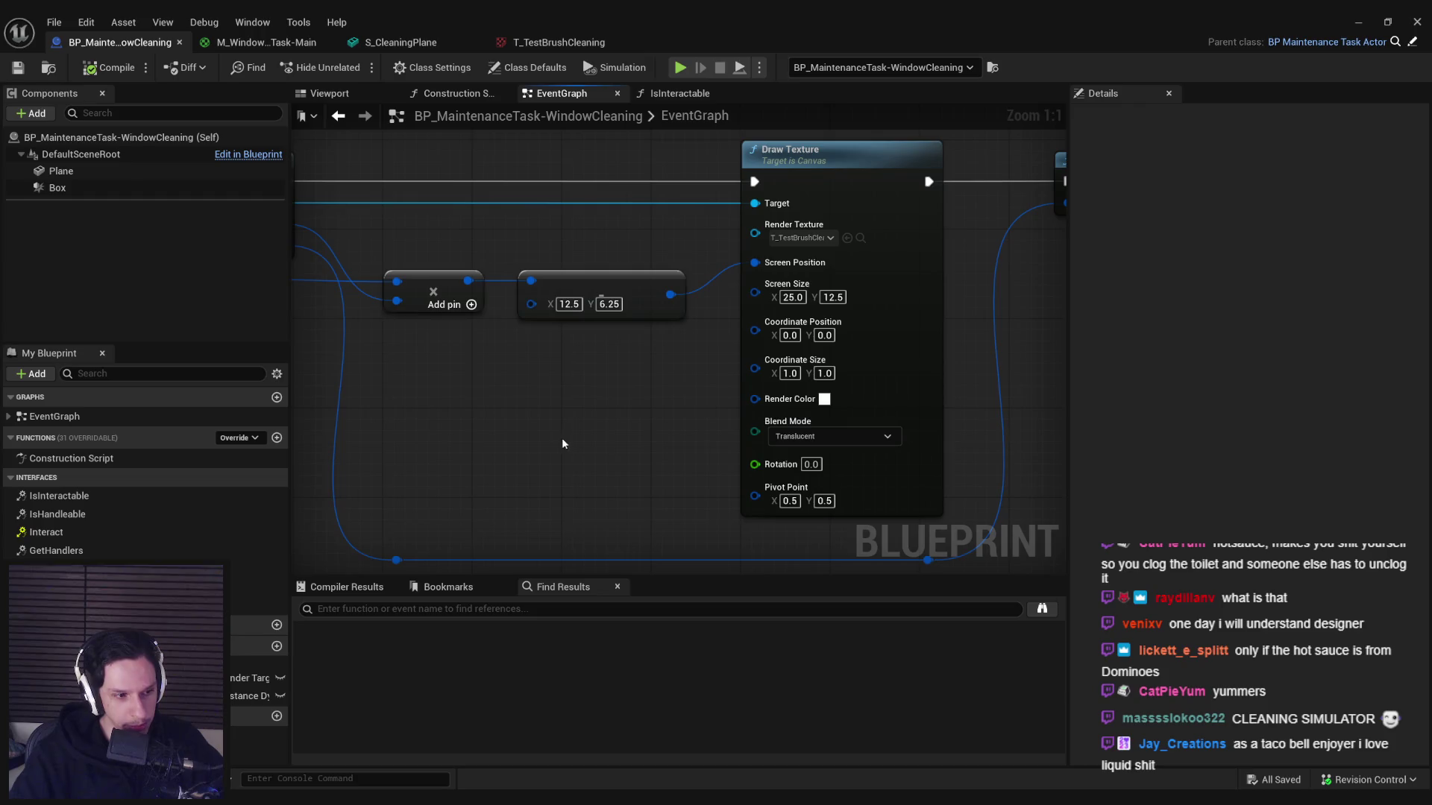
# - Promote Draw Texture's Screen Size pin to a new Brush Size variable and compile
pyautogui.scroll(-2, 553, 455)
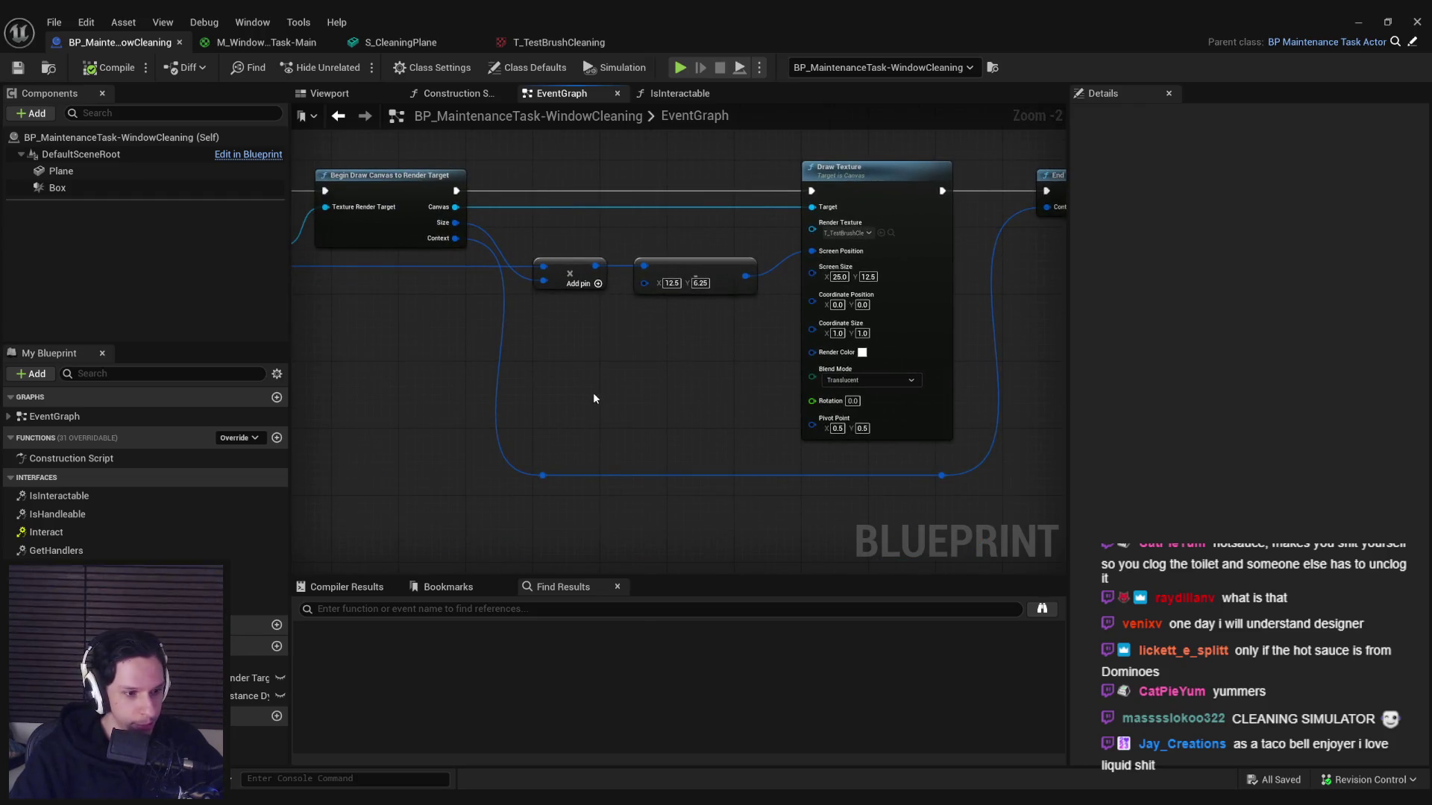
pyautogui.scroll(2, 675, 280)
pyautogui.moveTo(632, 288); pyautogui.dragTo(537, 385)
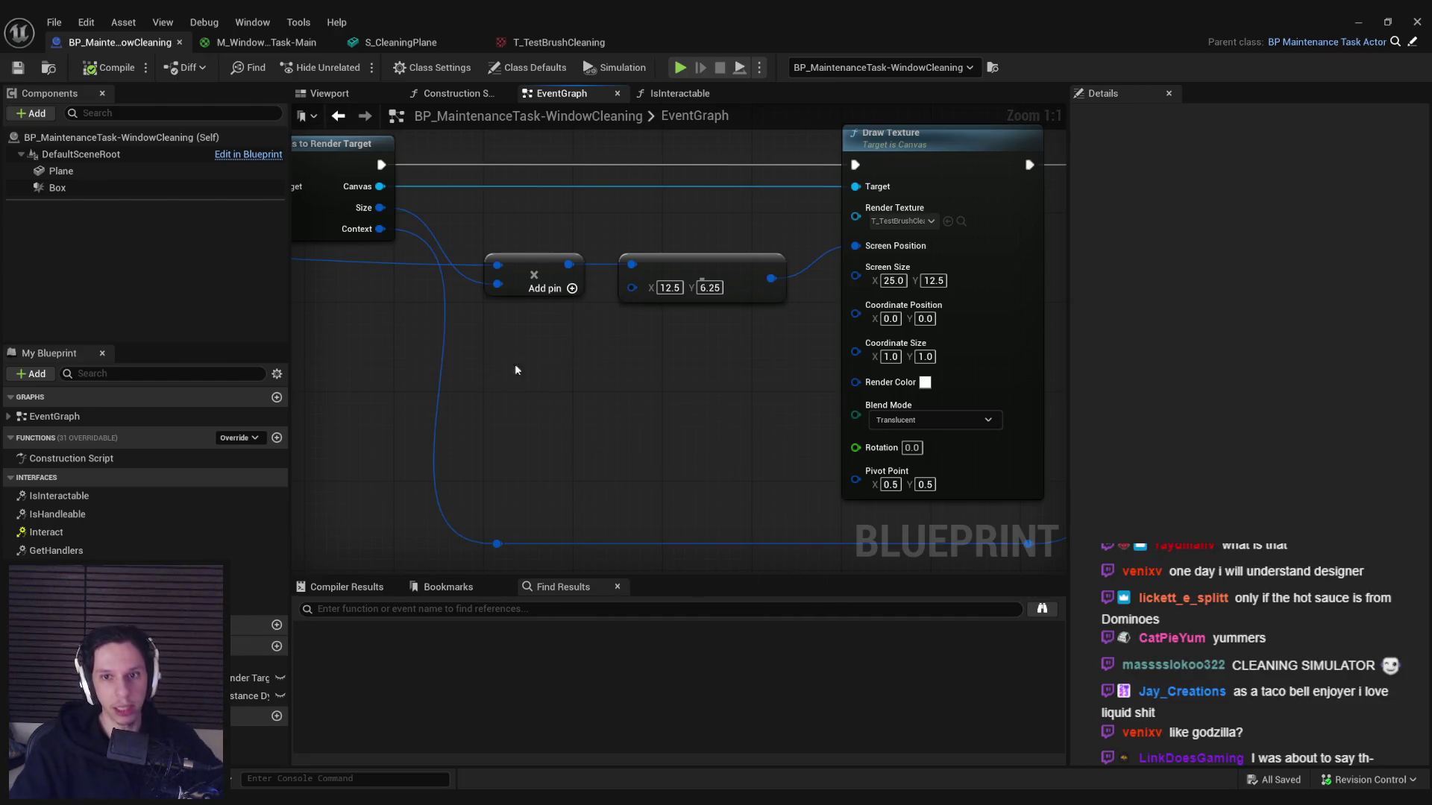
pyautogui.moveTo(855, 275); pyautogui.dragTo(643, 376)
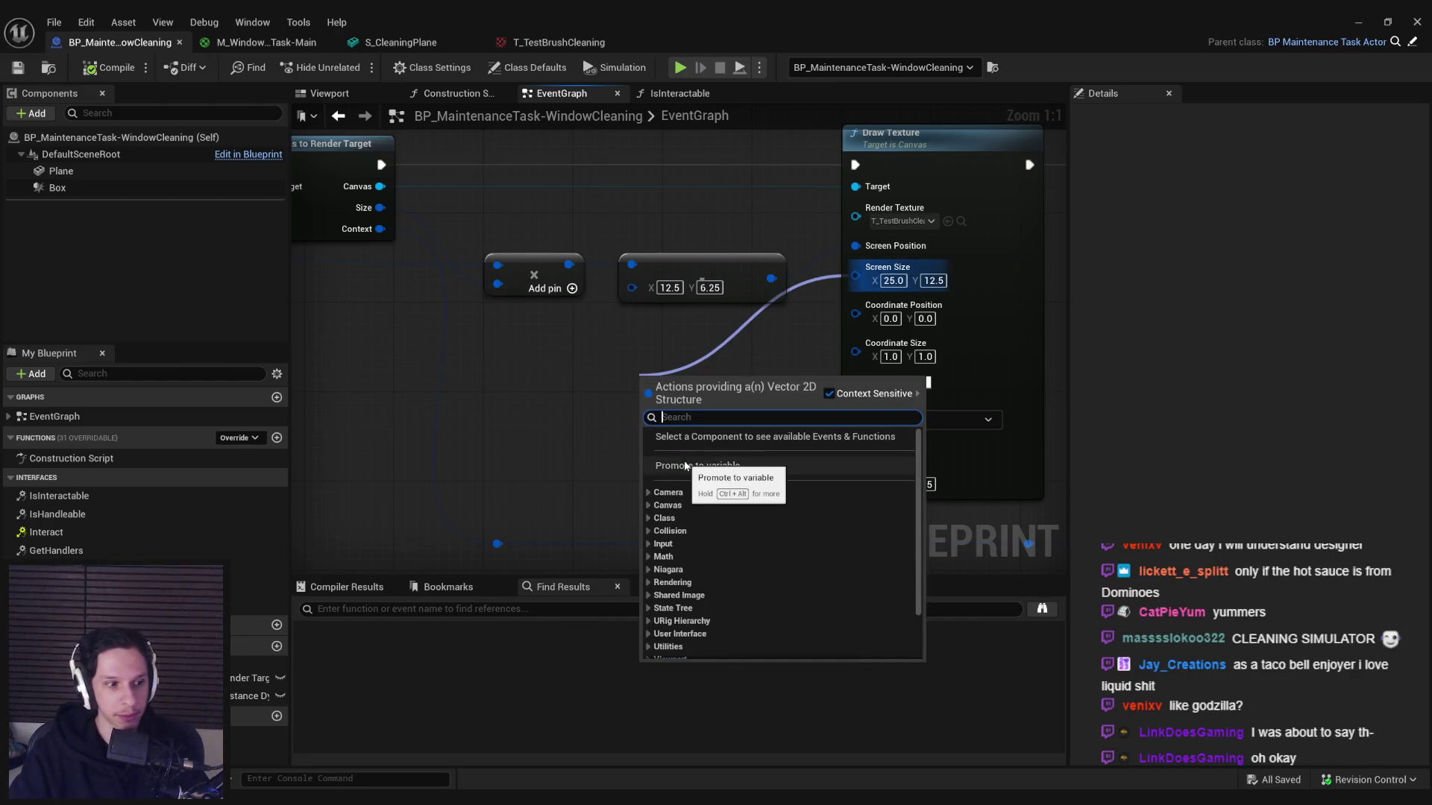
pyautogui.click(685, 466)
pyautogui.write('BrushSize')
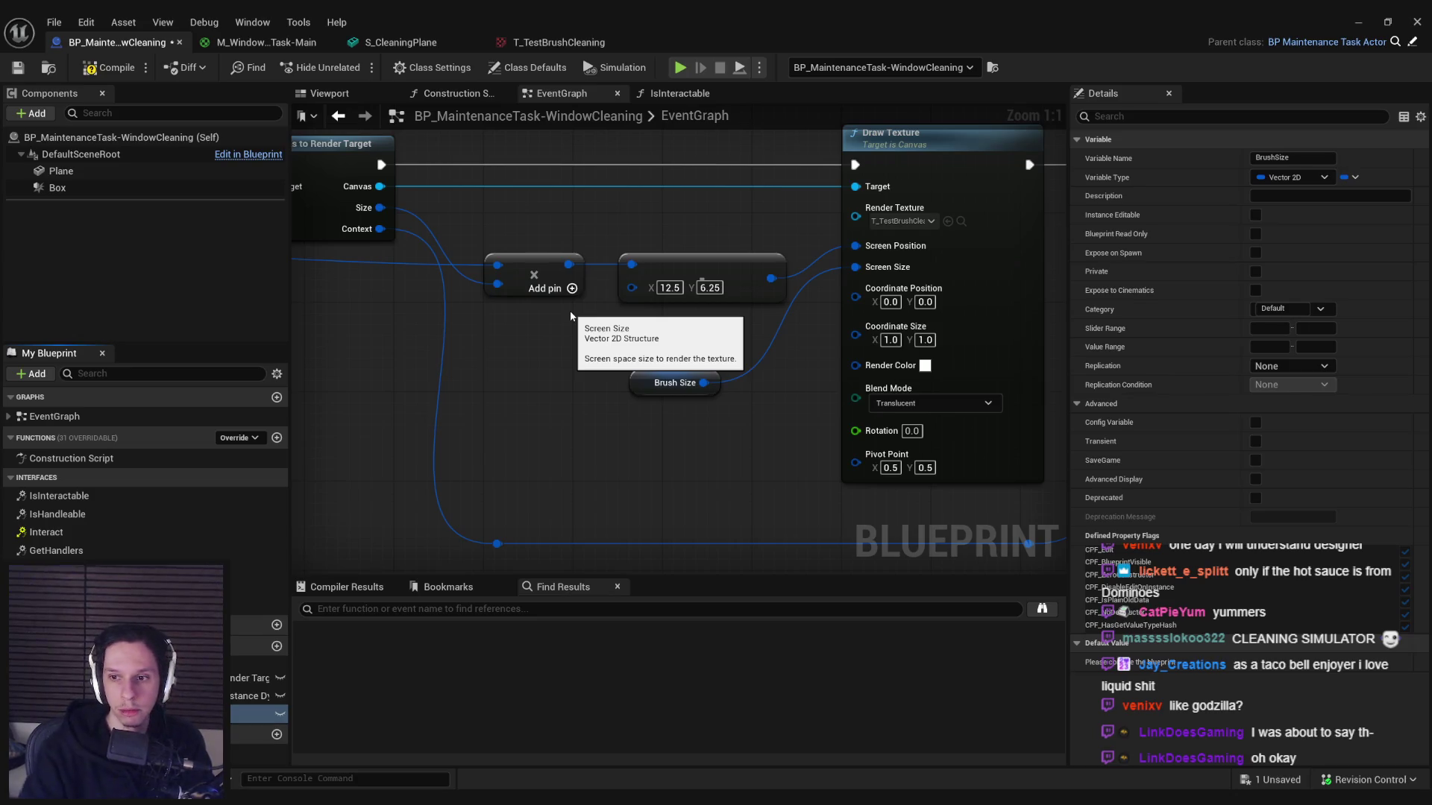
pyautogui.click(108, 68)
# - Divide Brush Size by 2, feed it into the subtract node's B pin, and save
pyautogui.moveTo(656, 388)
pyautogui.mouseDown()
pyautogui.moveTo(500, 376)
pyautogui.moveTo(634, 374)
pyautogui.moveTo(619, 377)
pyautogui.moveTo(648, 306)
pyautogui.moveTo(631, 288)
pyautogui.mouseUp()
pyautogui.write('/')
pyautogui.click(689, 474)
pyautogui.write('2')
pyautogui.press('Return')
pyautogui.click(108, 67)
pyautogui.click(16, 68)
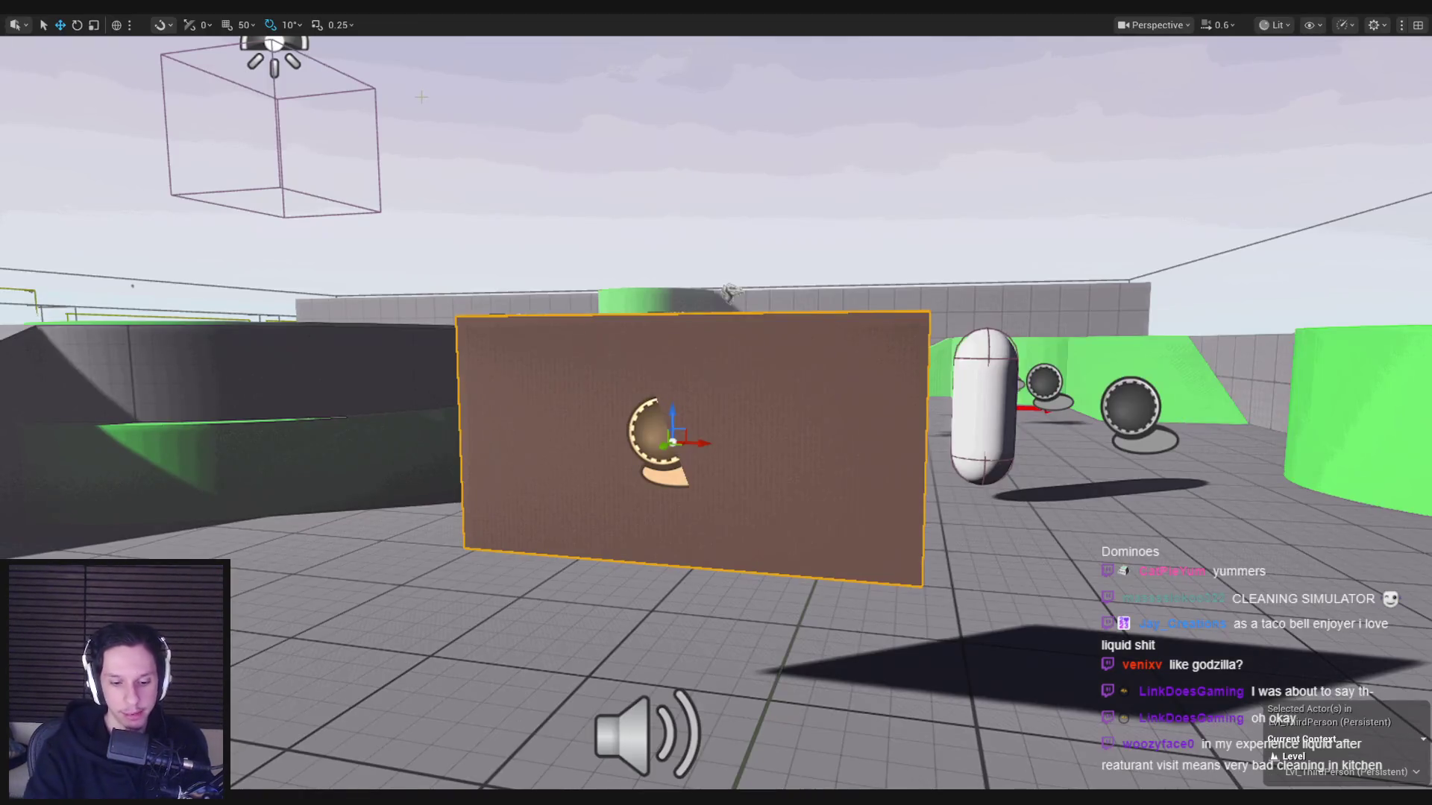
# - Play-test the level, wiping small square spots into the brown wall
pyautogui.hotkey('alt', 'p')
pyautogui.click(716, 403)
pyautogui.click(716, 403)
pyautogui.click(716, 403)
pyautogui.click(715, 402)
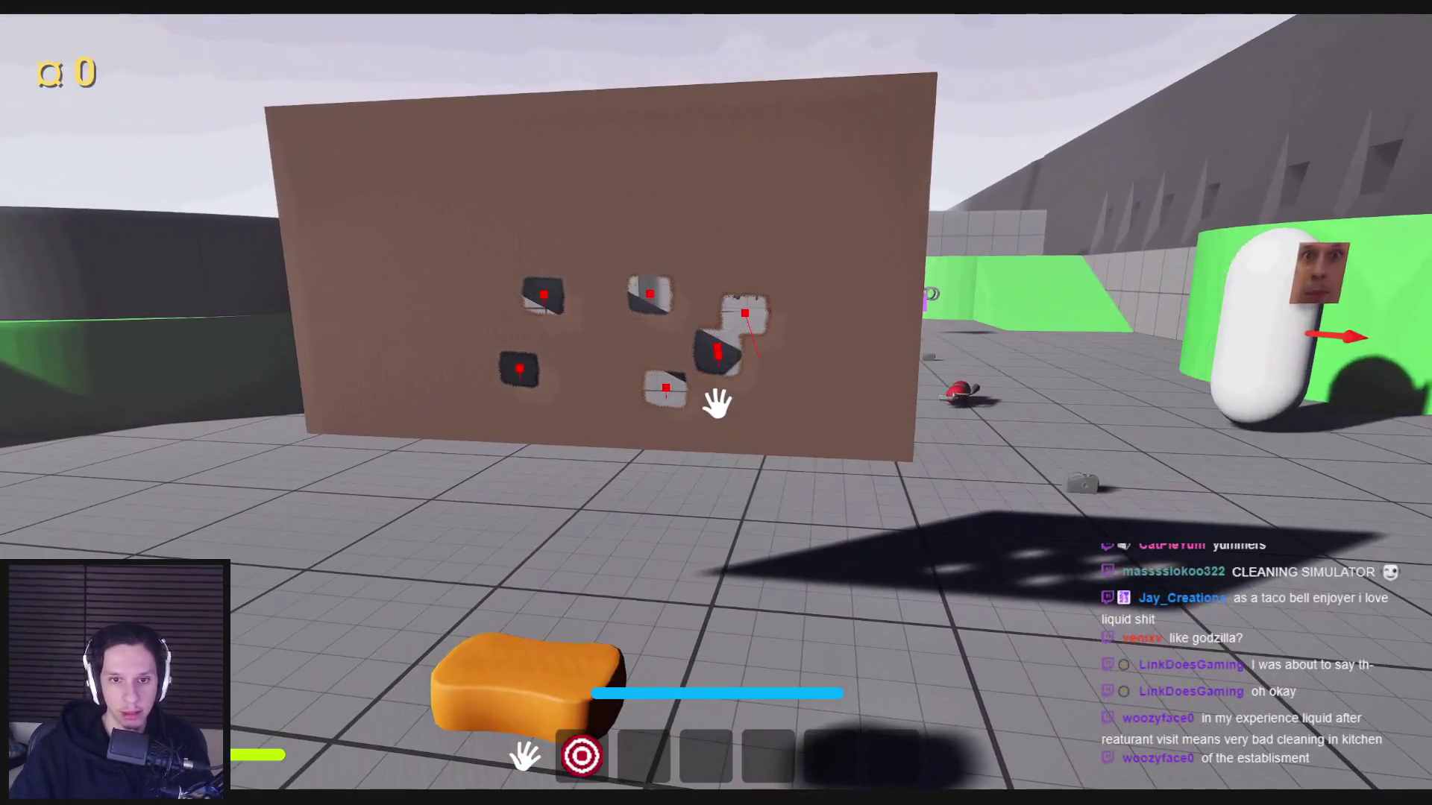
pyautogui.press('Escape')
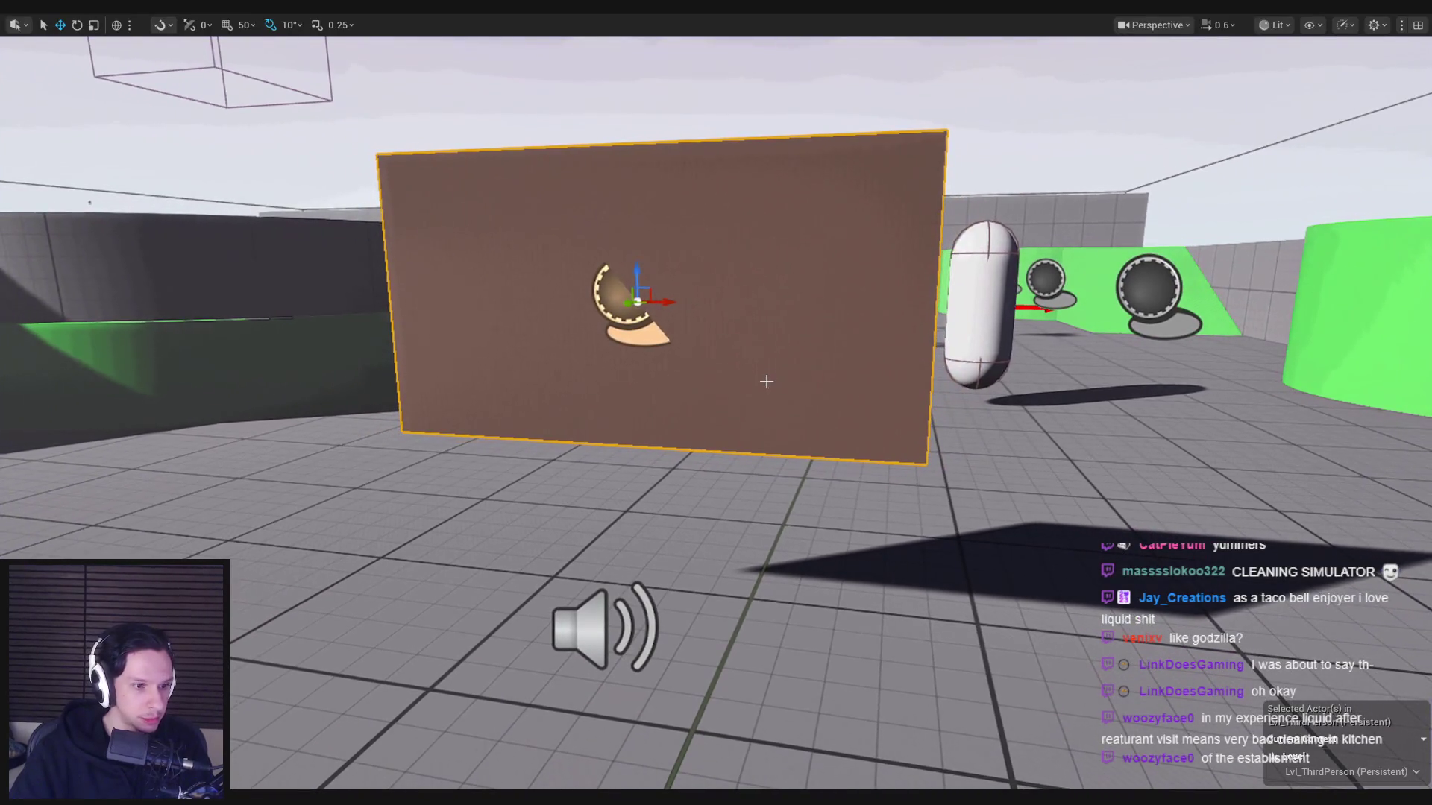
# - Rearrange the Brush Size and divide nodes, route the wire through a reroute point, and compile
pyautogui.hotkey('alt', 'Tab')
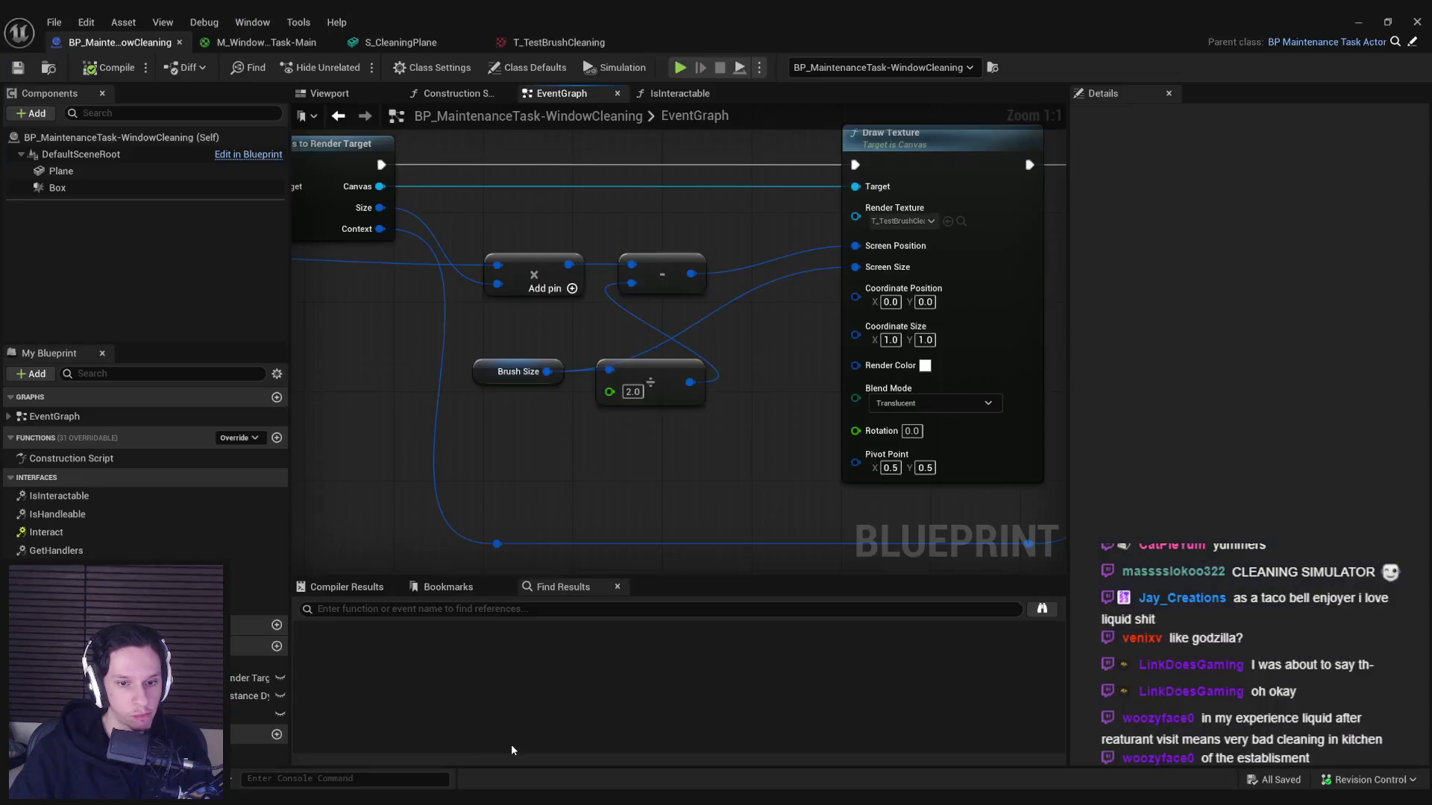
pyautogui.click(484, 377)
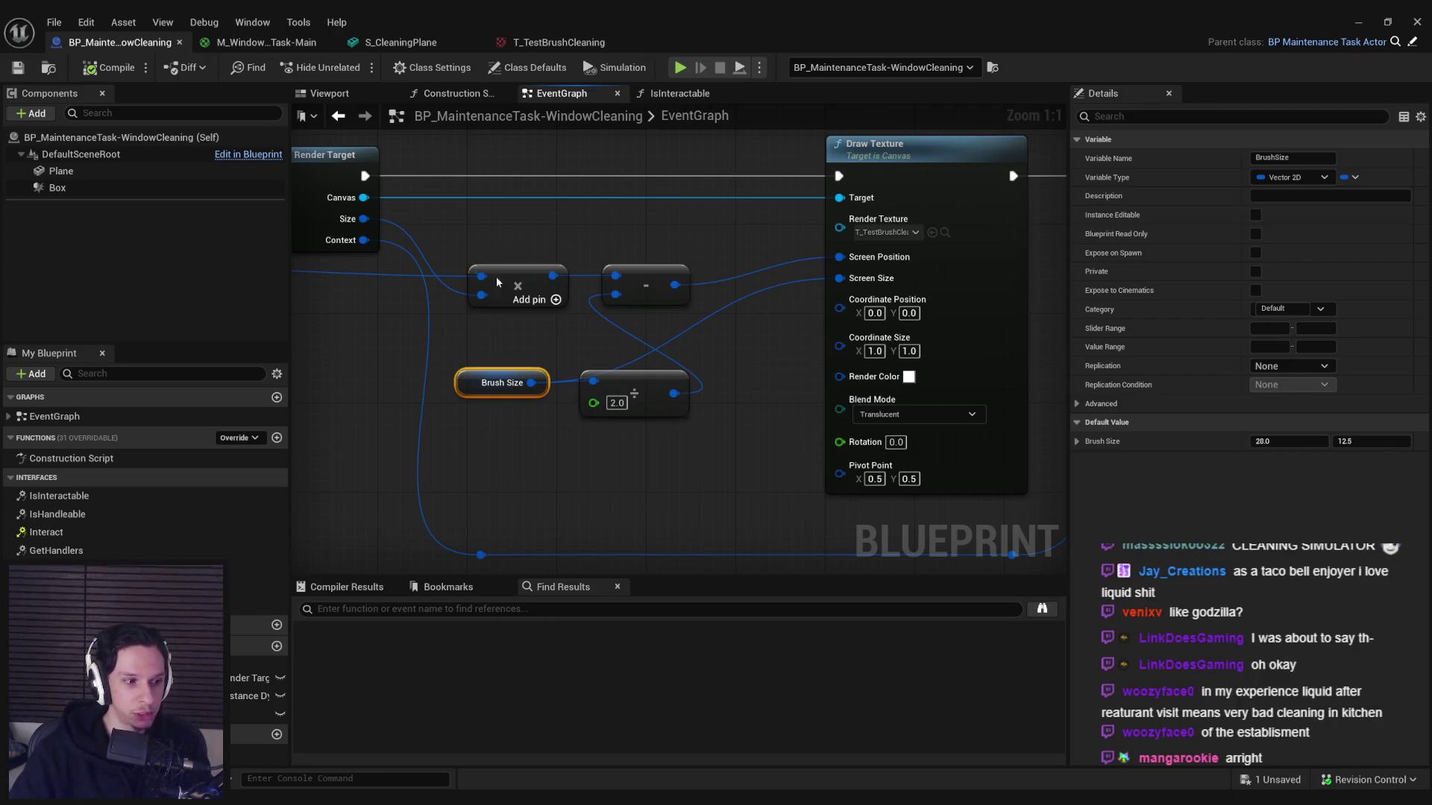
pyautogui.click(629, 504)
pyautogui.moveTo(478, 385); pyautogui.dragTo(612, 474)
pyautogui.moveTo(606, 394); pyautogui.dragTo(606, 349)
pyautogui.moveTo(634, 472); pyautogui.dragTo(500, 405)
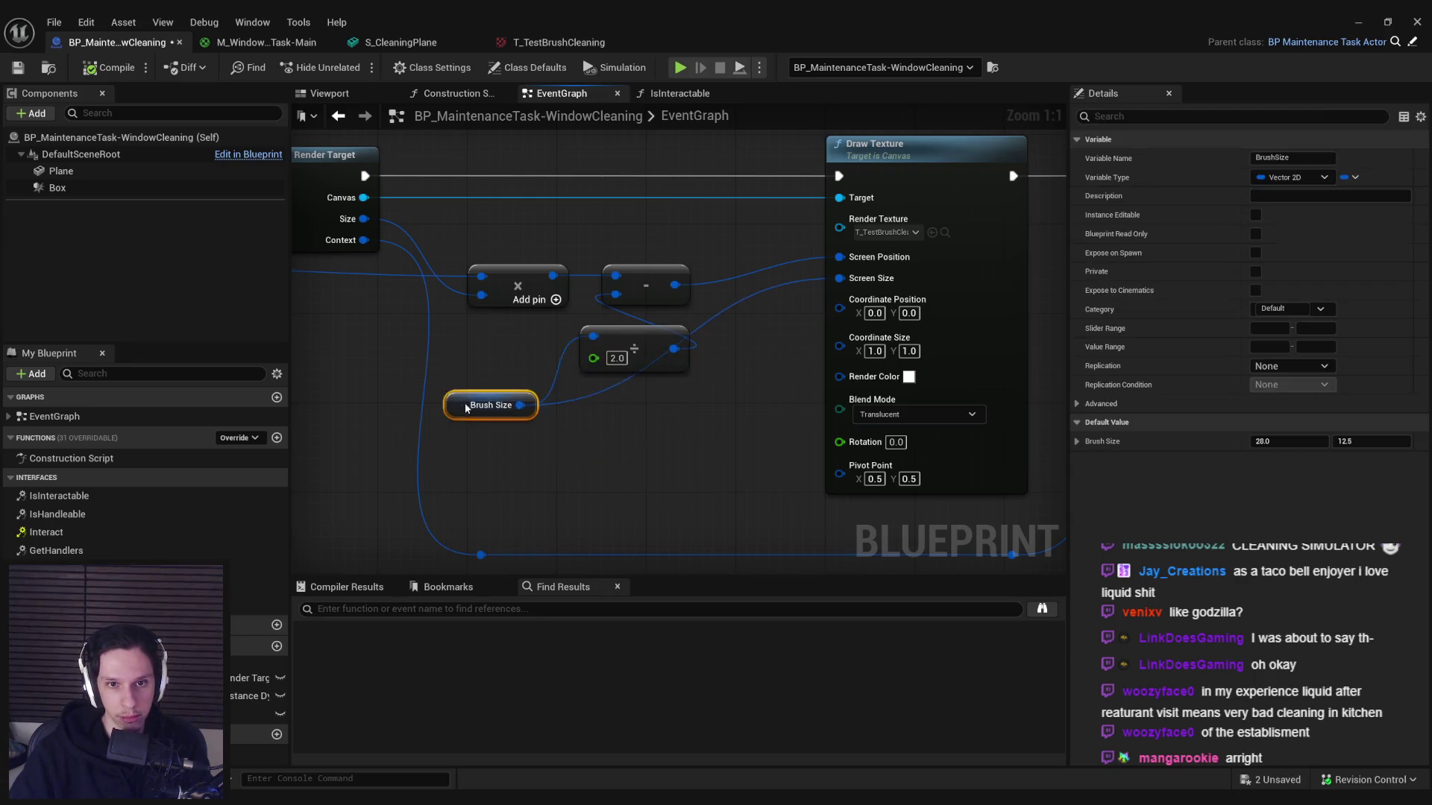
pyautogui.doubleClick(584, 389)
pyautogui.moveTo(598, 403); pyautogui.dragTo(688, 416)
pyautogui.moveTo(501, 405); pyautogui.dragTo(502, 398)
pyautogui.click(651, 502)
pyautogui.click(108, 67)
pyautogui.moveTo(680, 470); pyautogui.dragTo(578, 269)
pyautogui.click(761, 427)
# - Play-test again, wiping two spots on the wall, then return to the blueprint editor
pyautogui.click(1358, 21)
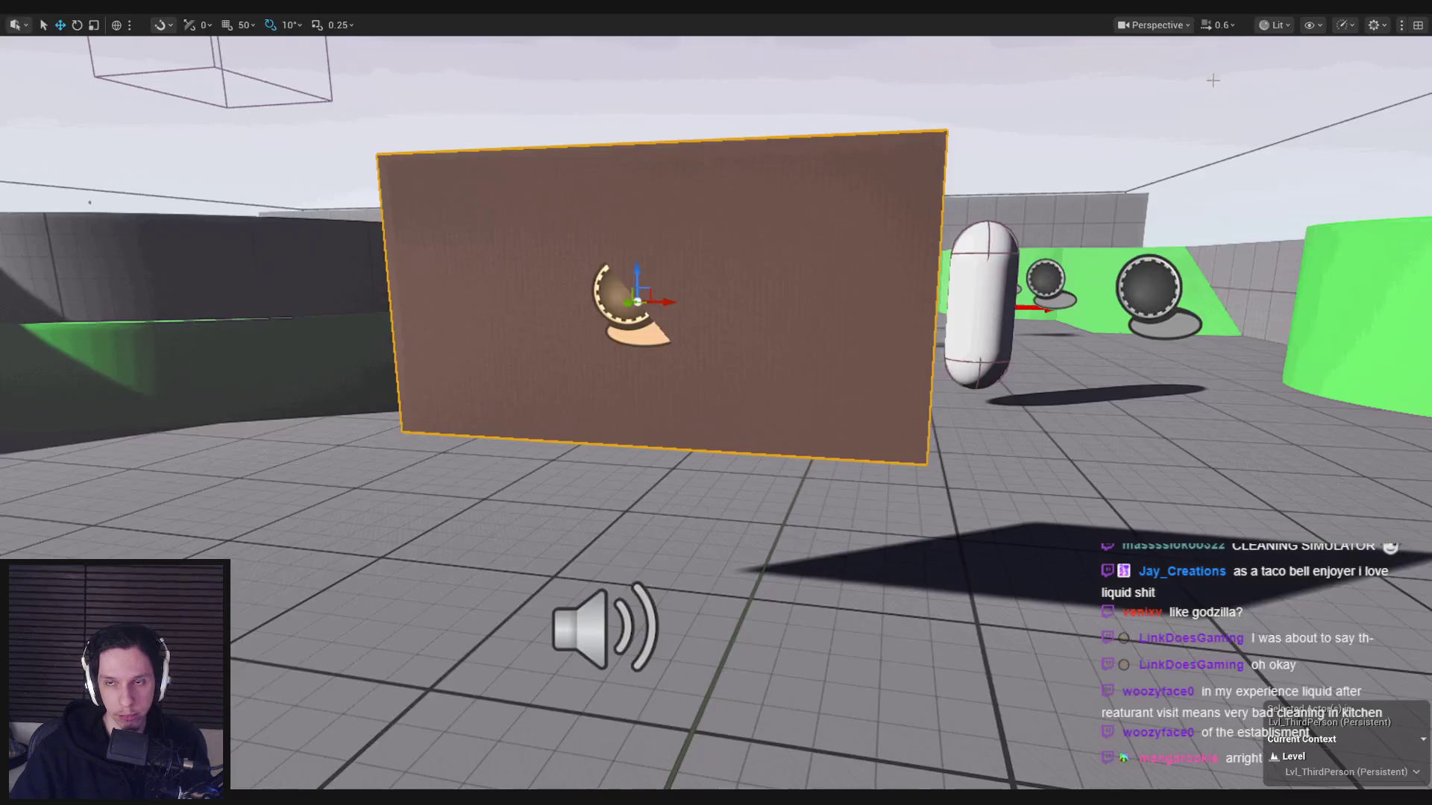
pyautogui.hotkey('alt', 'p')
pyautogui.click(717, 403)
pyautogui.click(716, 403)
pyautogui.click(716, 404)
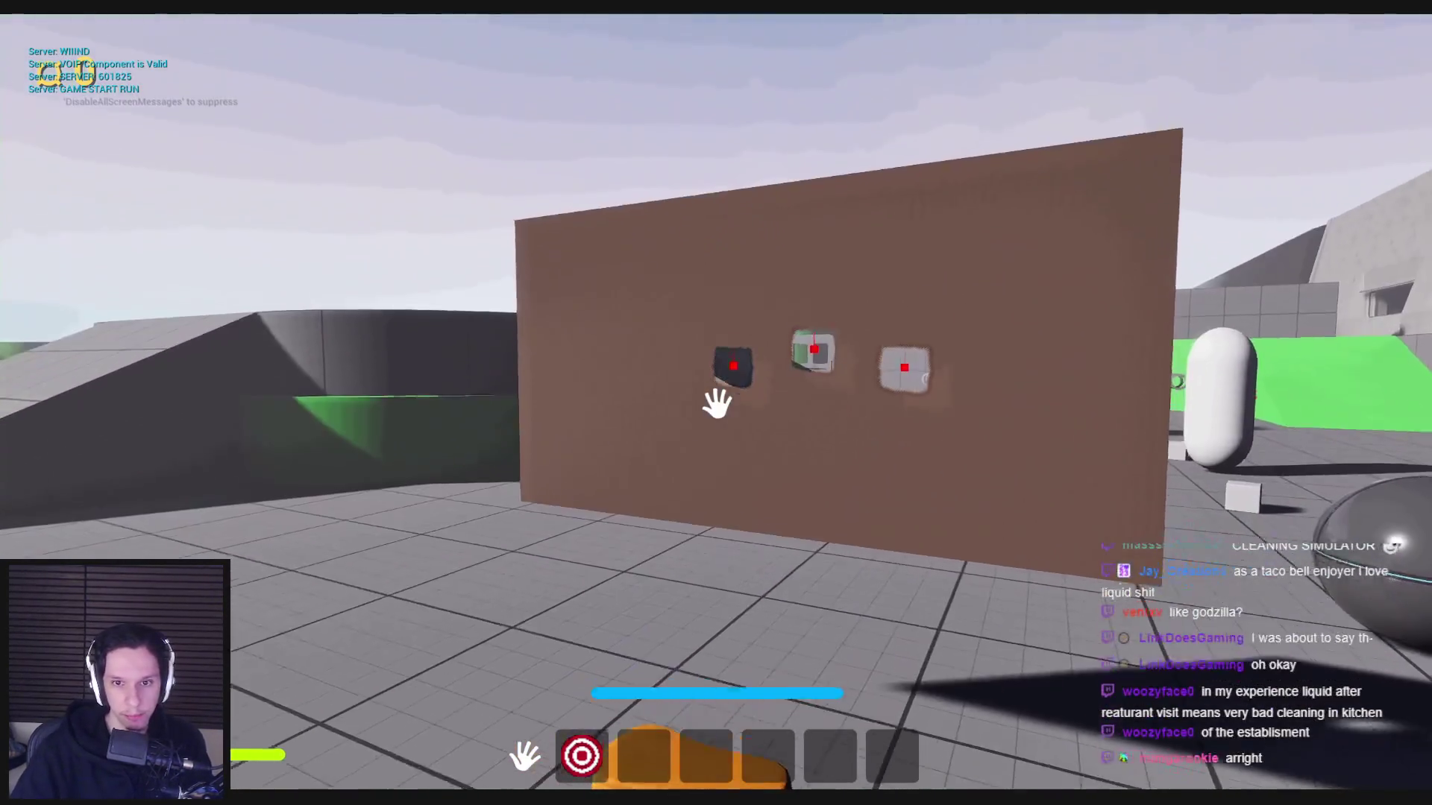
pyautogui.click(716, 403)
pyautogui.press('Escape')
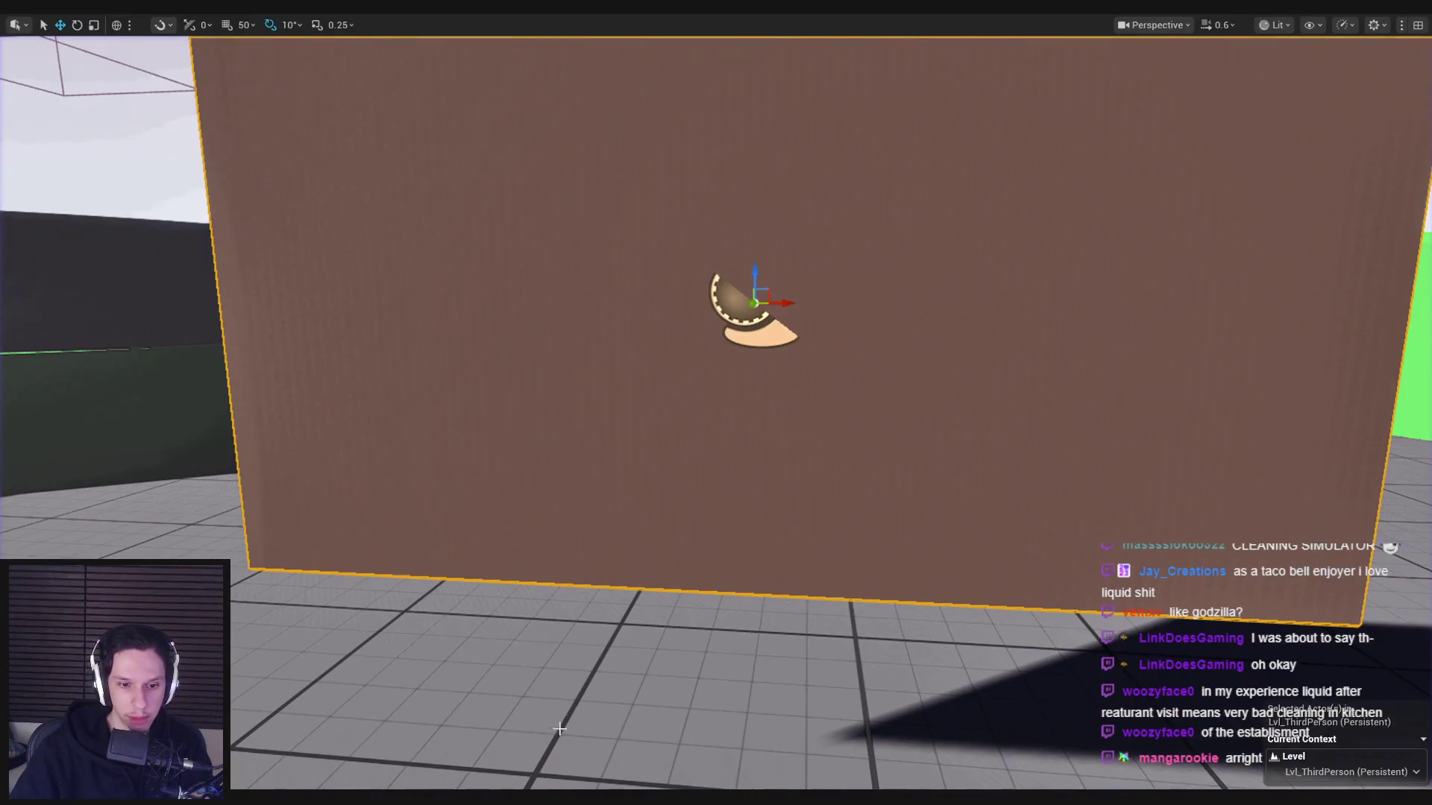
pyautogui.click(488, 775)
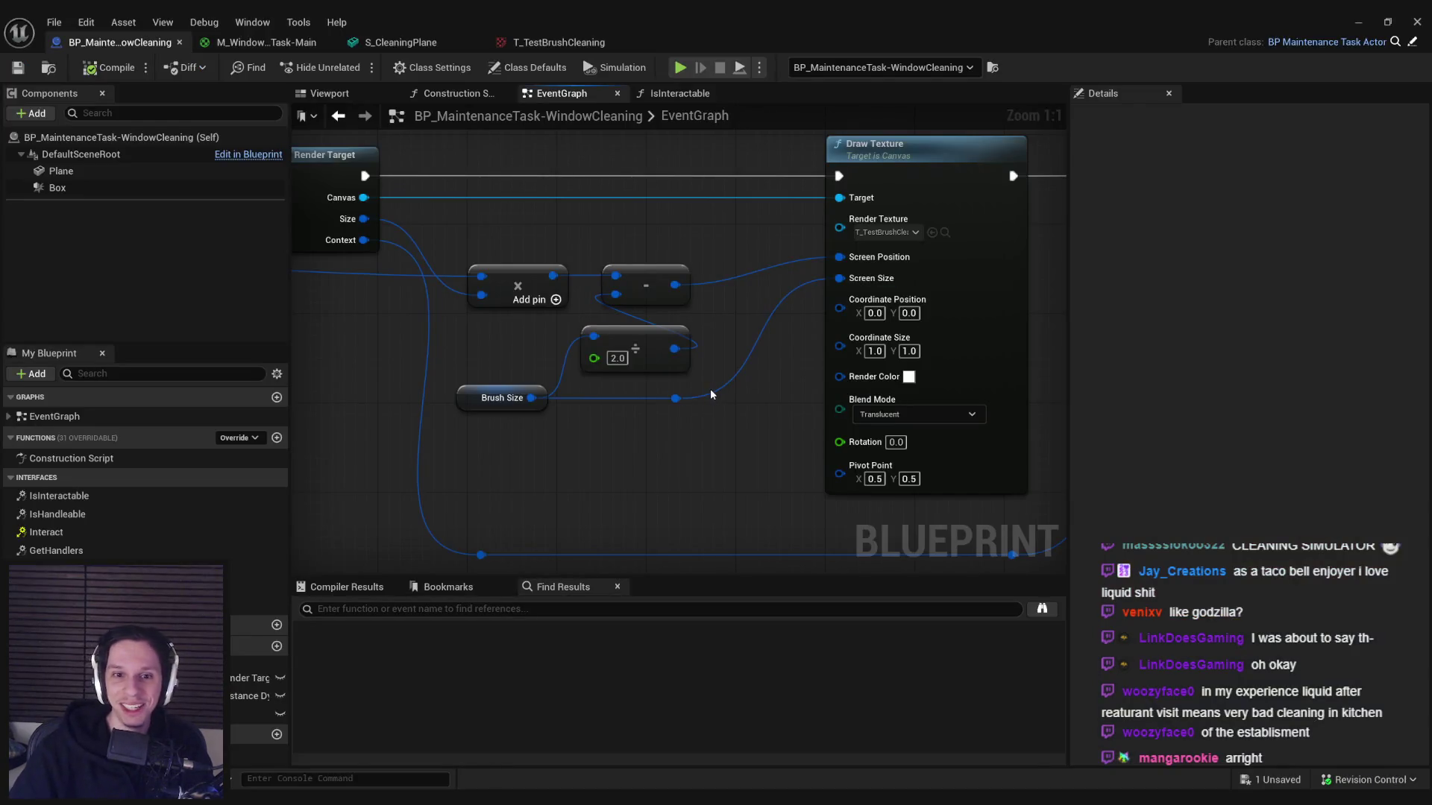
# - Change Brush Size's default X value in Details and test-wipe the wall in play
pyautogui.click(502, 398)
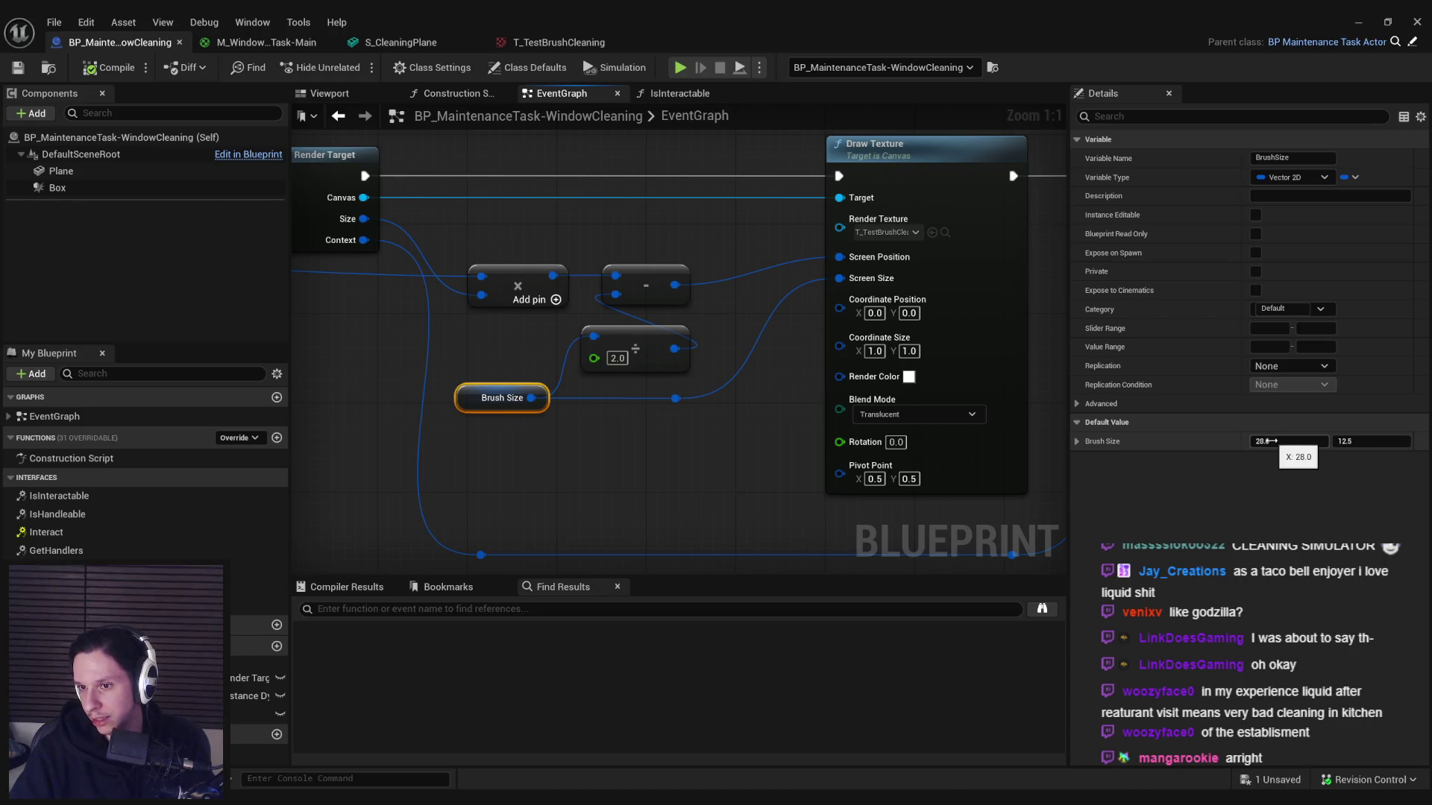
pyautogui.click(1267, 441)
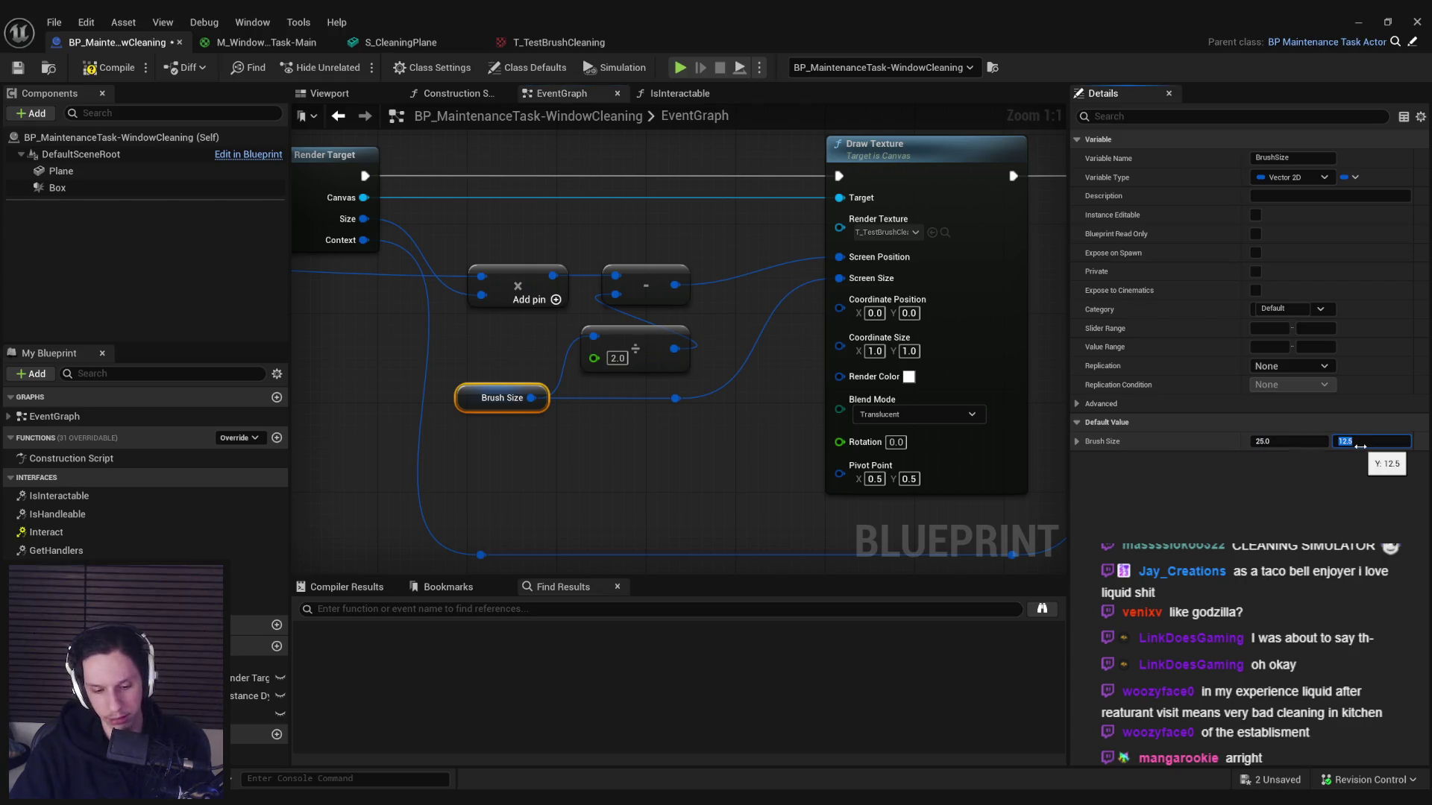
pyautogui.click(1300, 444)
pyautogui.write('64')
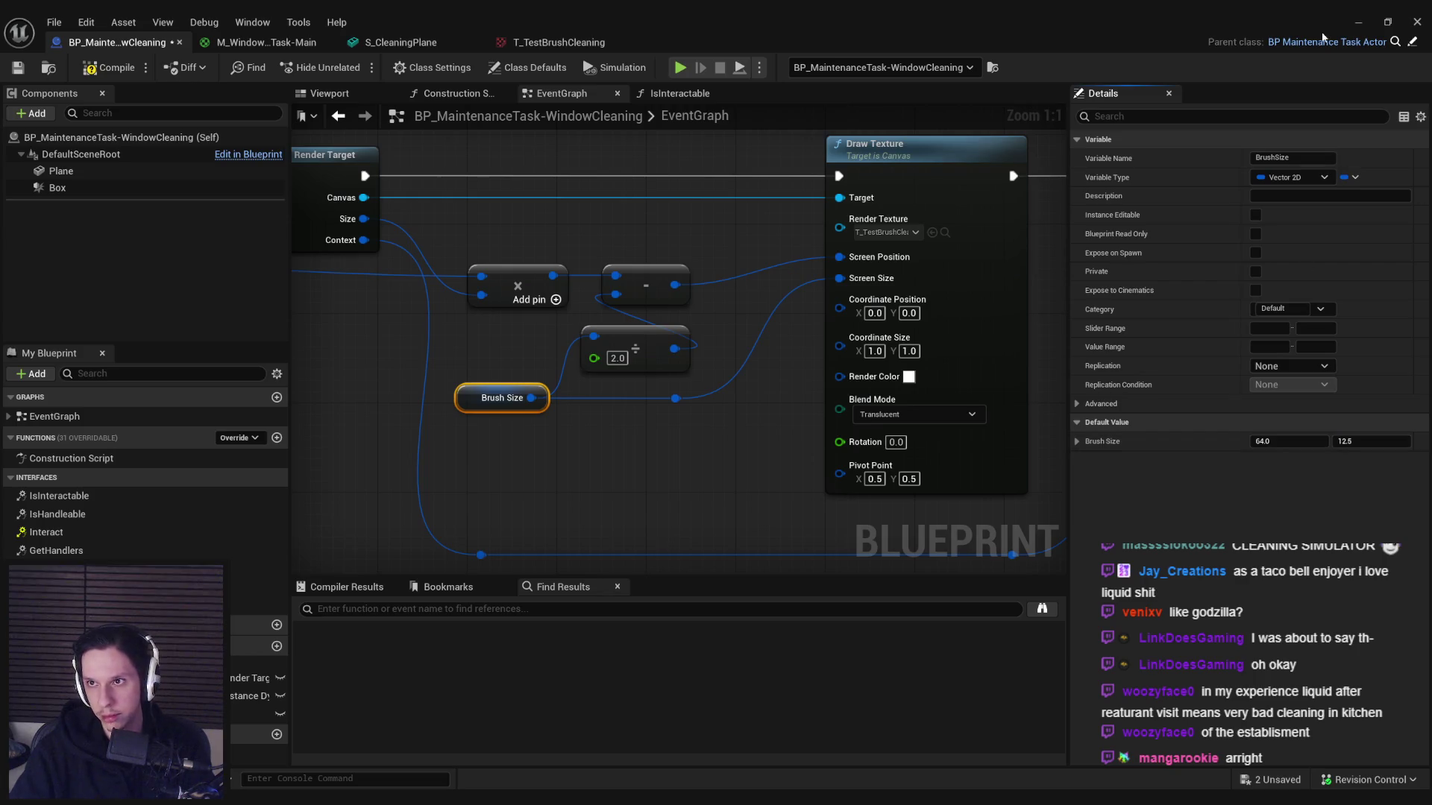
pyautogui.hotkey('alt', 'Tab')
pyautogui.hotkey('alt', 'p')
pyautogui.moveTo(717, 403); pyautogui.dragTo(718, 402)
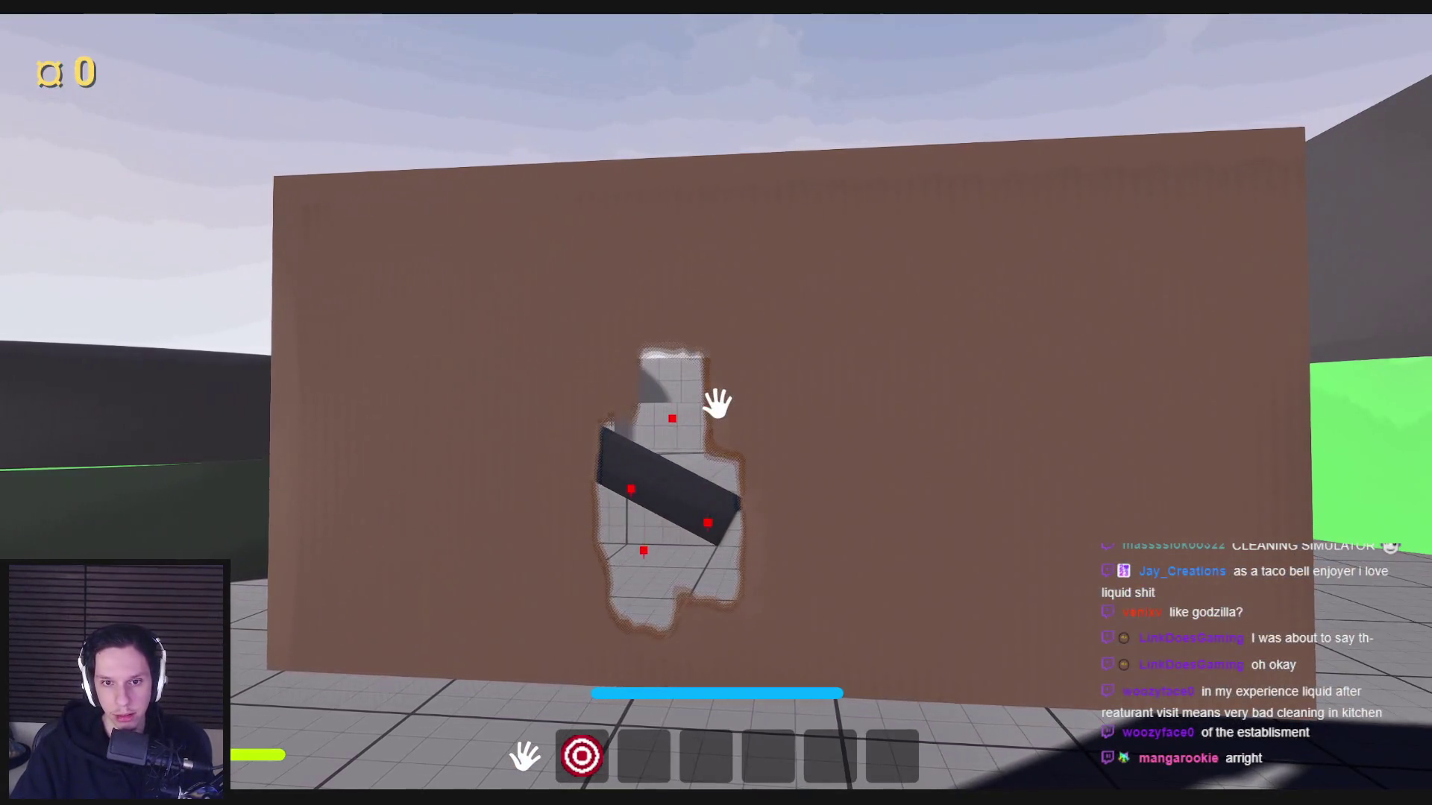
pyautogui.press('Escape')
# - Try a much larger X value, revert Brush Size to 25 by 10, and replay the level
pyautogui.hotkey('alt', 'Tab')
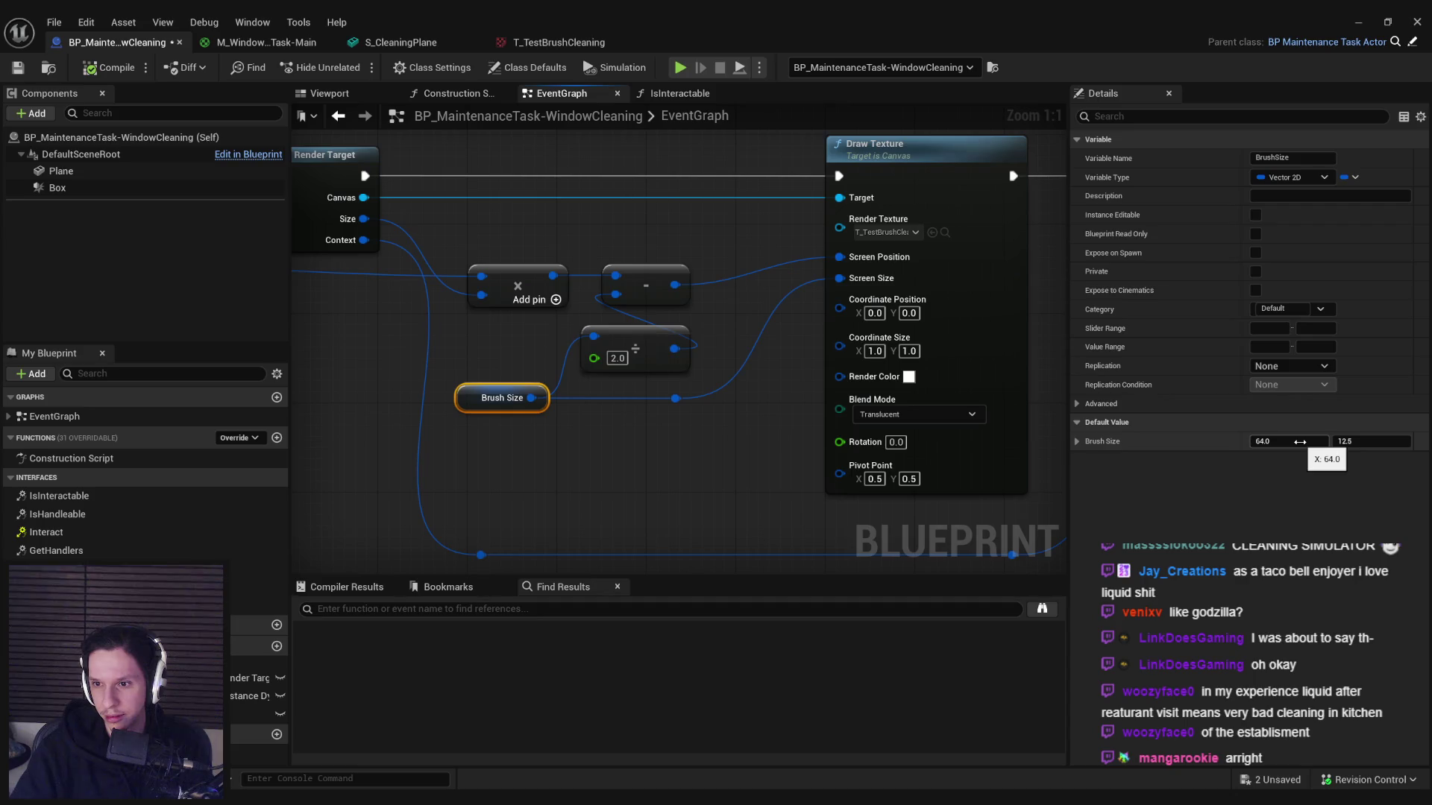
pyautogui.moveTo(1300, 441); pyautogui.dragTo(1300, 441)
pyautogui.hotkey('ctrl', 'z')
pyautogui.hotkey('ctrl', 'z')
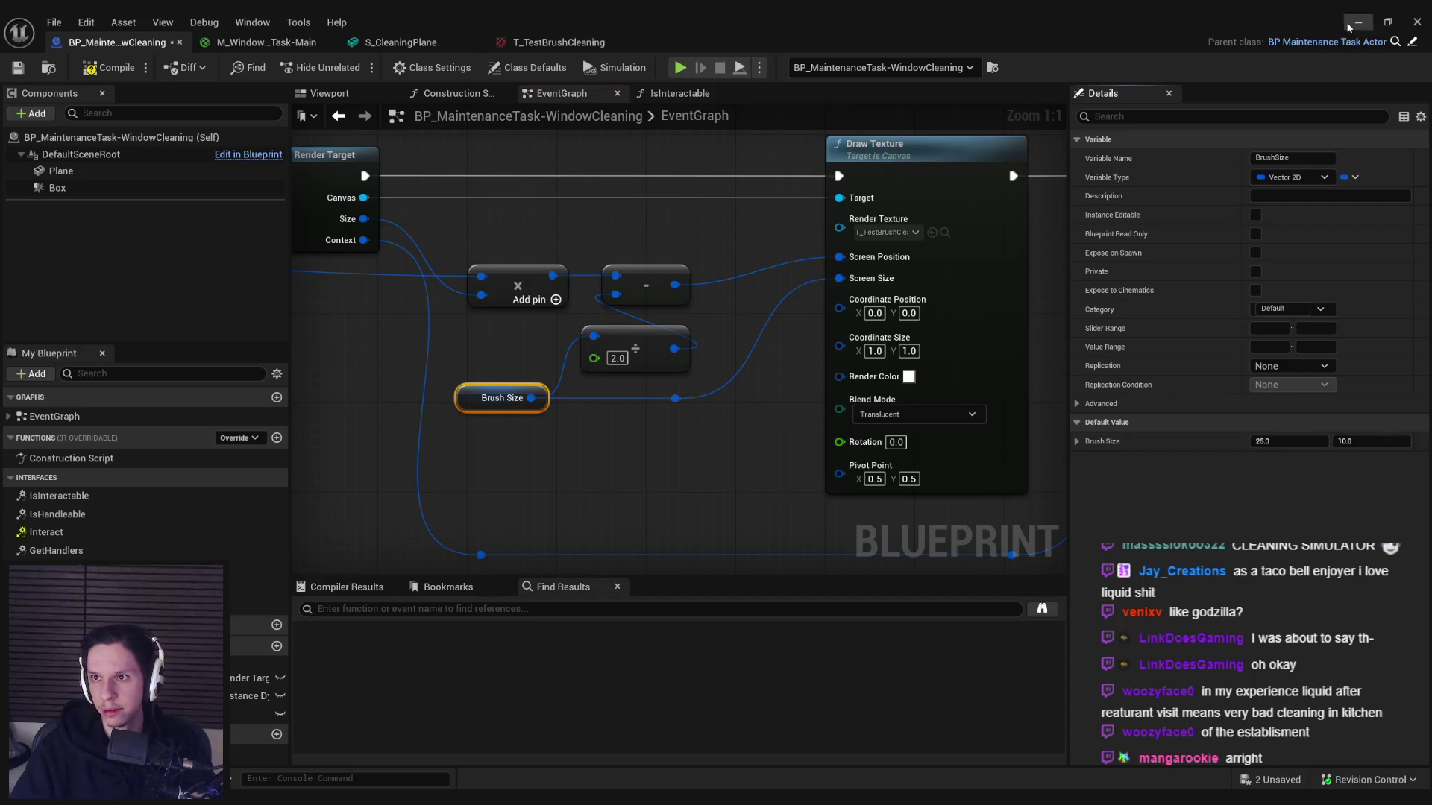
pyautogui.click(1354, 23)
pyautogui.hotkey('alt', 'p')
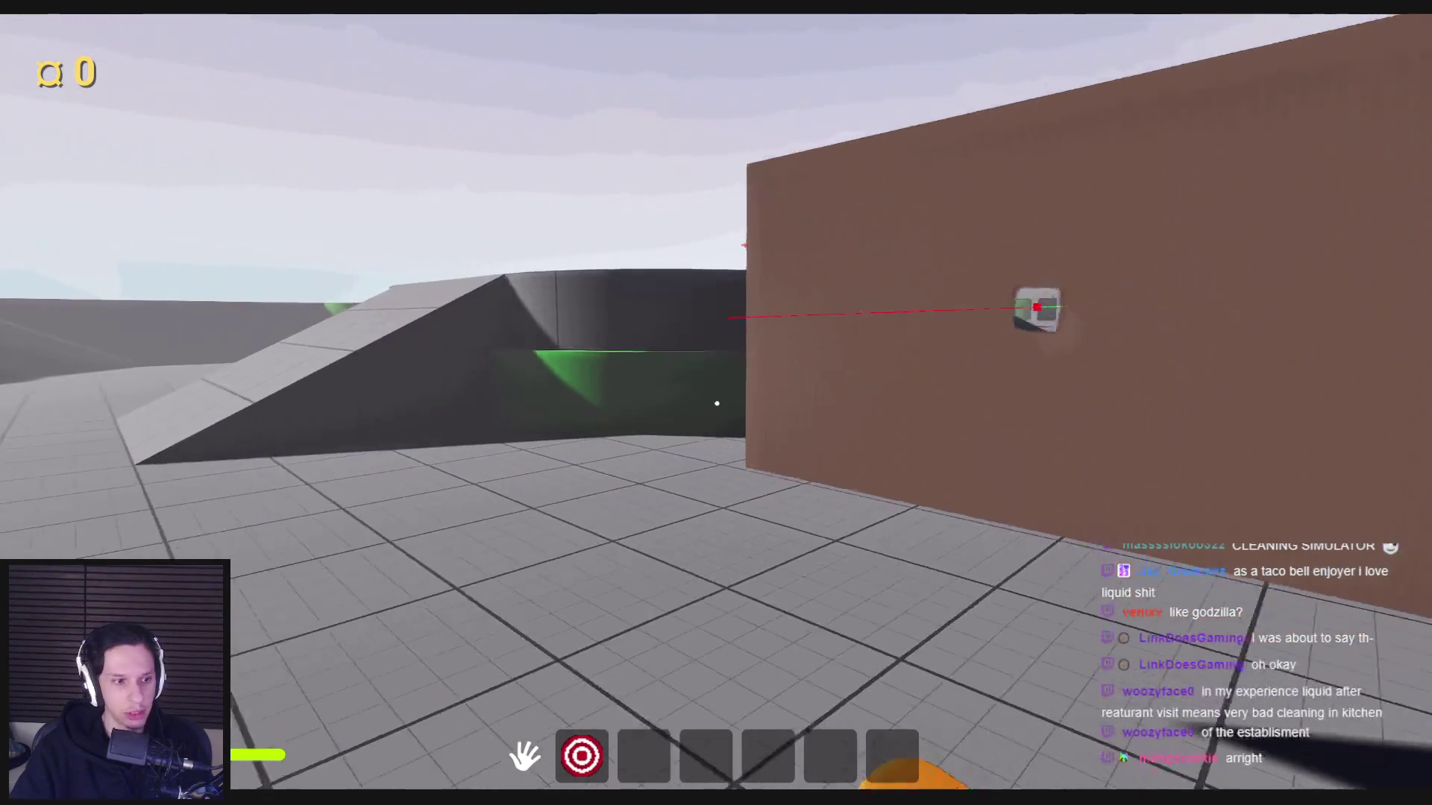
# - Walk toward and away from the wall in play to inspect the small wiped hole, then return to the graph
pyautogui.press('s')
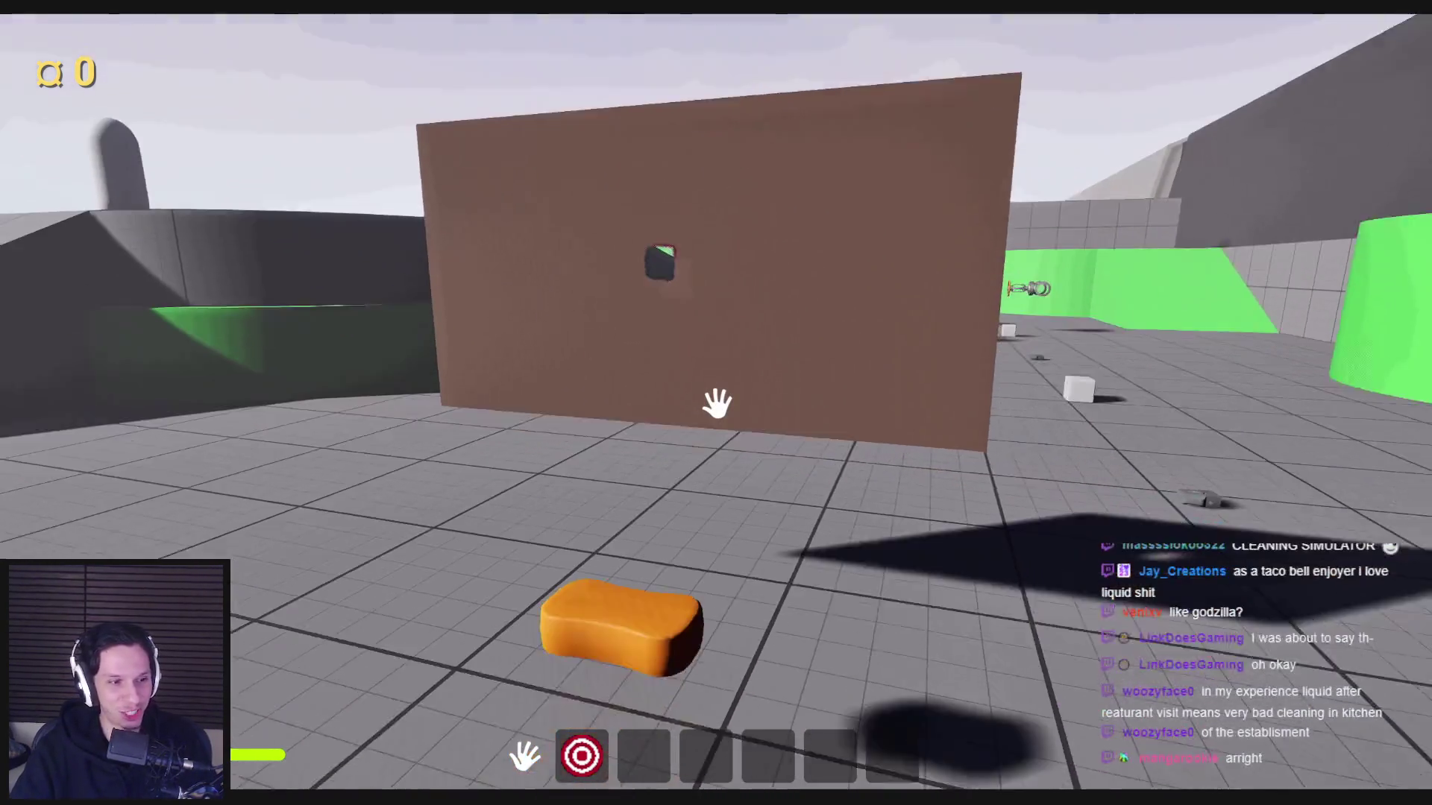
pyautogui.press('Escape')
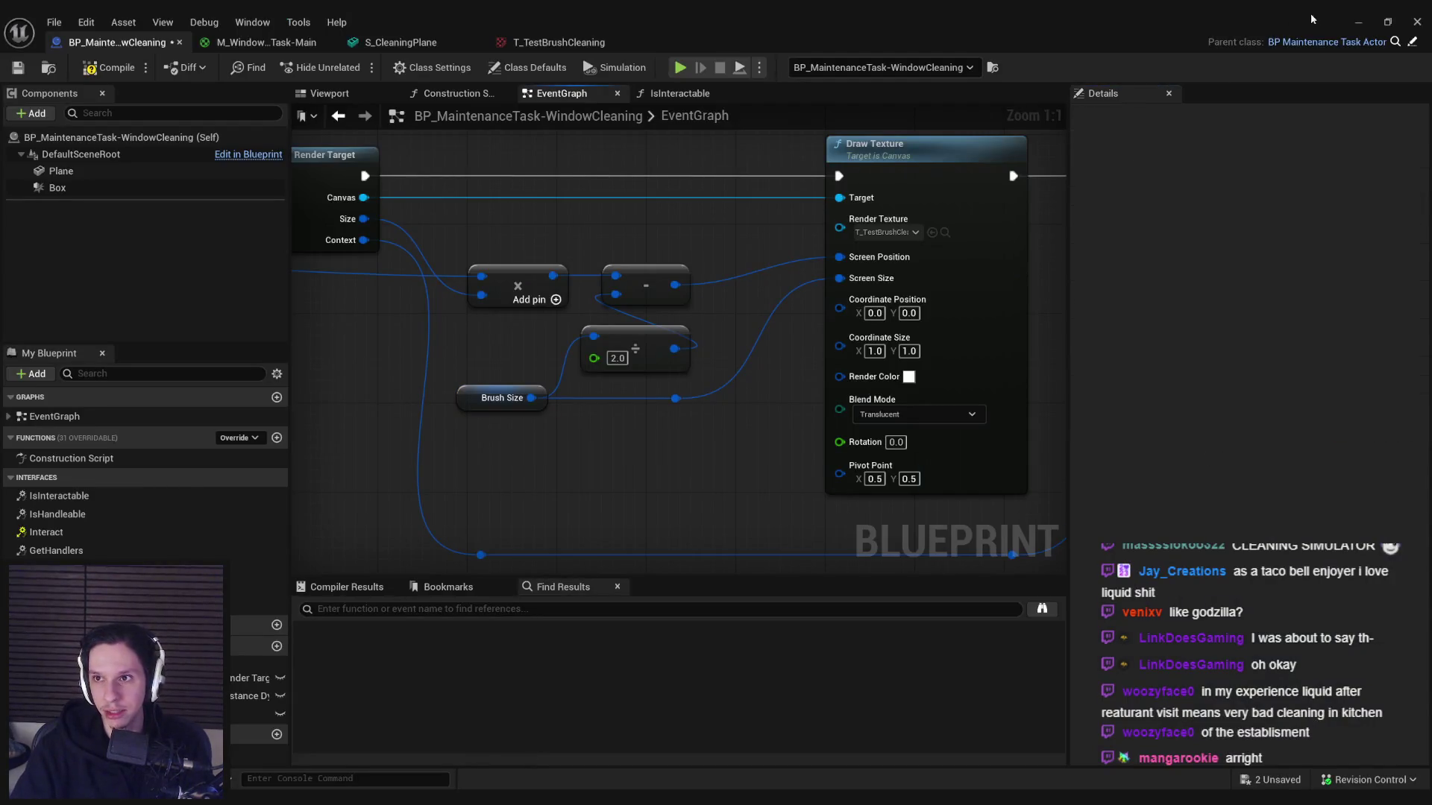
pyautogui.click(1358, 21)
pyautogui.hotkey('alt', 'p')
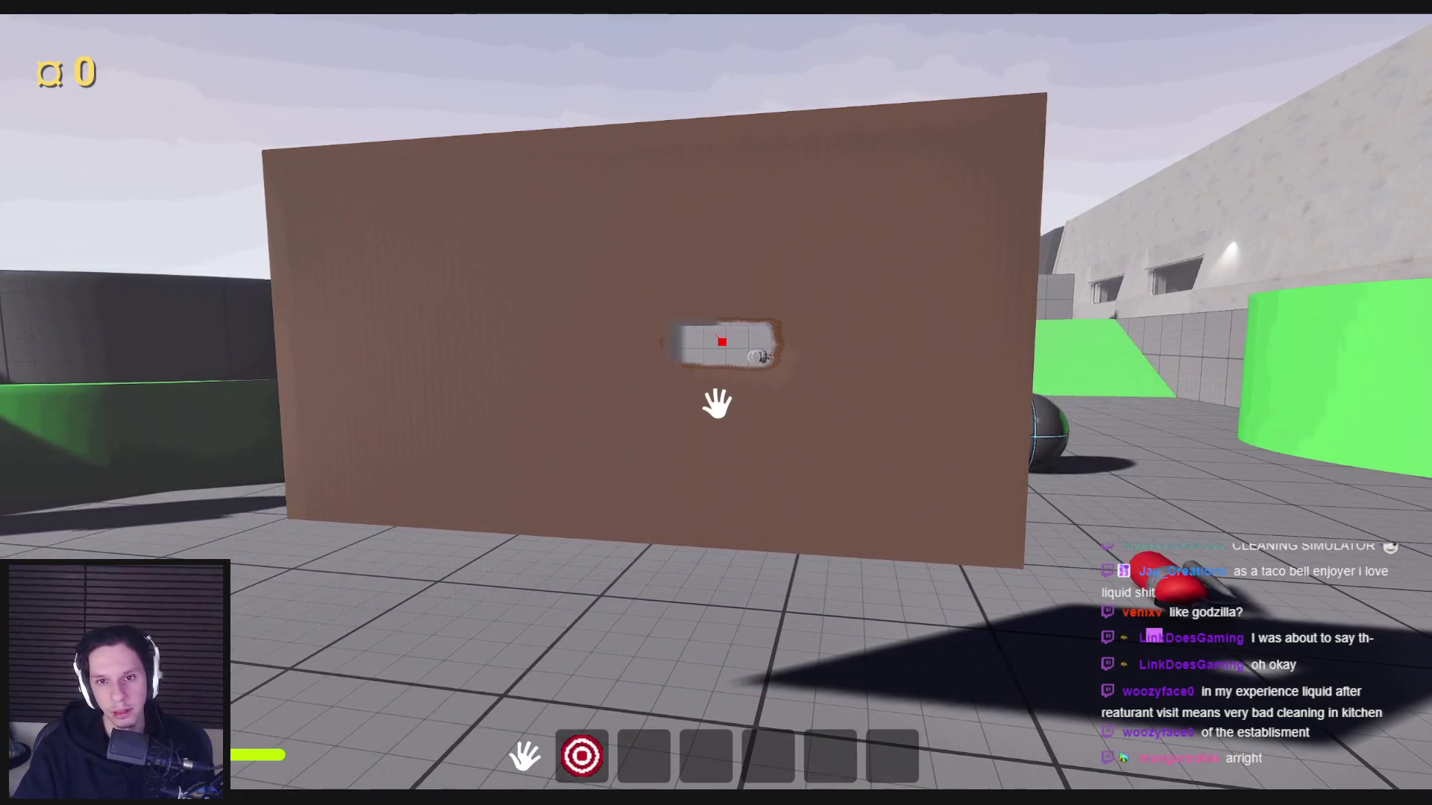
pyautogui.press('s')
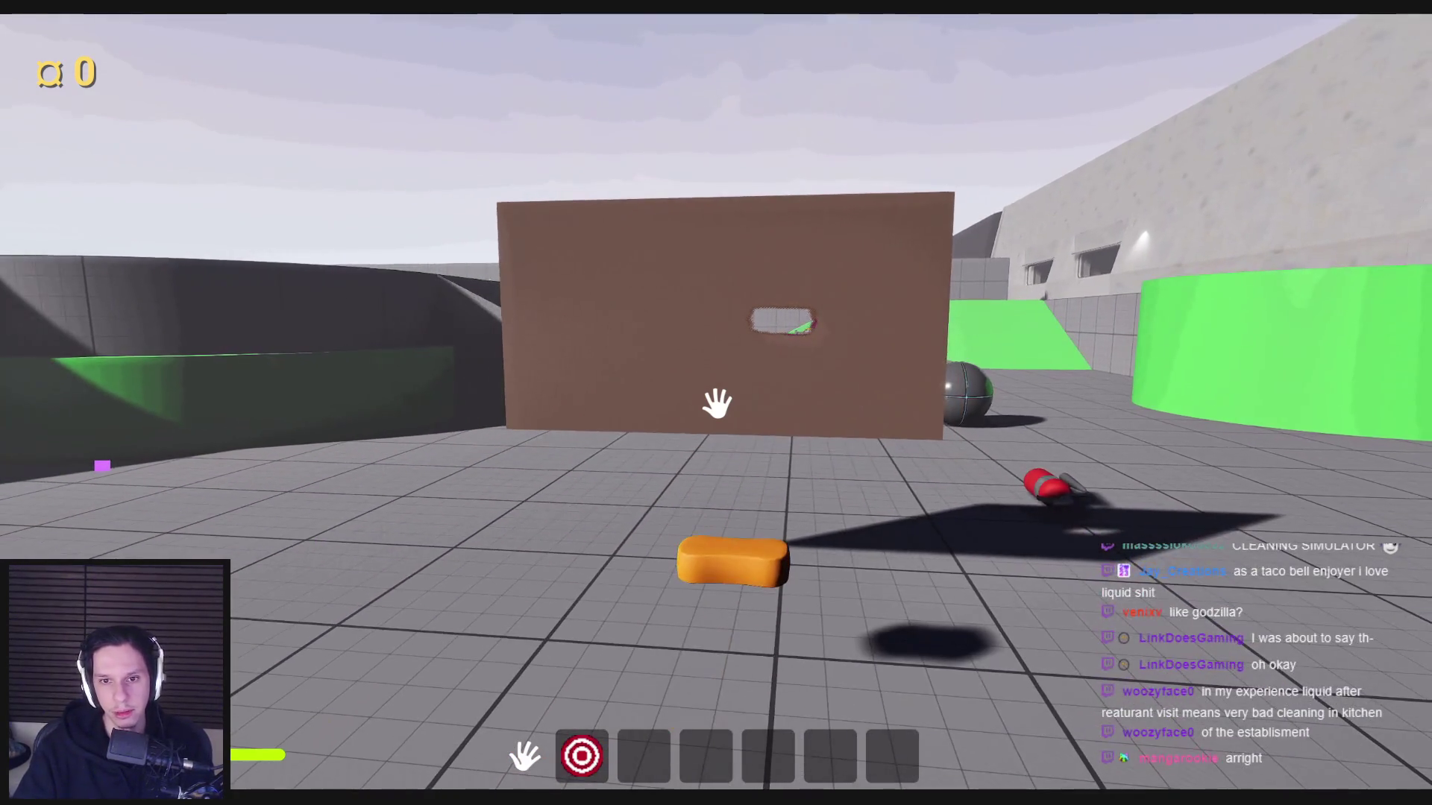
pyautogui.press('w')
pyautogui.press('w')
pyautogui.press('s')
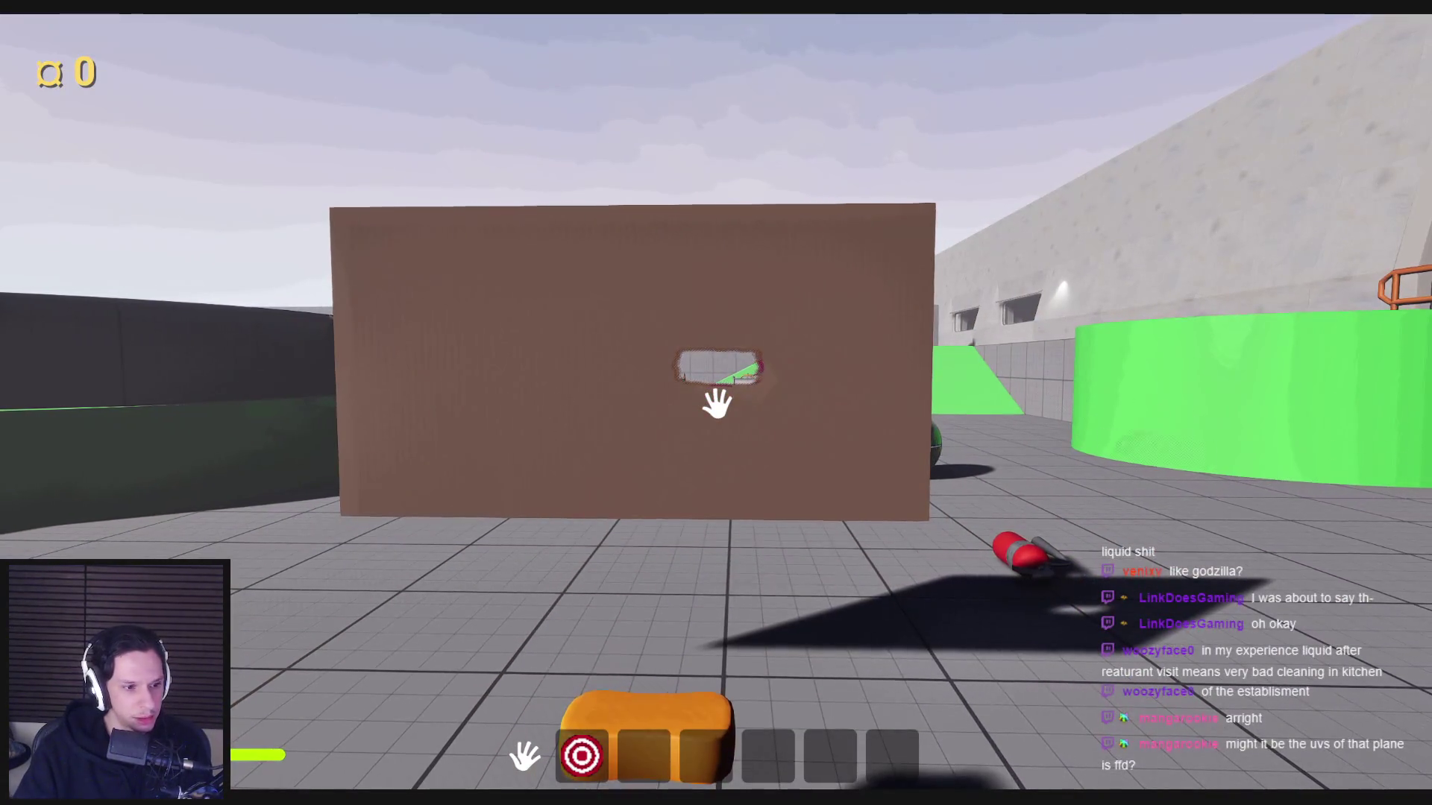
pyautogui.press('w')
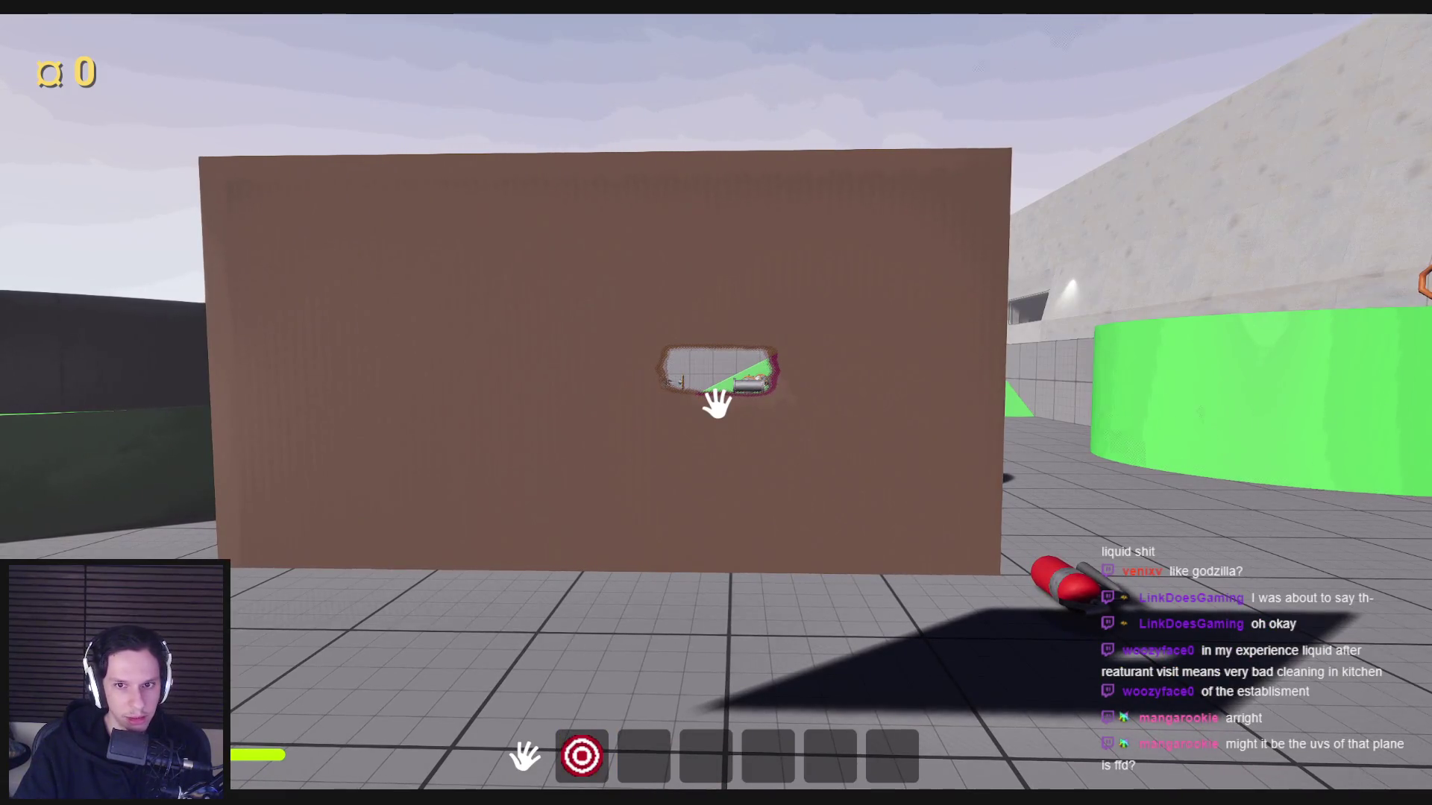
pyautogui.press('F8')
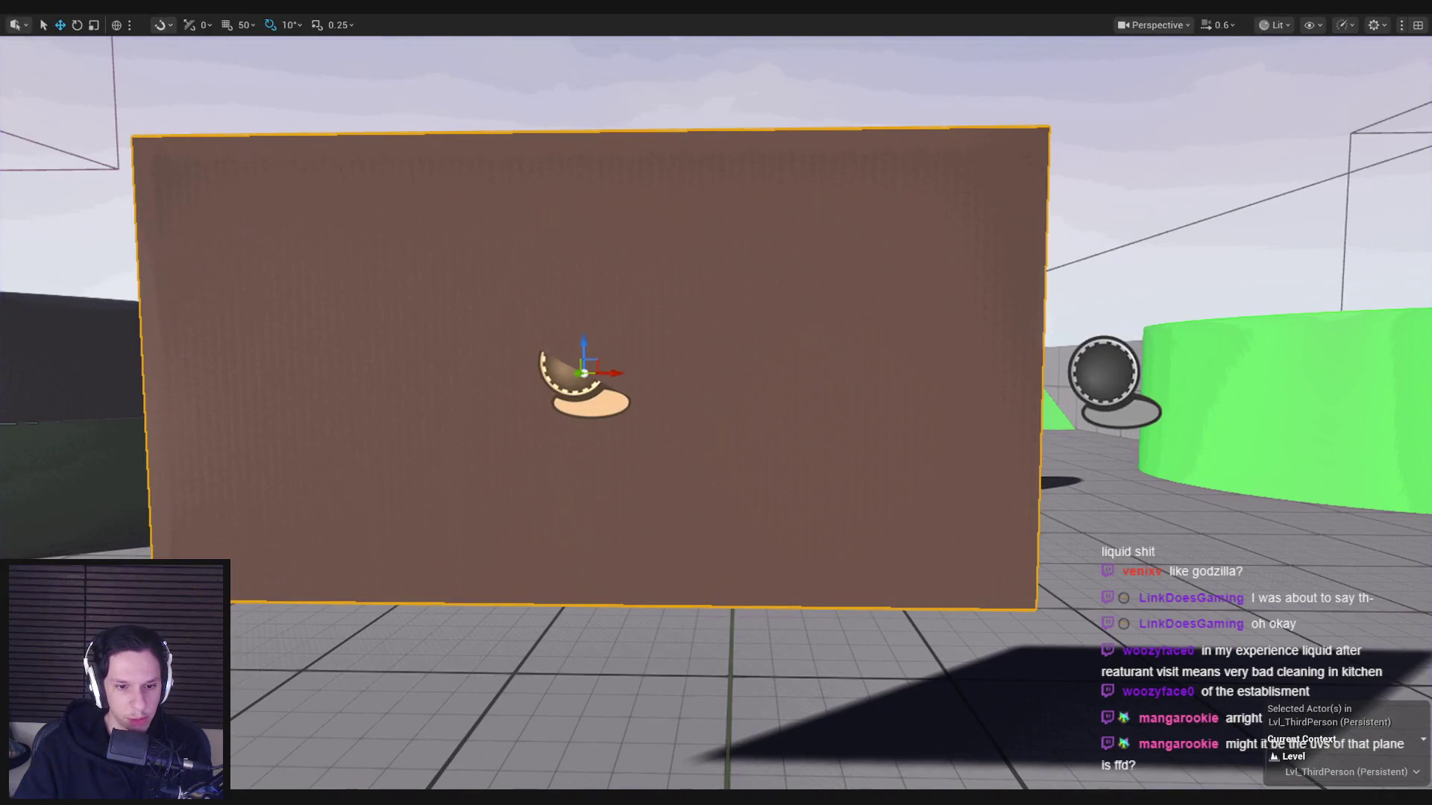
pyautogui.click(516, 727)
pyautogui.scroll(-1, 681, 463)
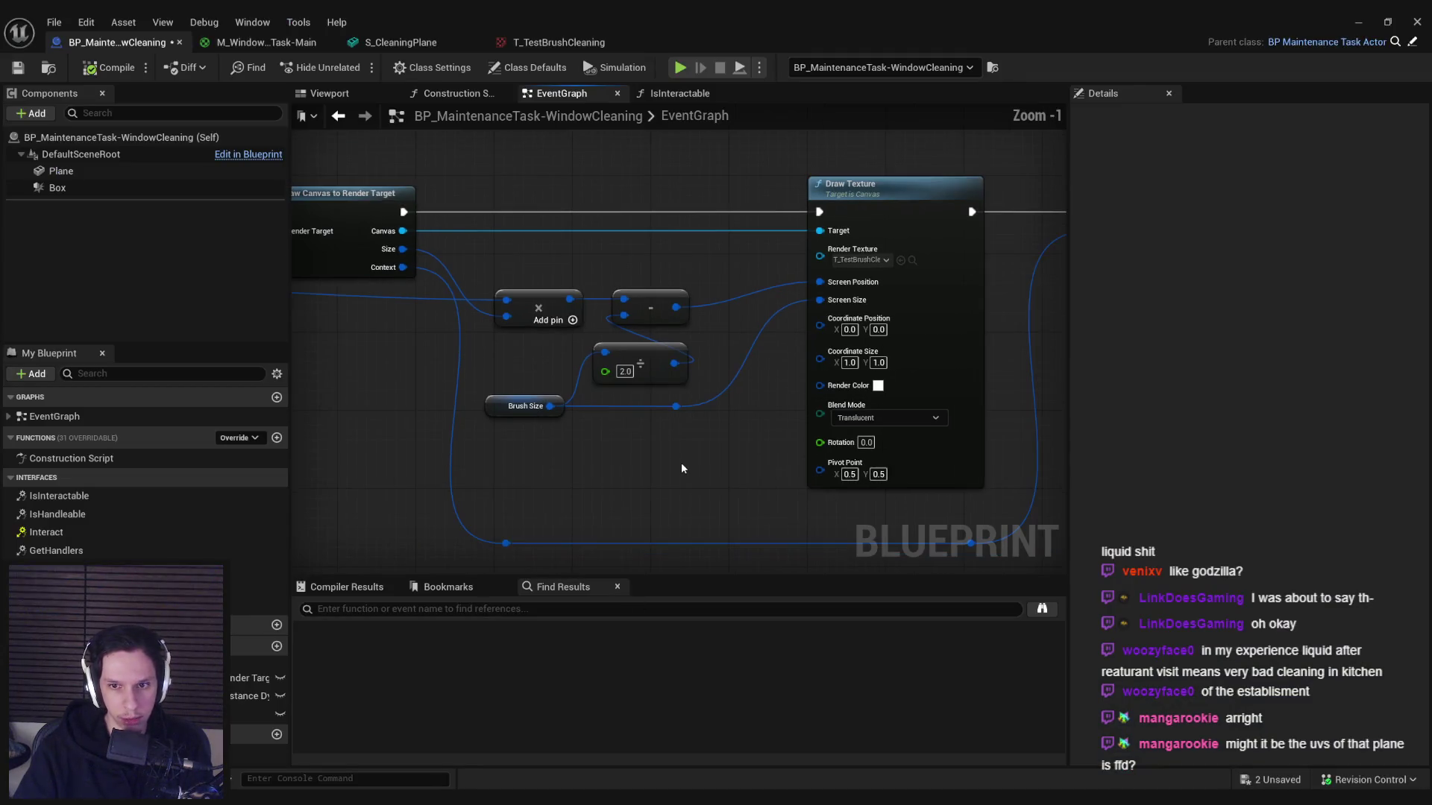
# - Save the blueprint and glance at the M_WindowCleaningTask-Main material tab before returning
pyautogui.scroll(1, 856, 456)
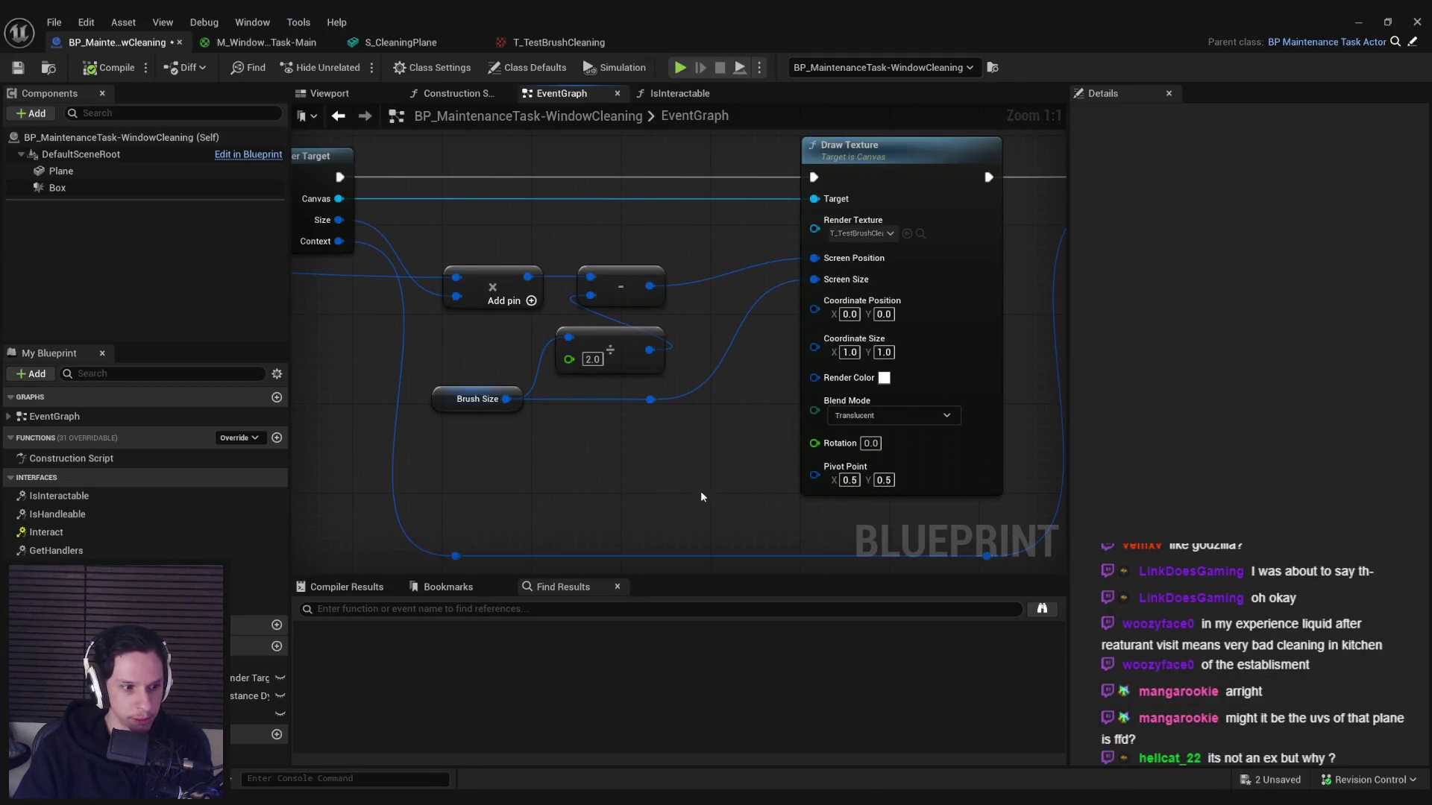
pyautogui.scroll(-1, 699, 438)
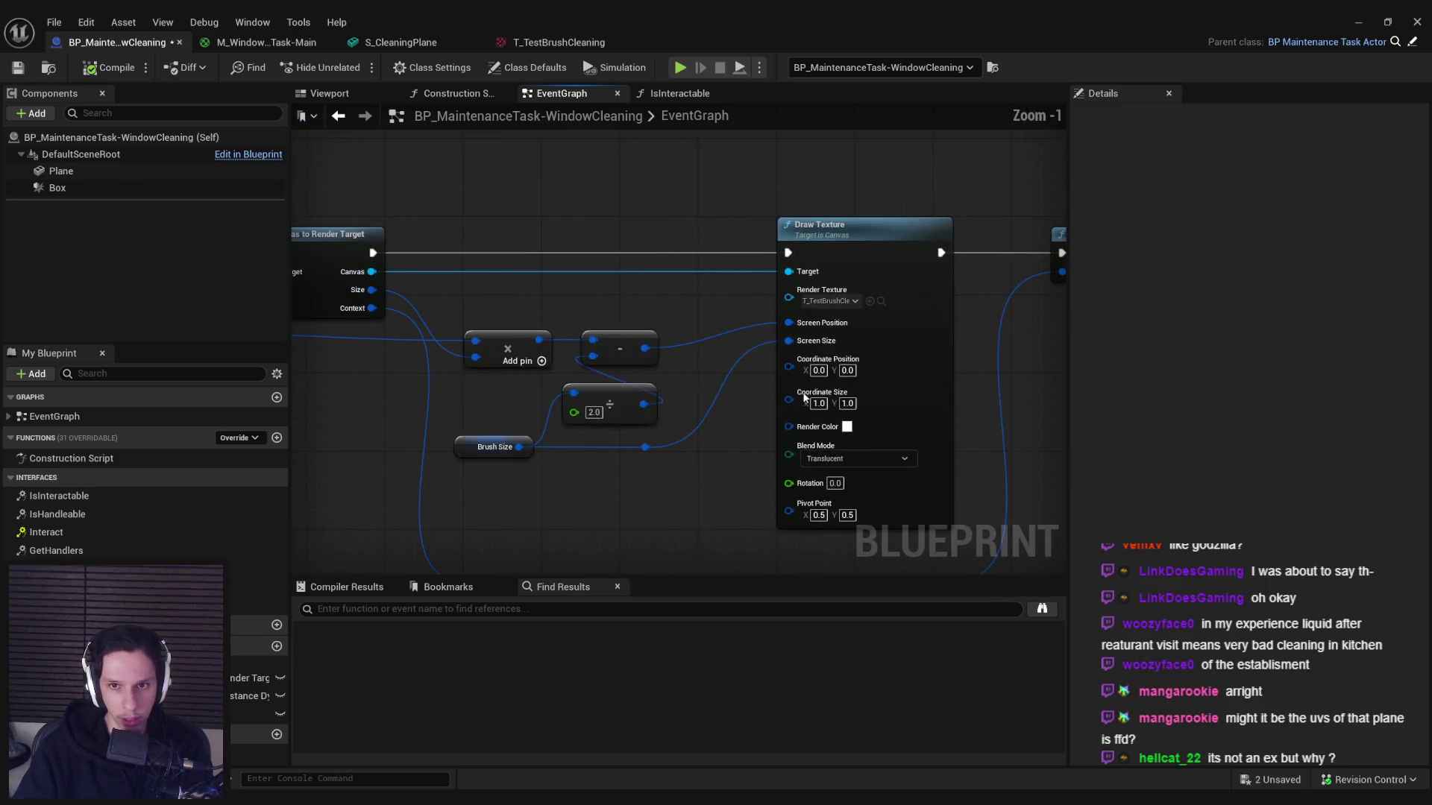
pyautogui.hotkey('ctrl', 's')
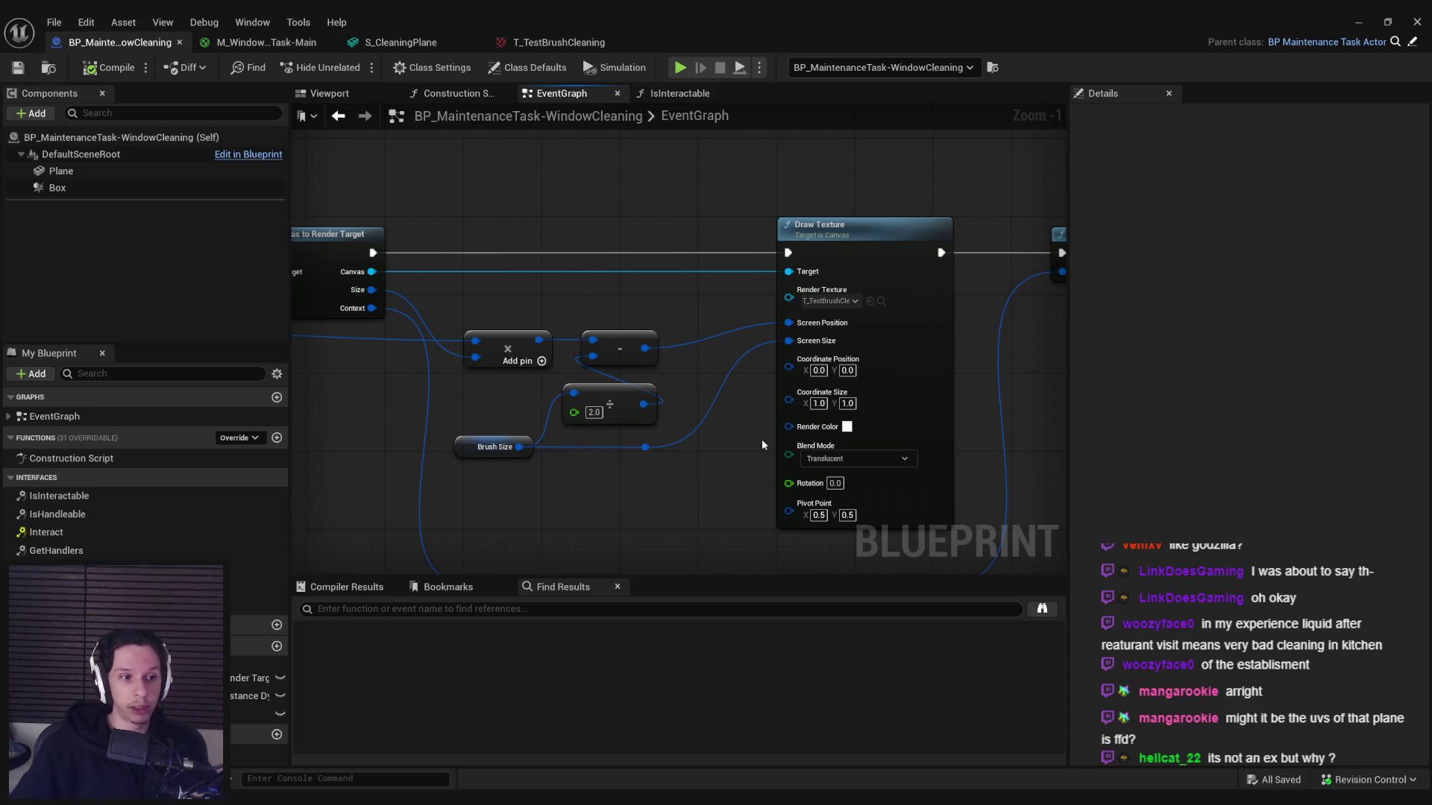
pyautogui.scroll(1, 501, 383)
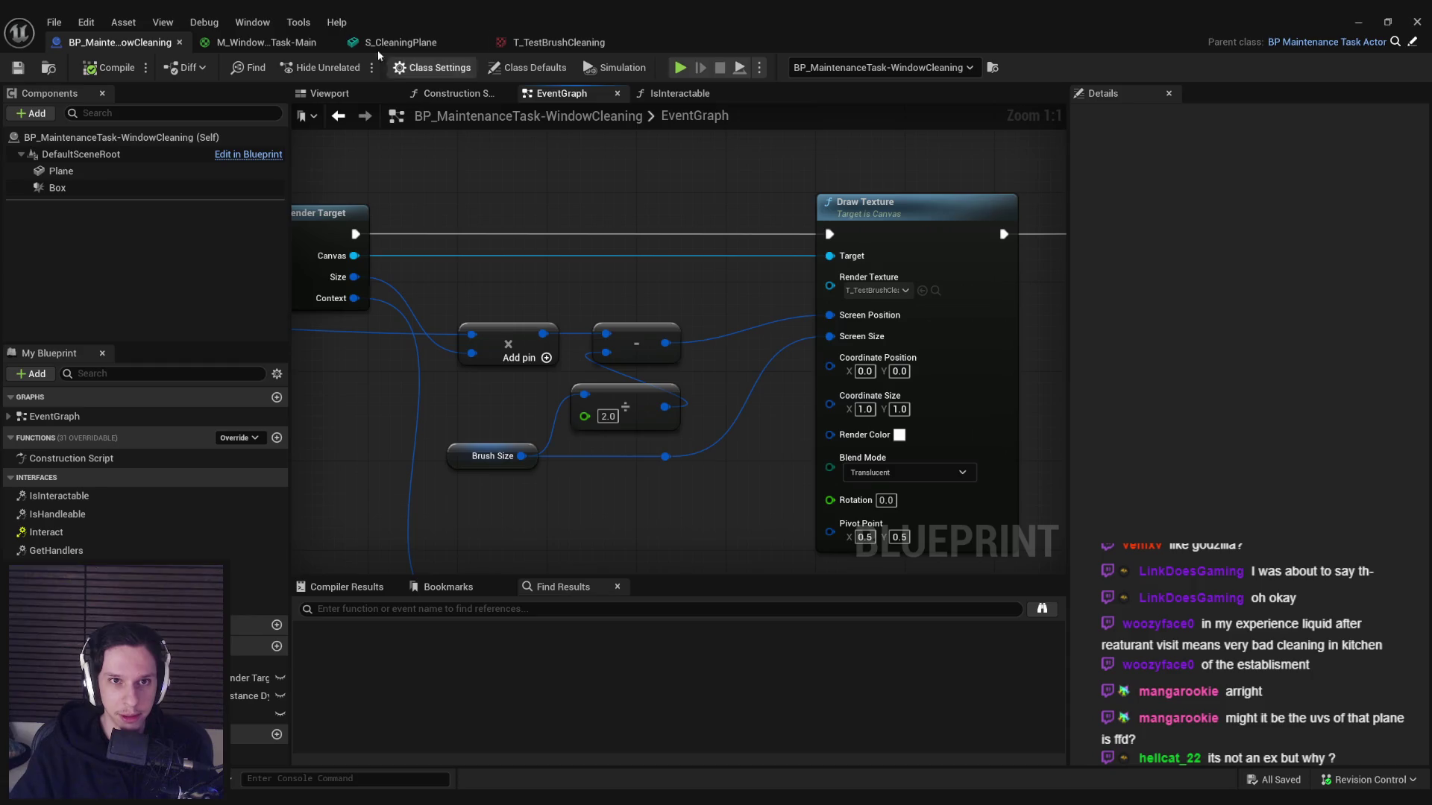
pyautogui.click(266, 42)
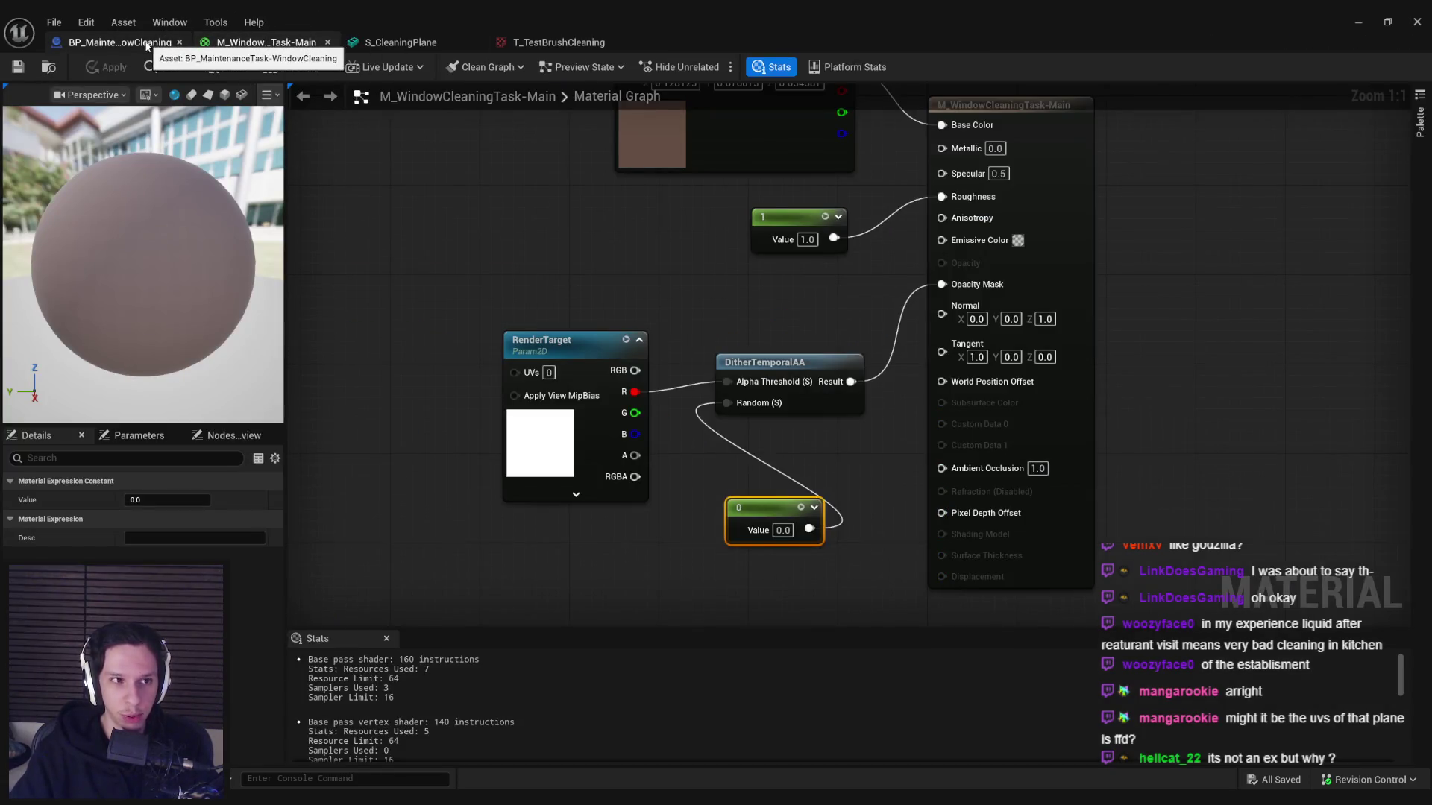
pyautogui.click(149, 43)
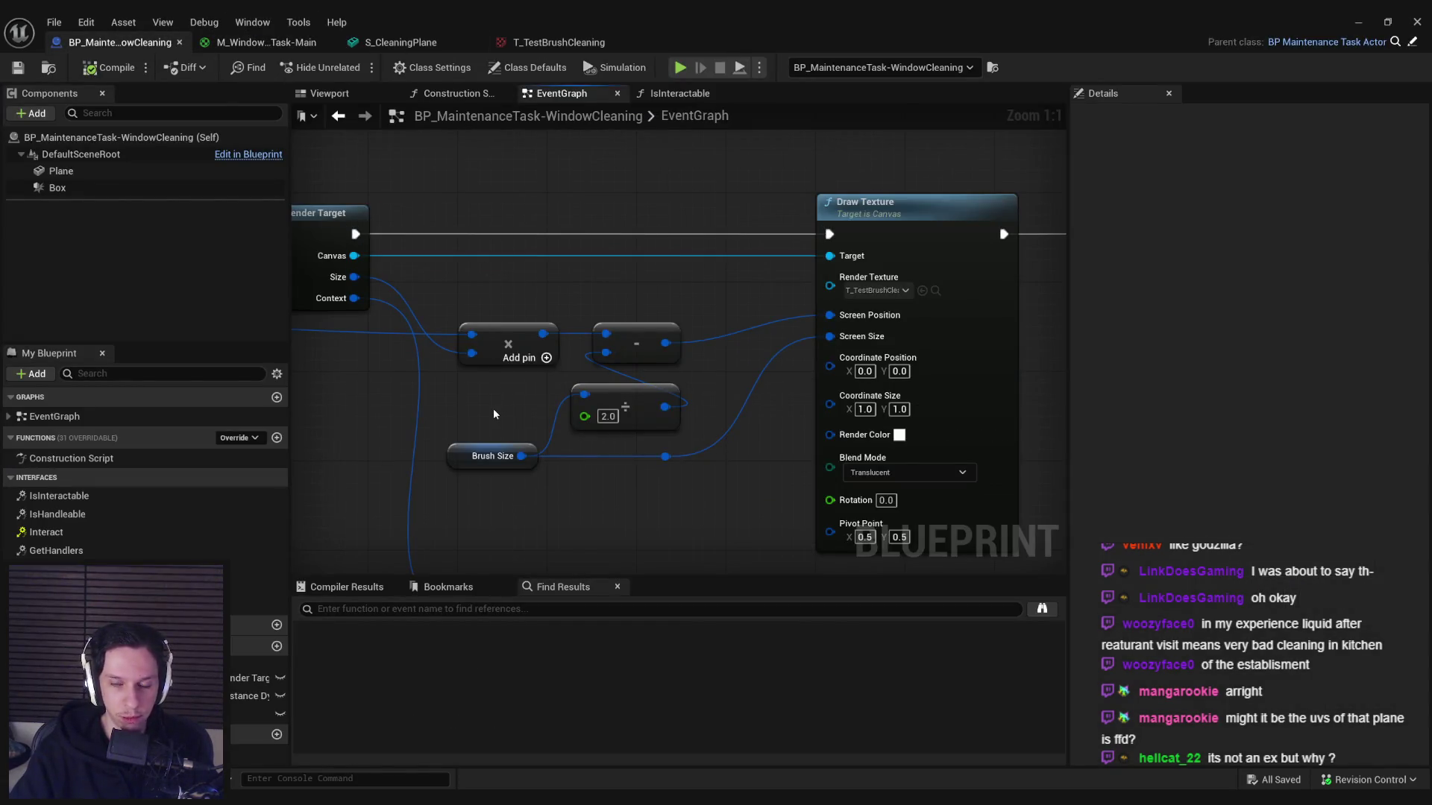
# - Frame the Draw Texture nodes in the event graph and show Brush Size's settings
pyautogui.scroll(-1, 498, 413)
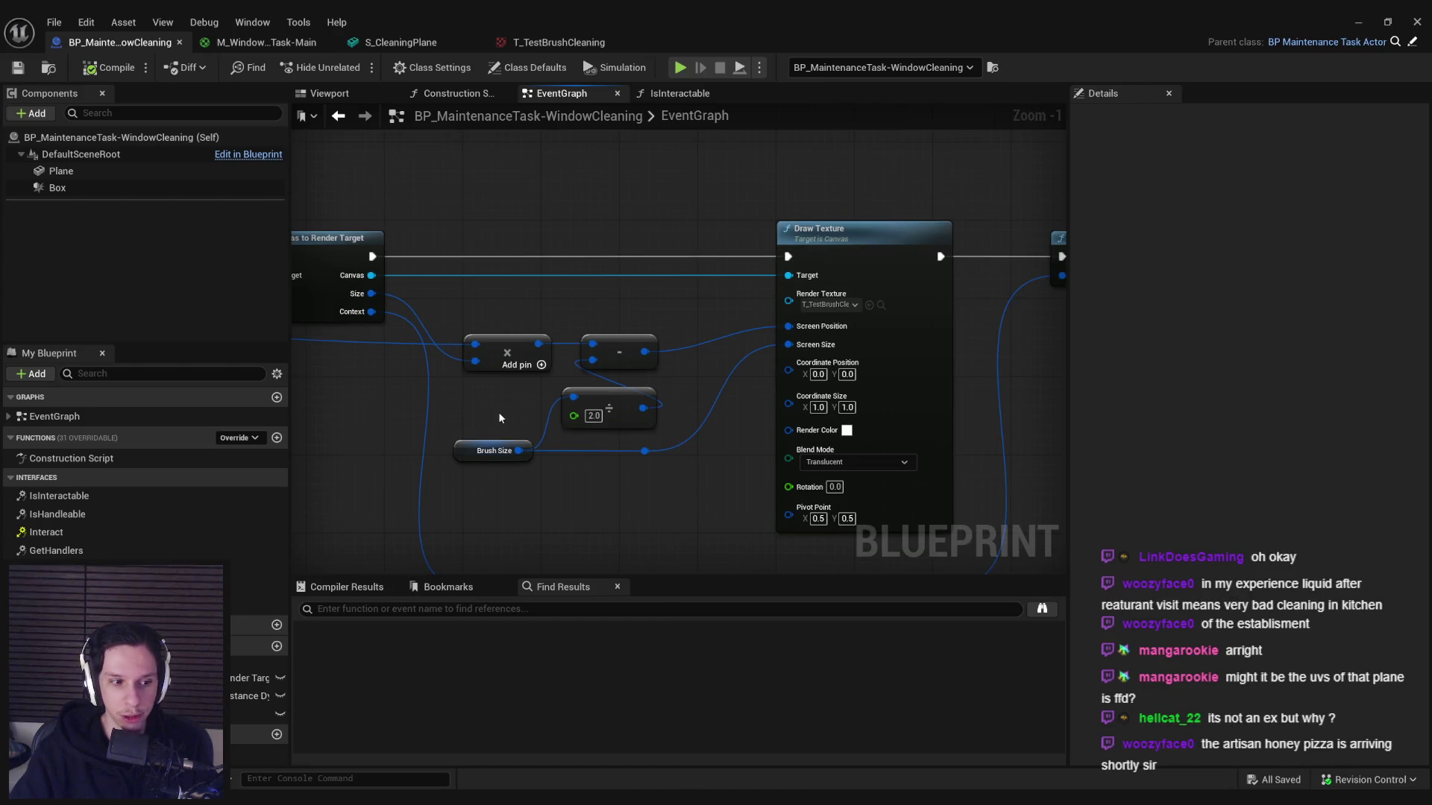
pyautogui.moveTo(498, 412); pyautogui.dragTo(482, 361)
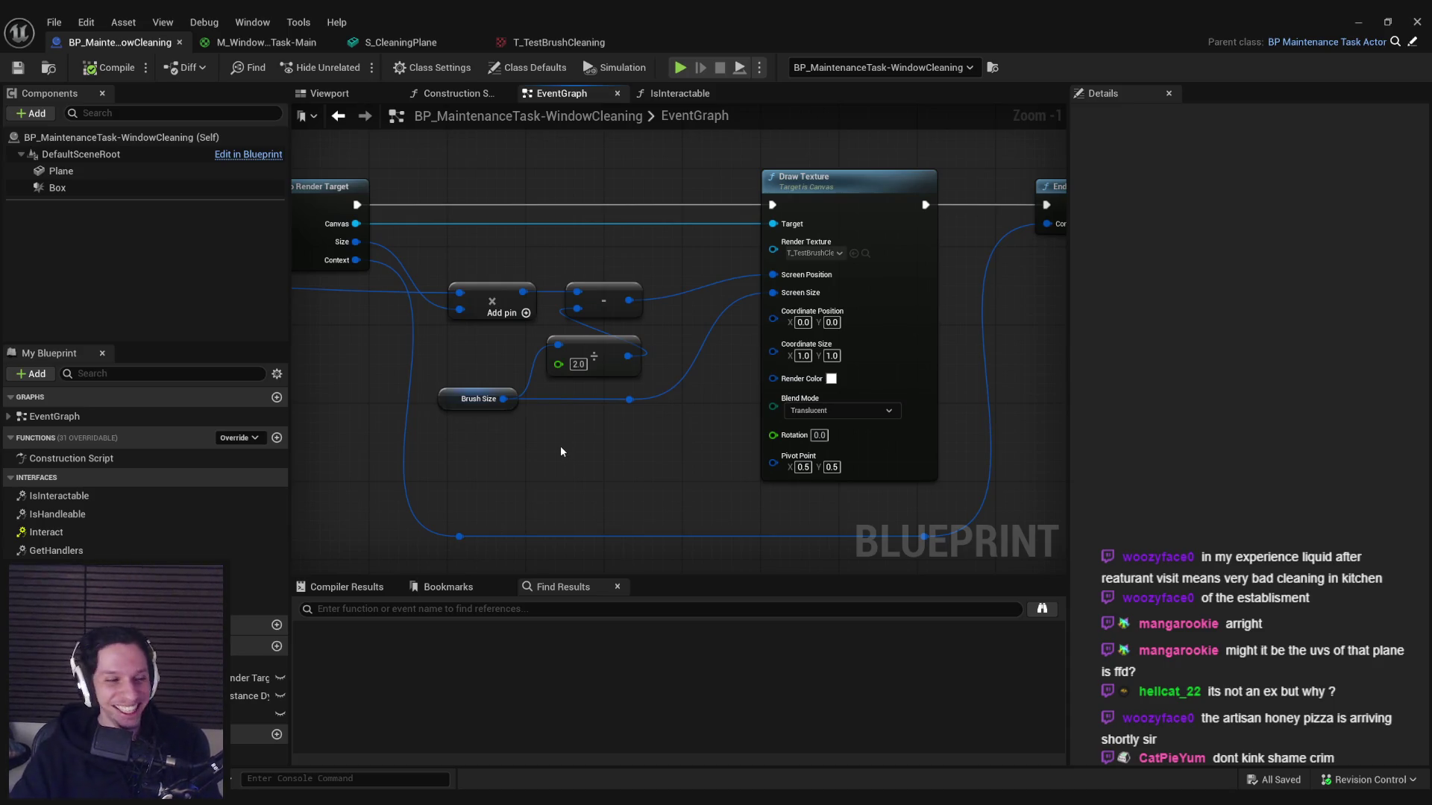
pyautogui.scroll(1, 605, 465)
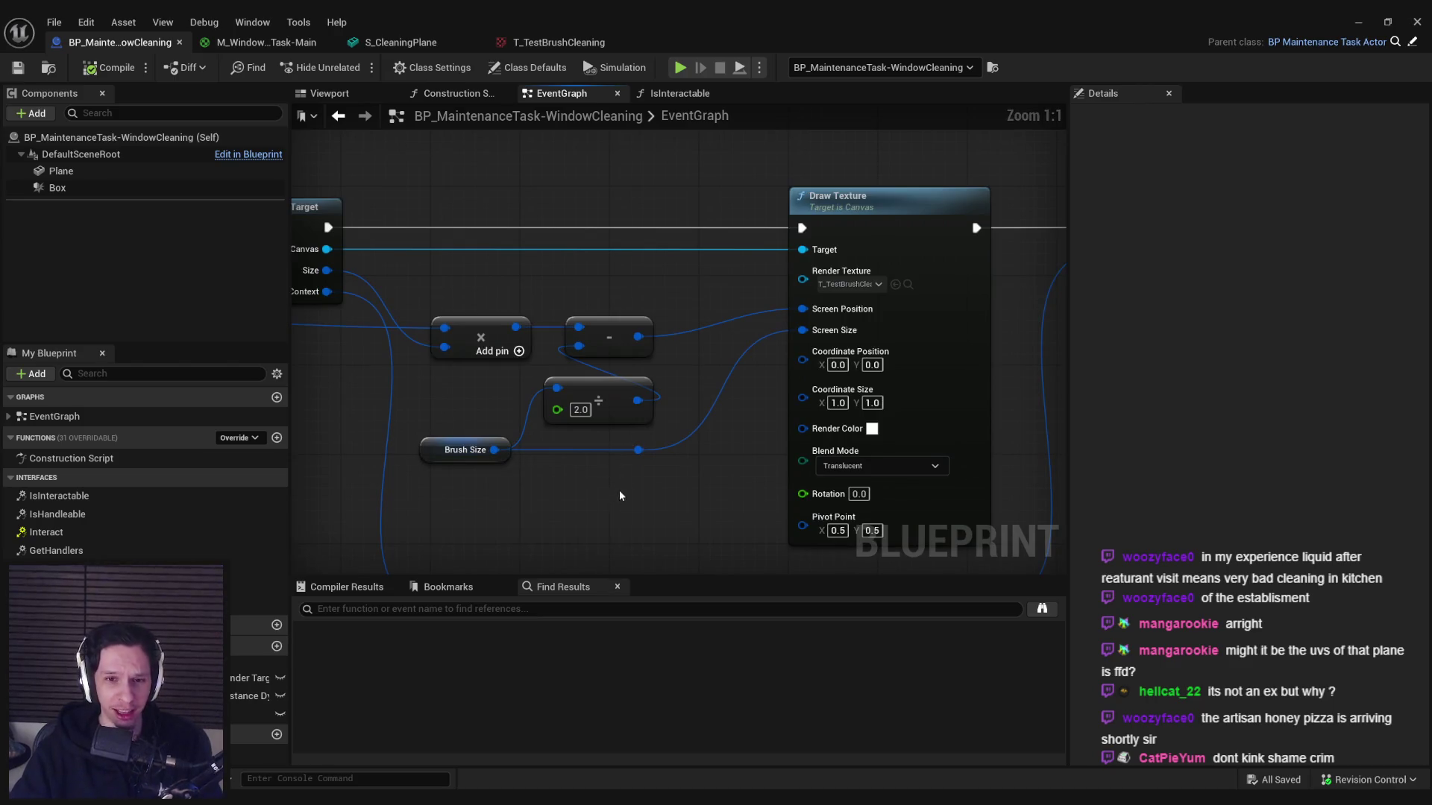
pyautogui.moveTo(613, 494); pyautogui.dragTo(638, 442)
pyautogui.moveTo(583, 338); pyautogui.dragTo(485, 339)
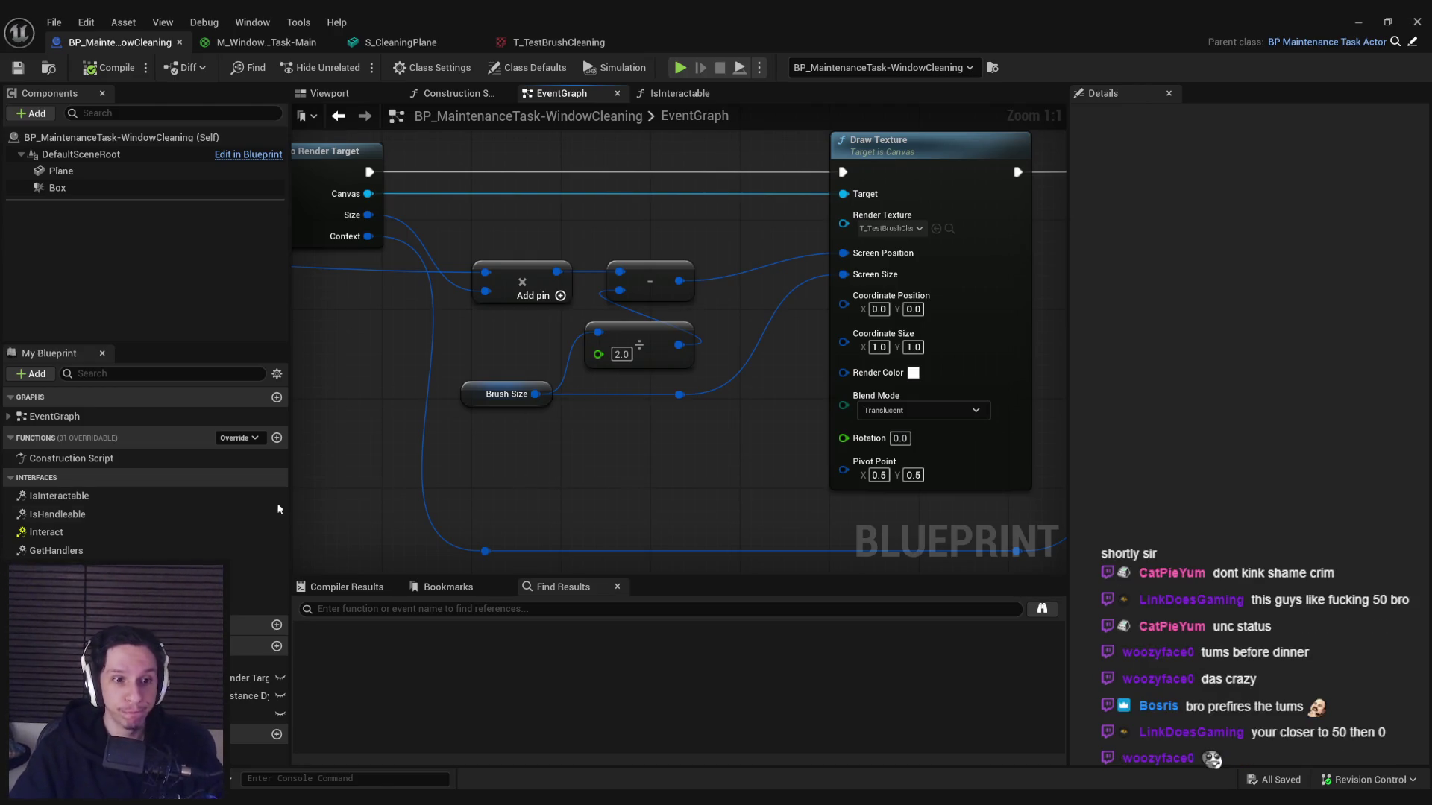
pyautogui.click(258, 714)
pyautogui.click(1345, 662)
pyautogui.write('22')
pyautogui.moveTo(319, 241); pyautogui.dragTo(336, 204)
pyautogui.click(110, 67)
pyautogui.click(18, 67)
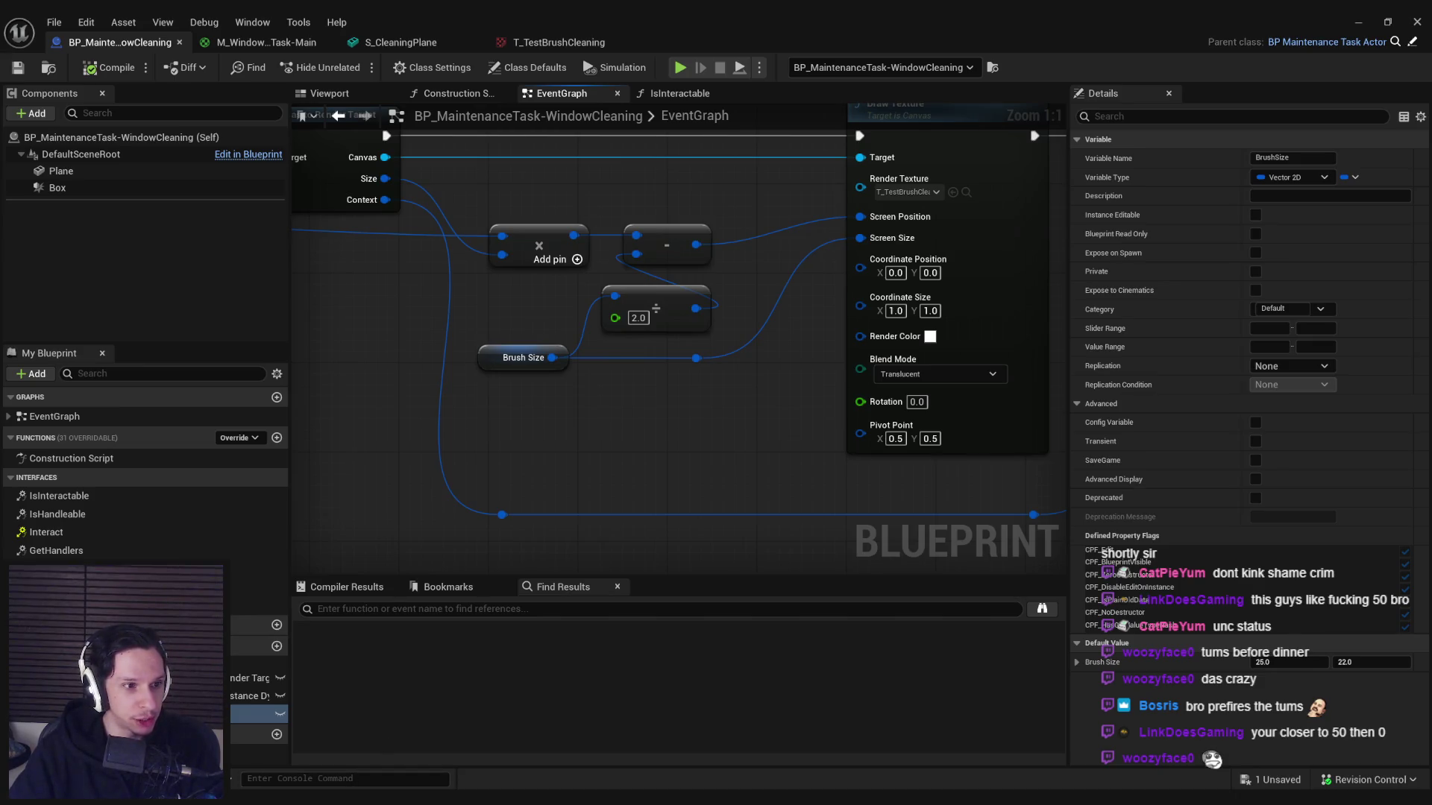
pyautogui.moveTo(478, 367); pyautogui.dragTo(455, 383)
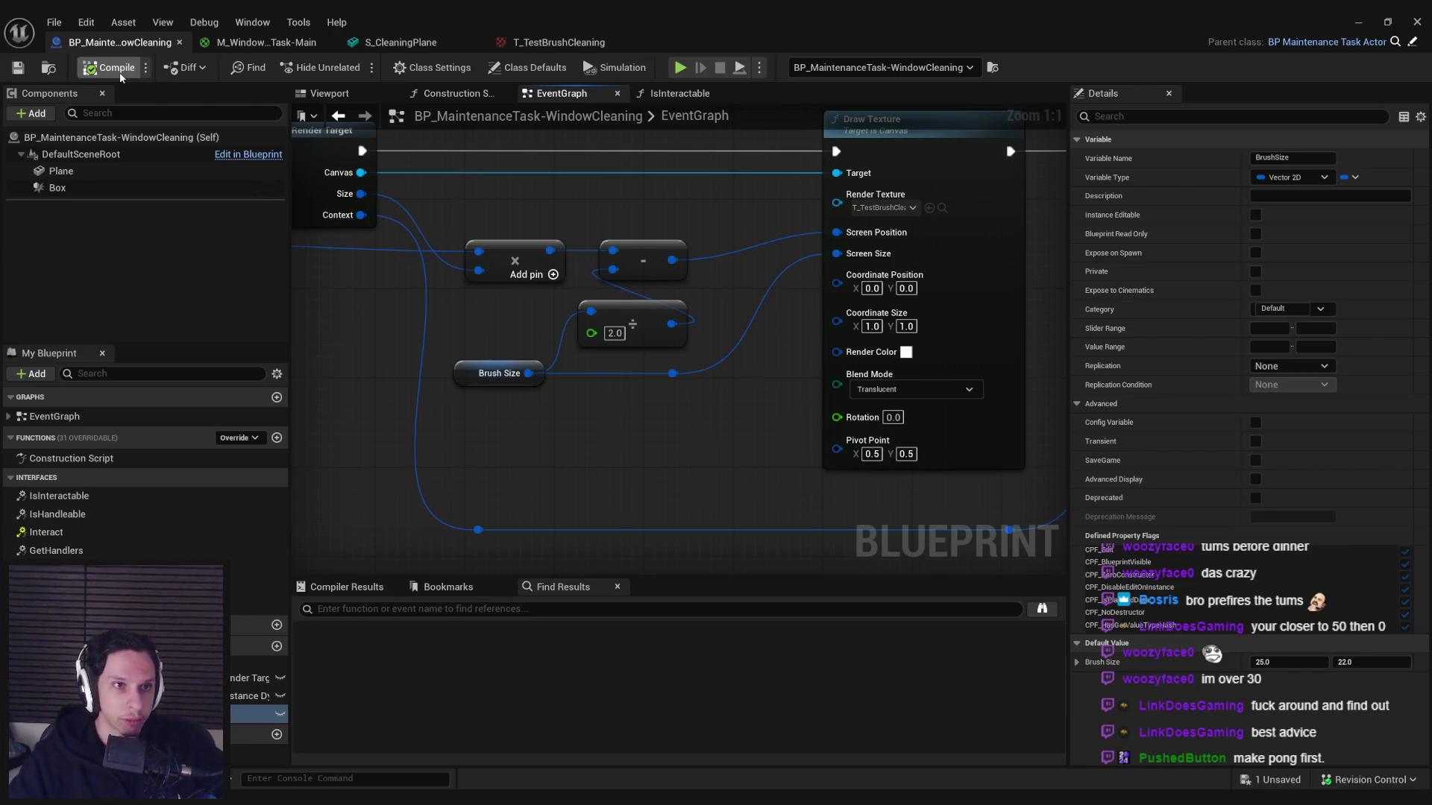
pyautogui.click(223, 49)
# - In the material graph, move the RenderTarget node up and place the 0 constant beside it
pyautogui.click(137, 45)
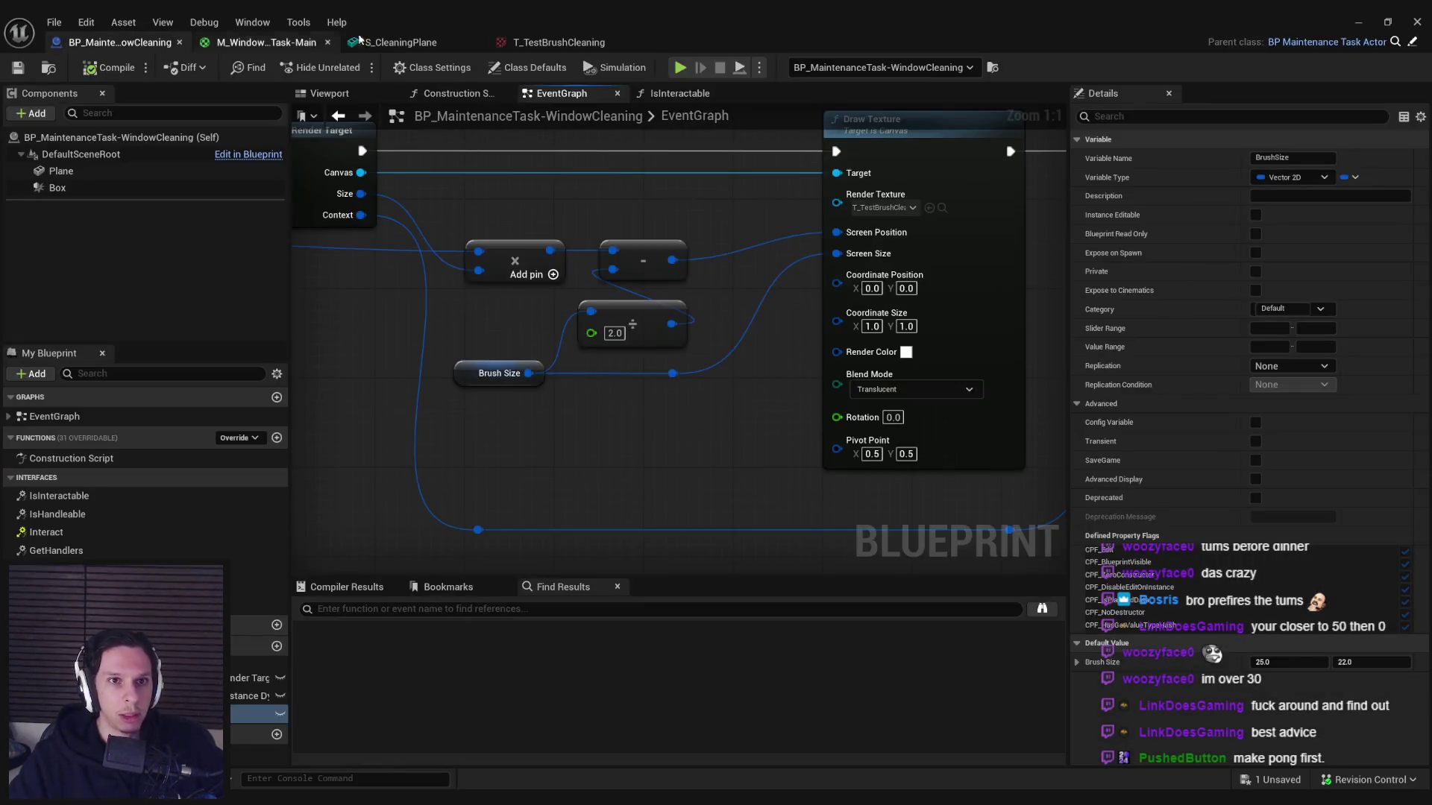
pyautogui.click(401, 42)
pyautogui.click(559, 43)
pyautogui.click(390, 47)
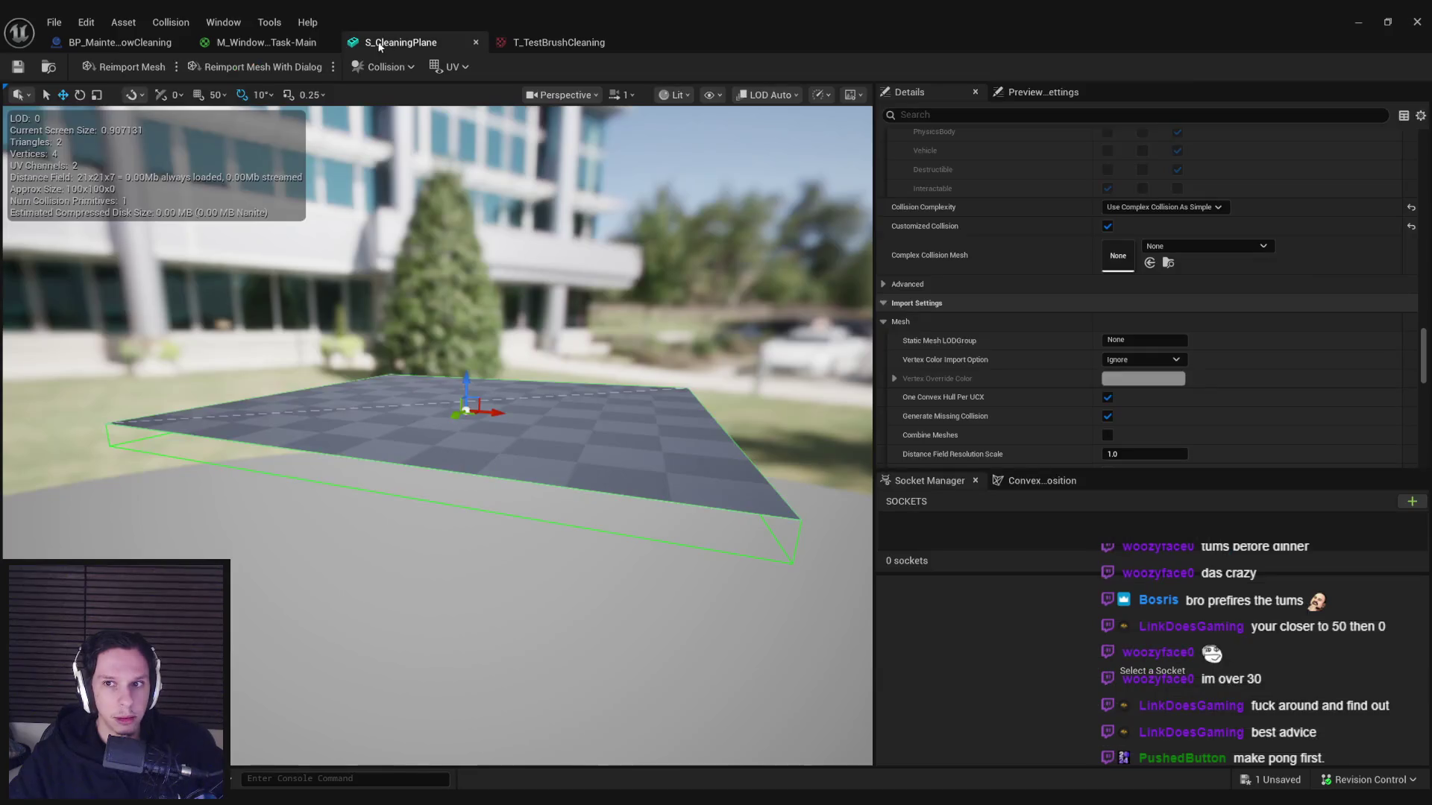
pyautogui.click(217, 46)
pyautogui.click(127, 42)
pyautogui.click(295, 45)
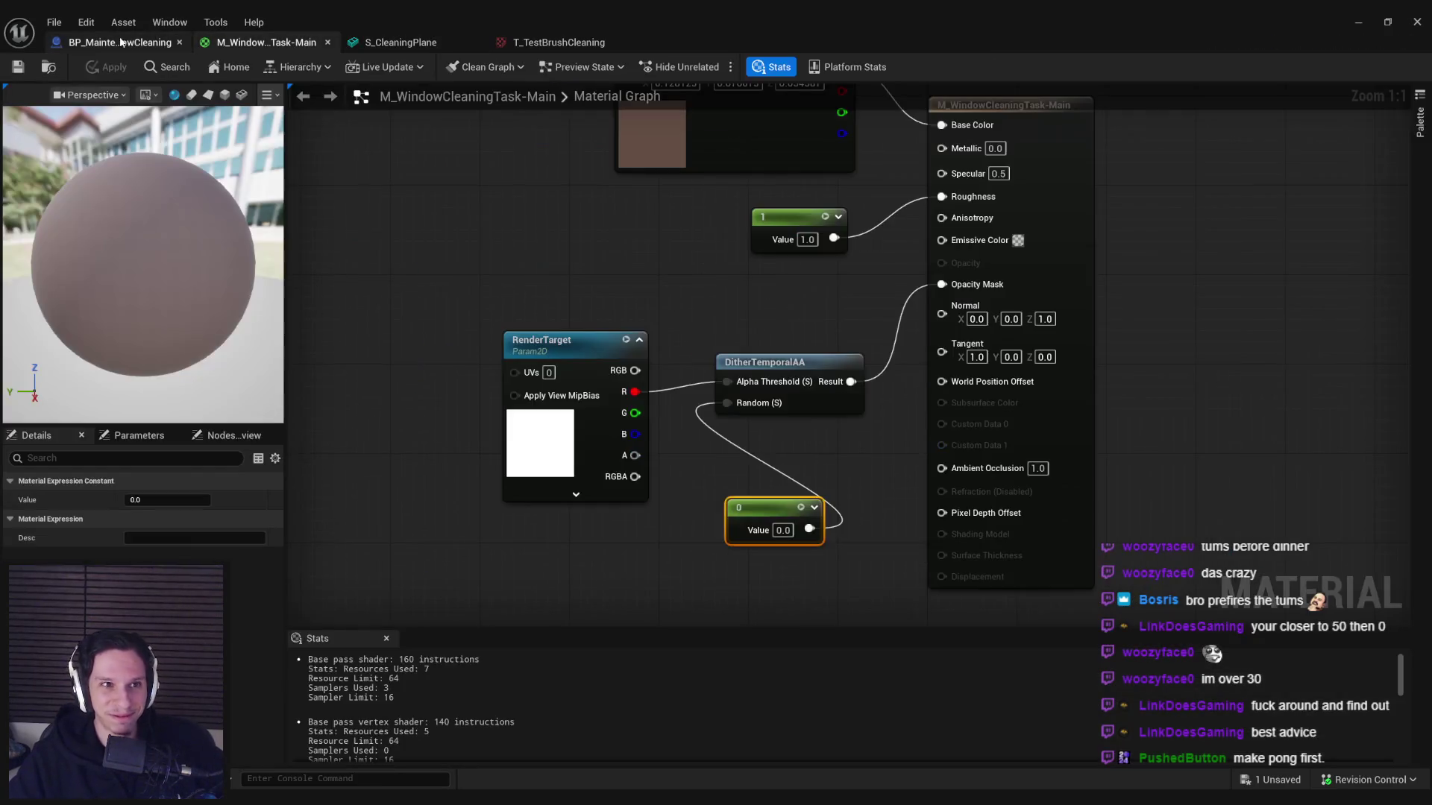
pyautogui.click(403, 216)
pyautogui.click(552, 439)
pyautogui.moveTo(552, 439); pyautogui.dragTo(552, 394)
pyautogui.moveTo(765, 515); pyautogui.dragTo(608, 482)
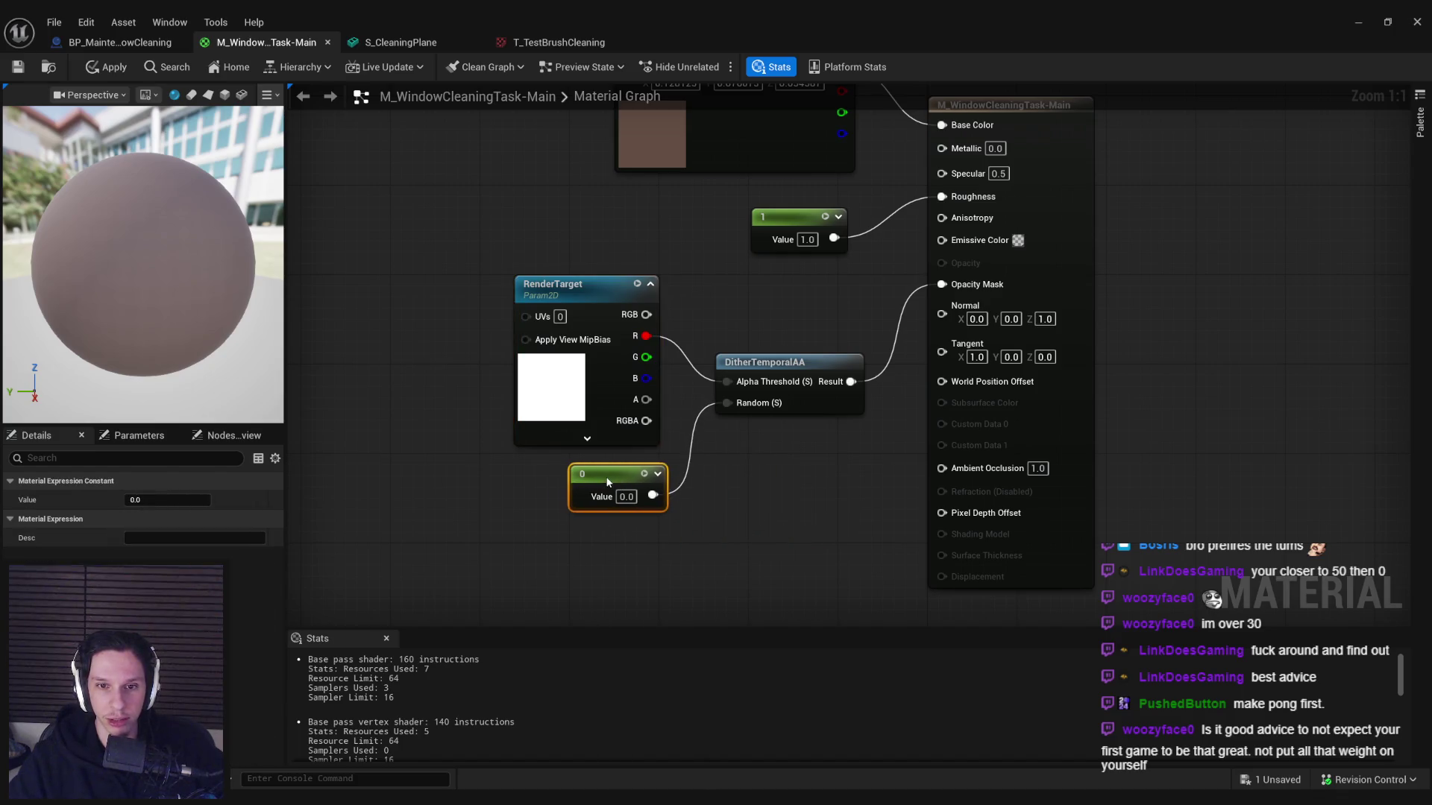
pyautogui.click(683, 553)
# - Check the mesh, brush texture and material tabs, then settle back on the blueprint event graph
pyautogui.click(107, 66)
pyautogui.click(119, 43)
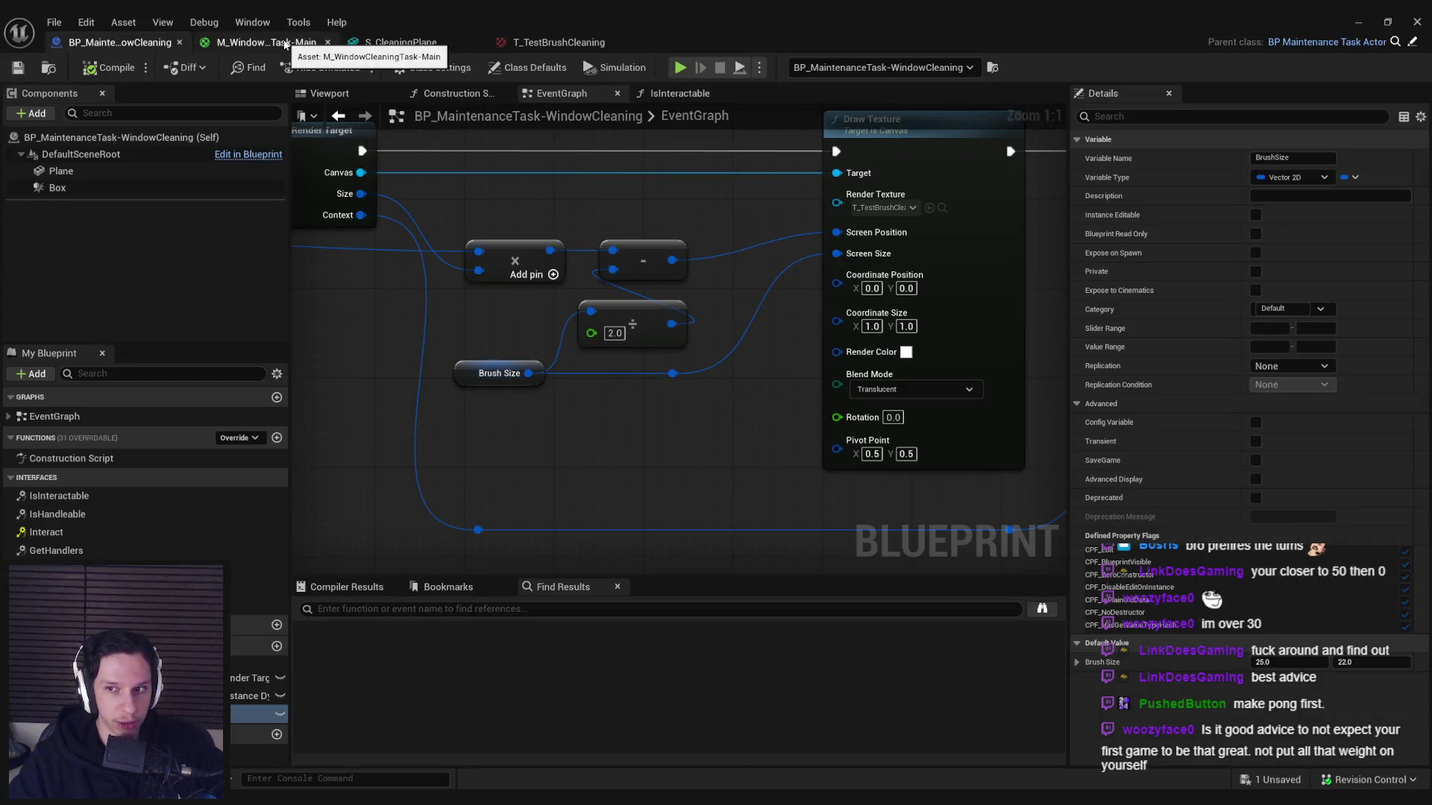
pyautogui.click(297, 43)
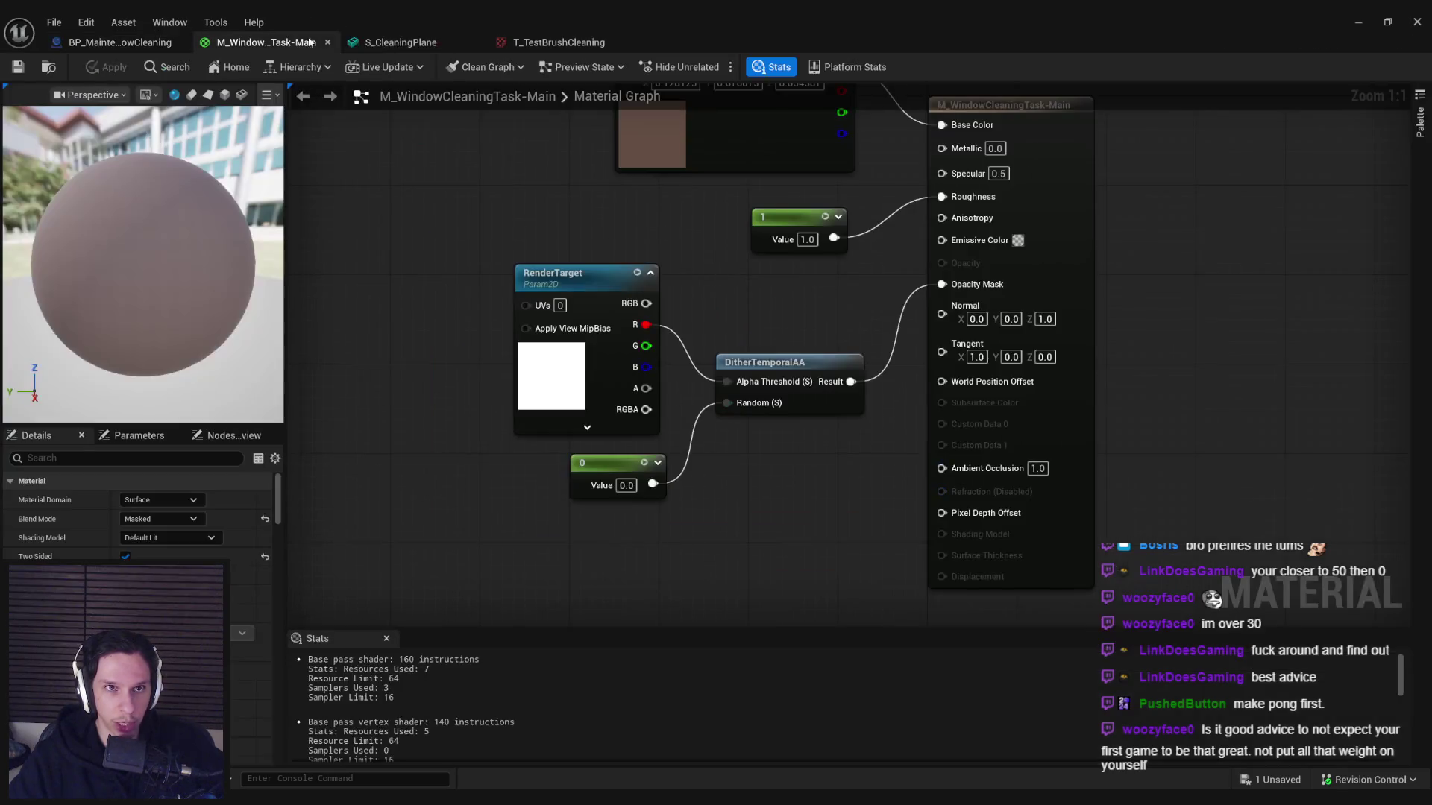
pyautogui.click(403, 43)
pyautogui.click(567, 43)
pyautogui.click(263, 44)
pyautogui.click(173, 41)
pyautogui.click(267, 43)
pyautogui.scroll(-1, 343, 313)
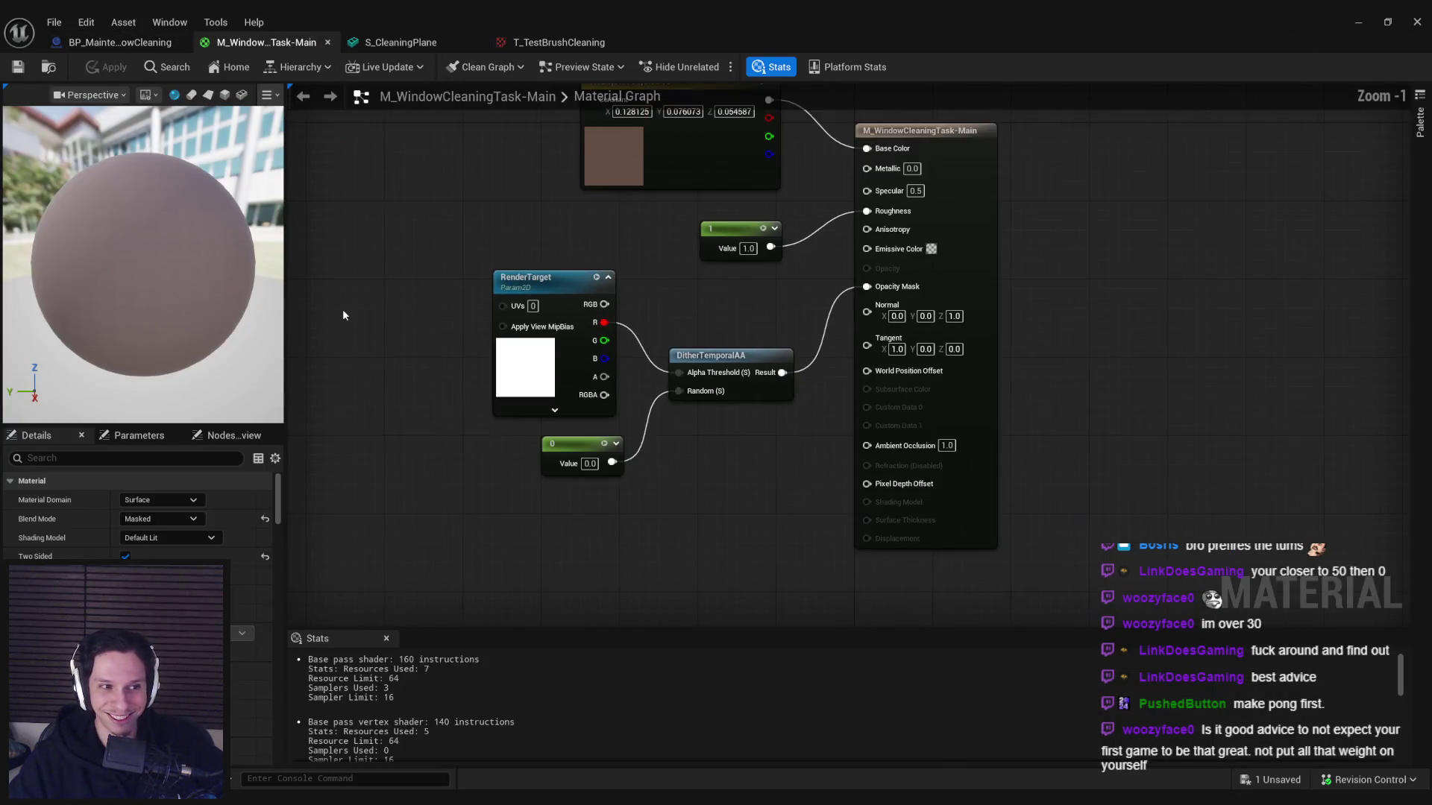
pyautogui.scroll(1, 378, 329)
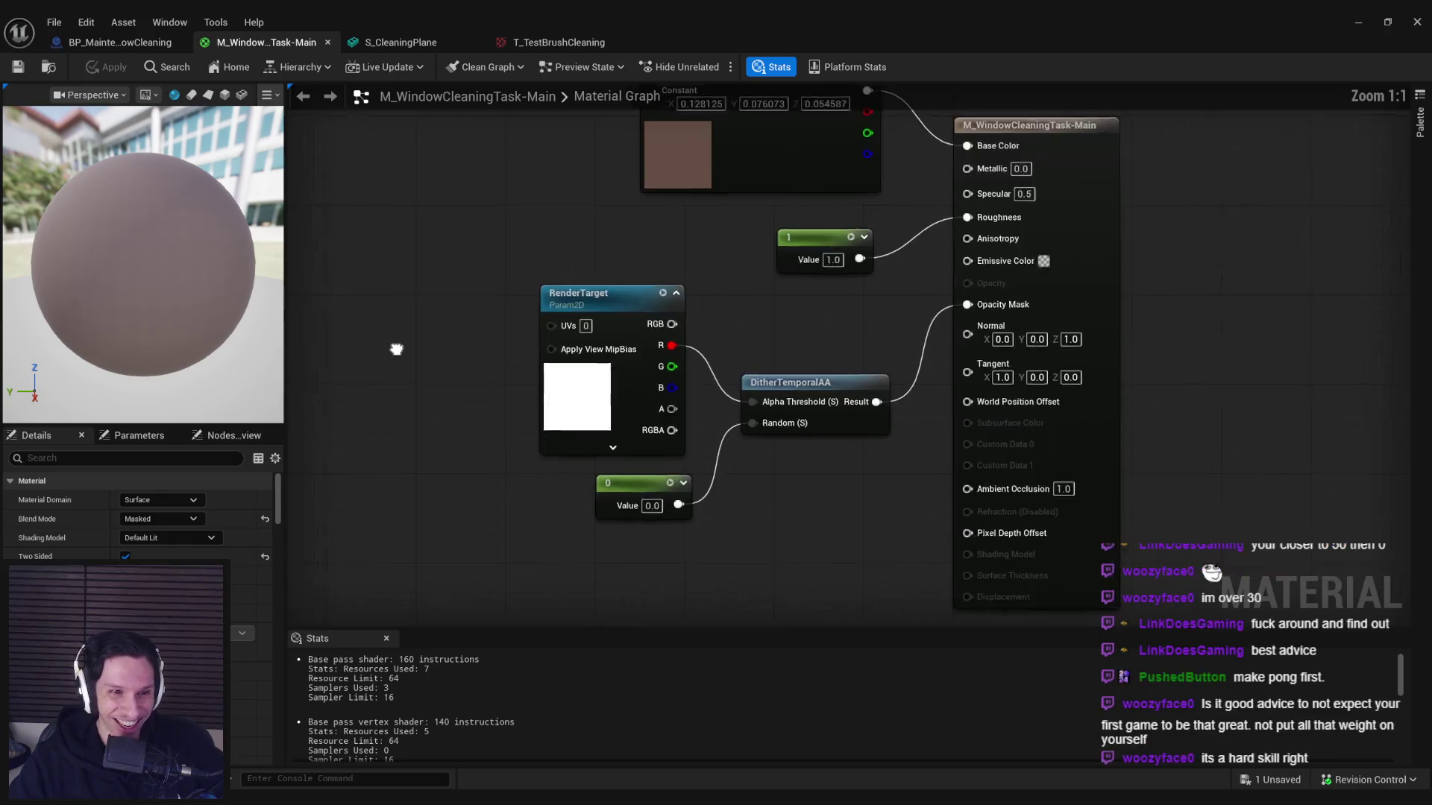
pyautogui.scroll(-2, 395, 349)
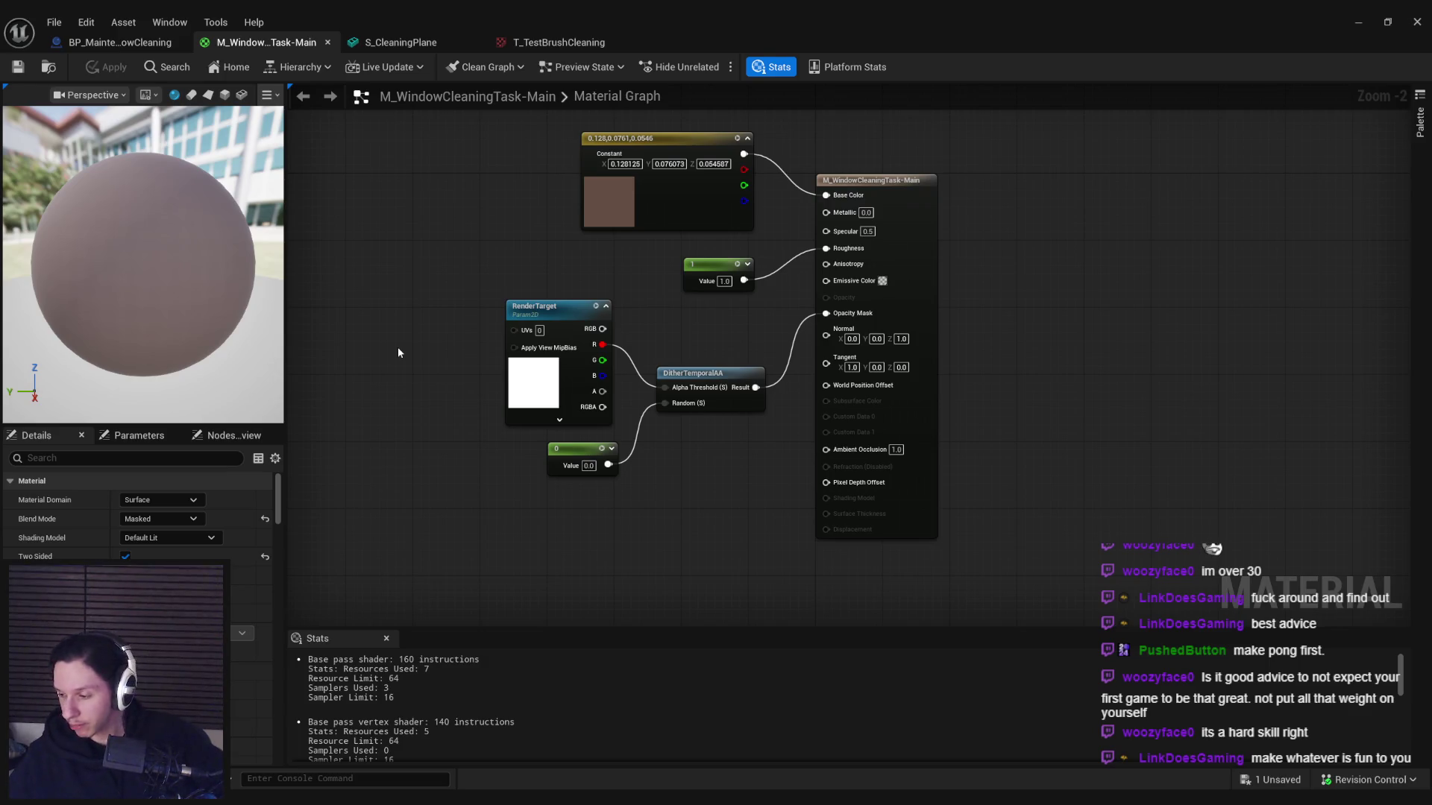
pyautogui.click(119, 43)
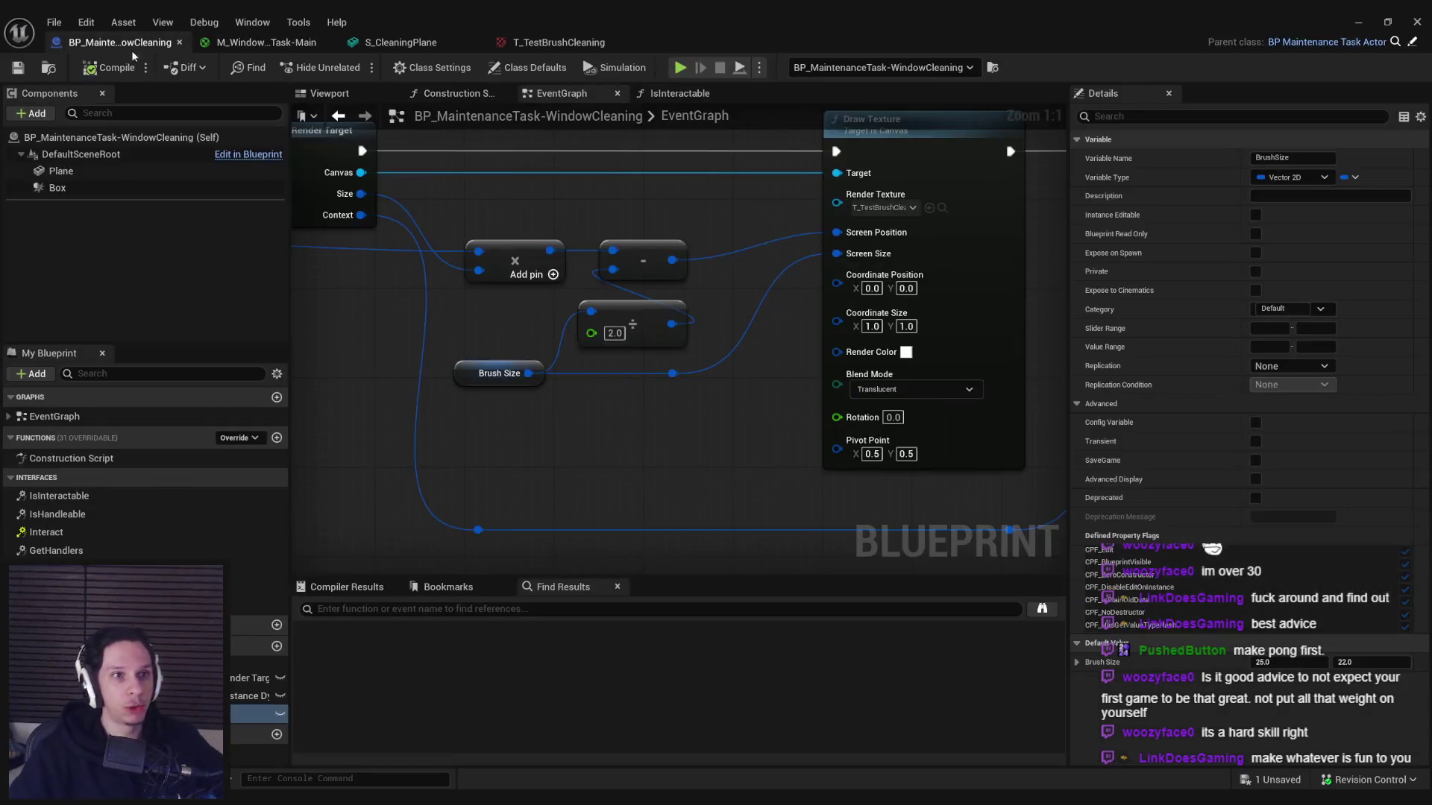
# - Left-align the Multiply and Brush Size nodes with Shift+A and save all assets
pyautogui.moveTo(503, 337); pyautogui.dragTo(662, 345)
pyautogui.scroll(-1, 662, 339)
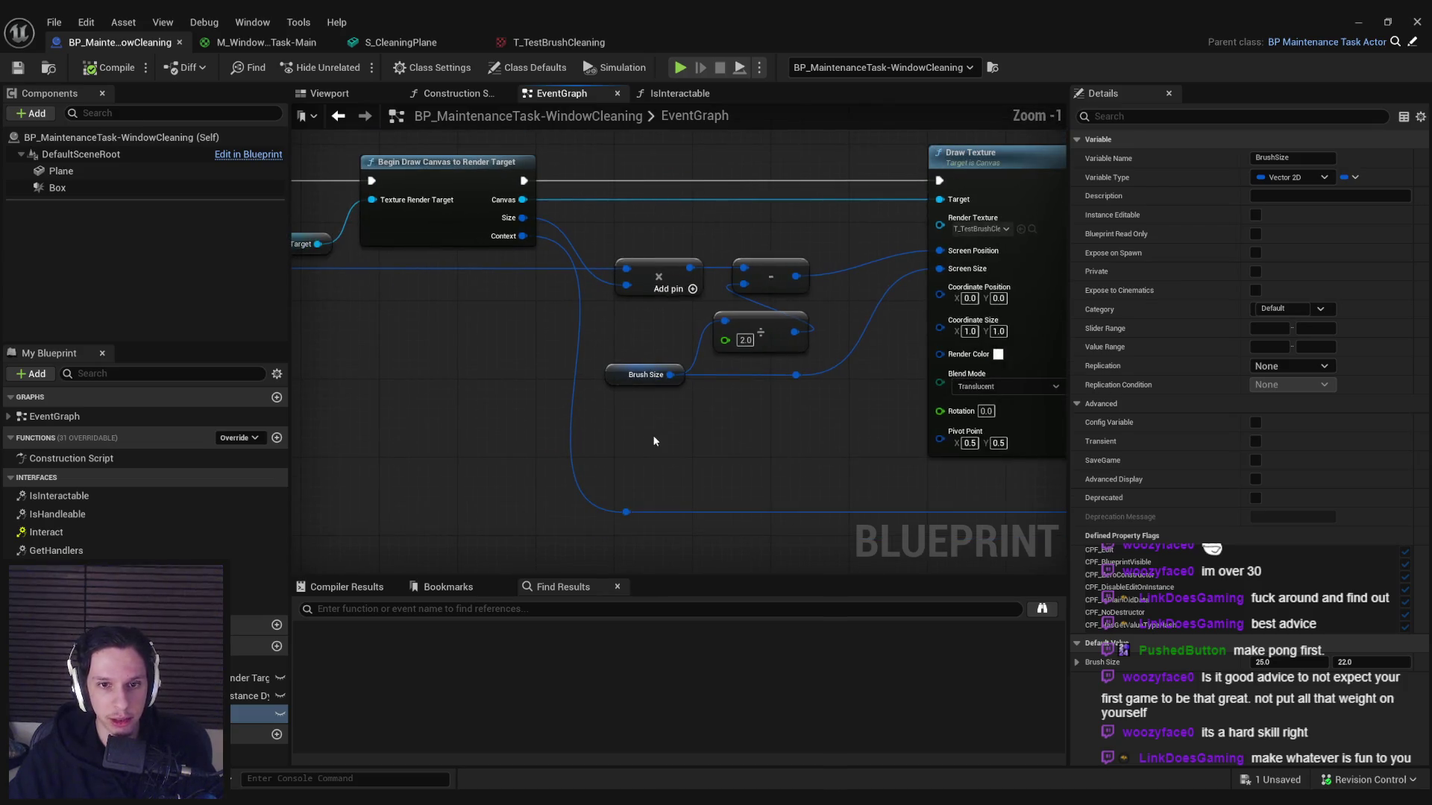
pyautogui.moveTo(653, 431); pyautogui.dragTo(624, 227)
pyautogui.hotkey('shift', 'a')
pyautogui.click(695, 435)
pyautogui.hotkey('ctrl', 's')
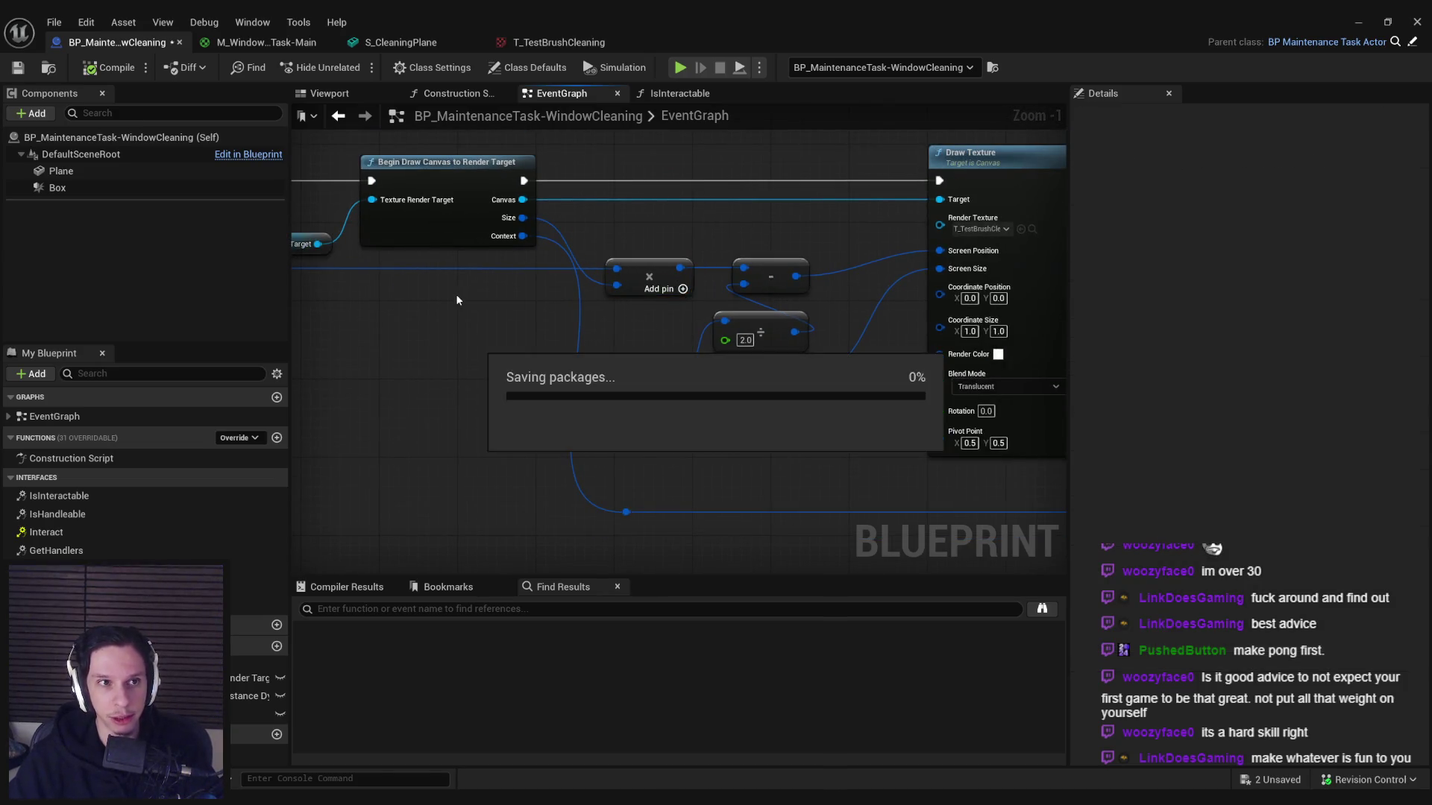
pyautogui.moveTo(560, 297); pyautogui.dragTo(384, 311)
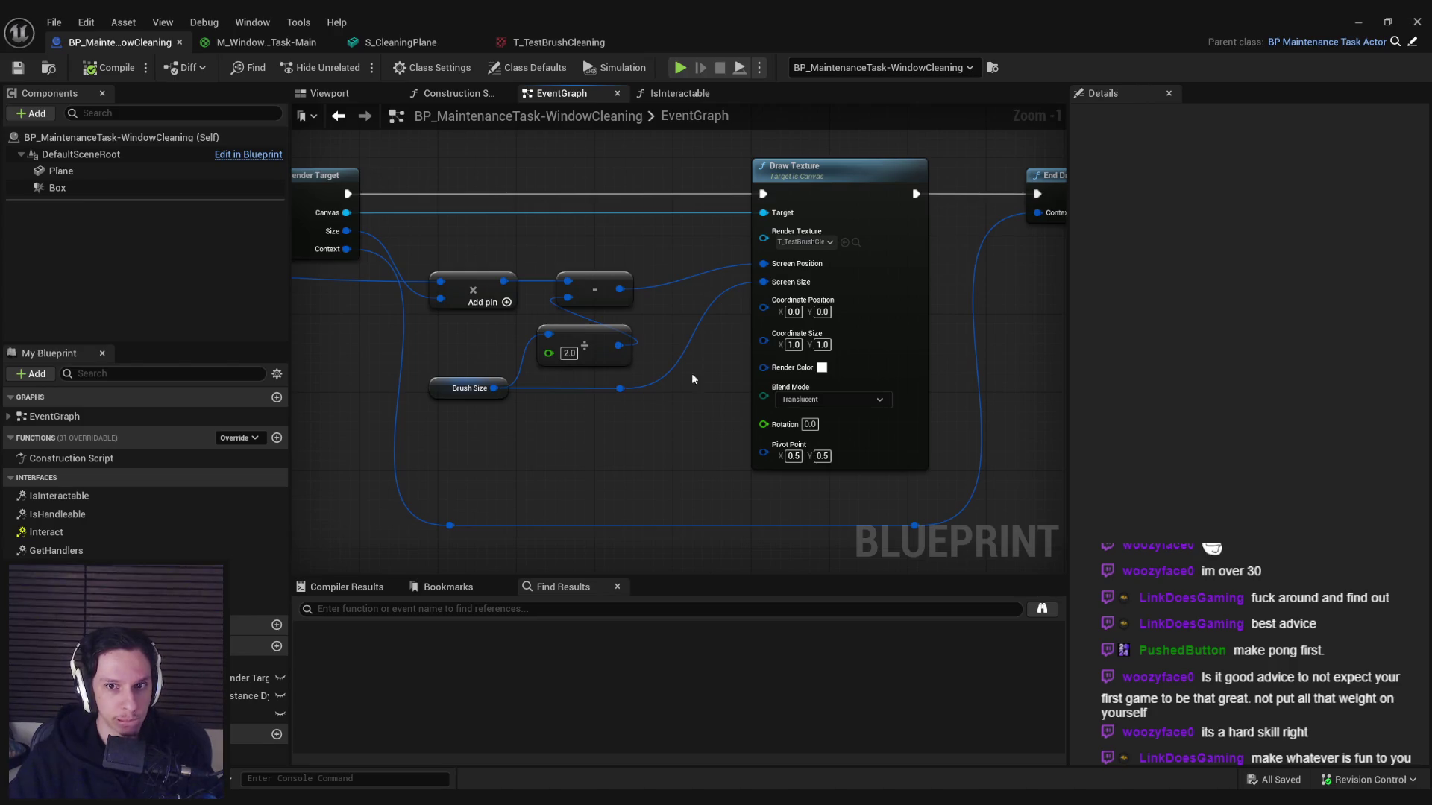
pyautogui.scroll(-1, 704, 435)
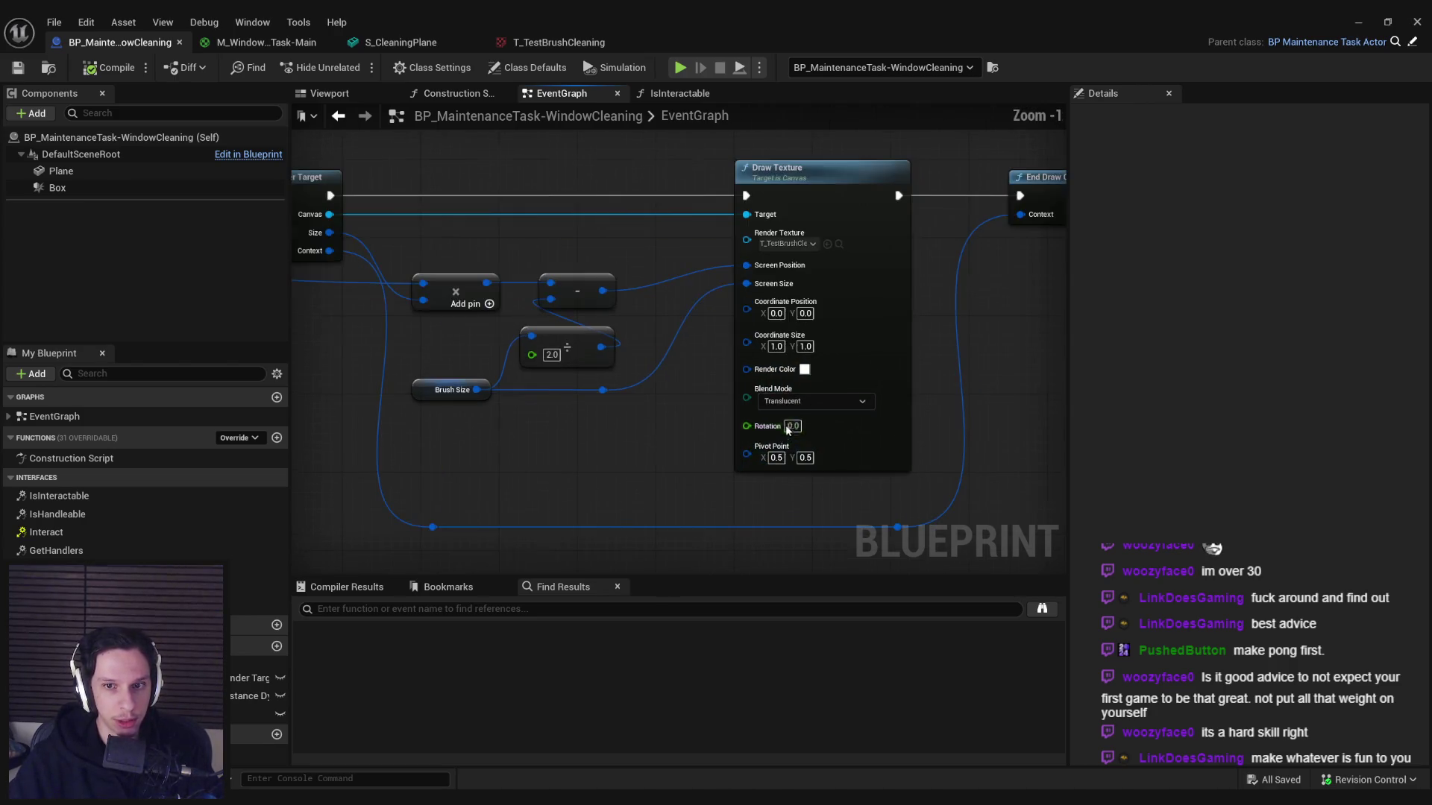
pyautogui.moveTo(622, 451)
pyautogui.mouseDown()
pyautogui.moveTo(607, 405)
pyautogui.moveTo(729, 408)
pyautogui.mouseUp()
pyautogui.scroll(-2, 518, 405)
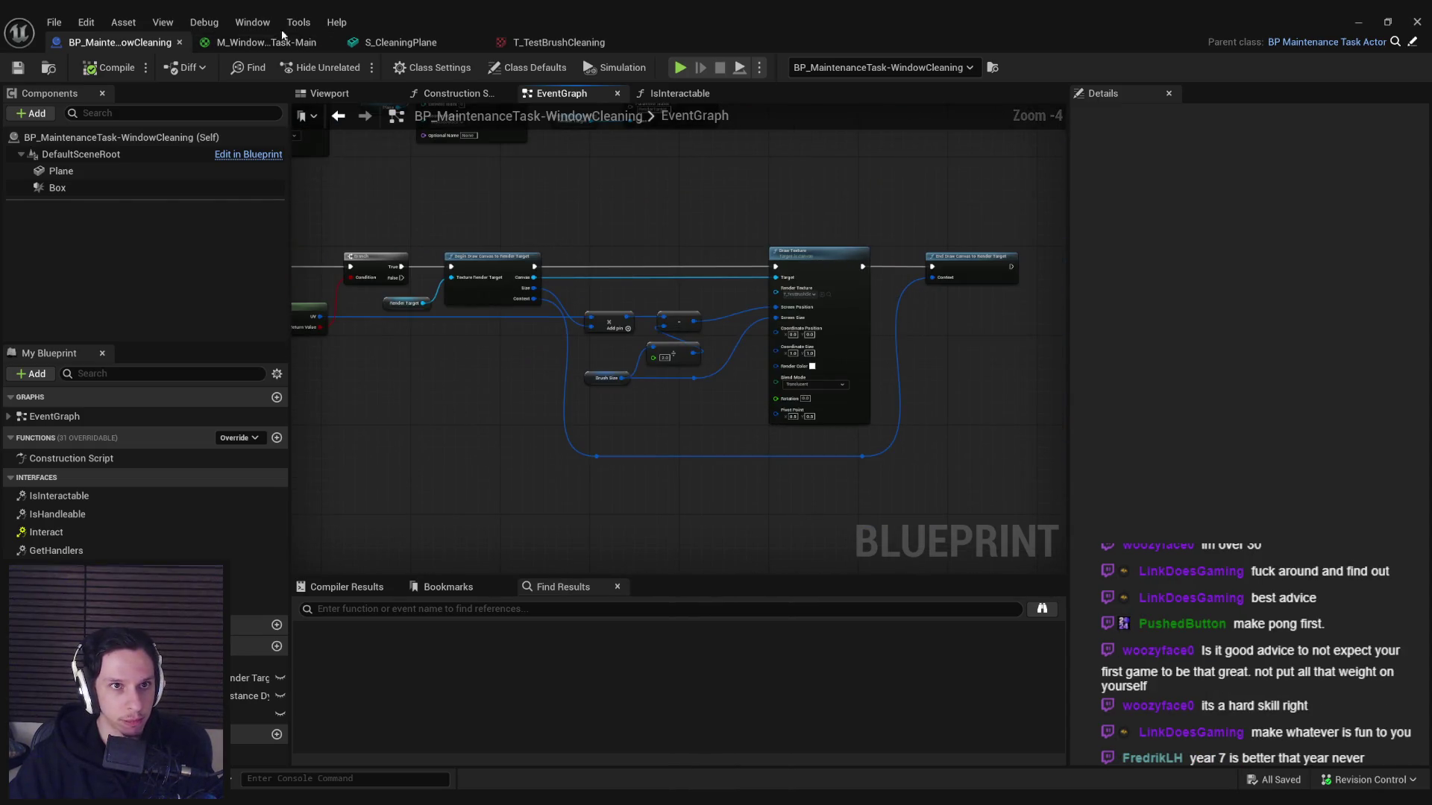
pyautogui.click(256, 41)
pyautogui.click(441, 39)
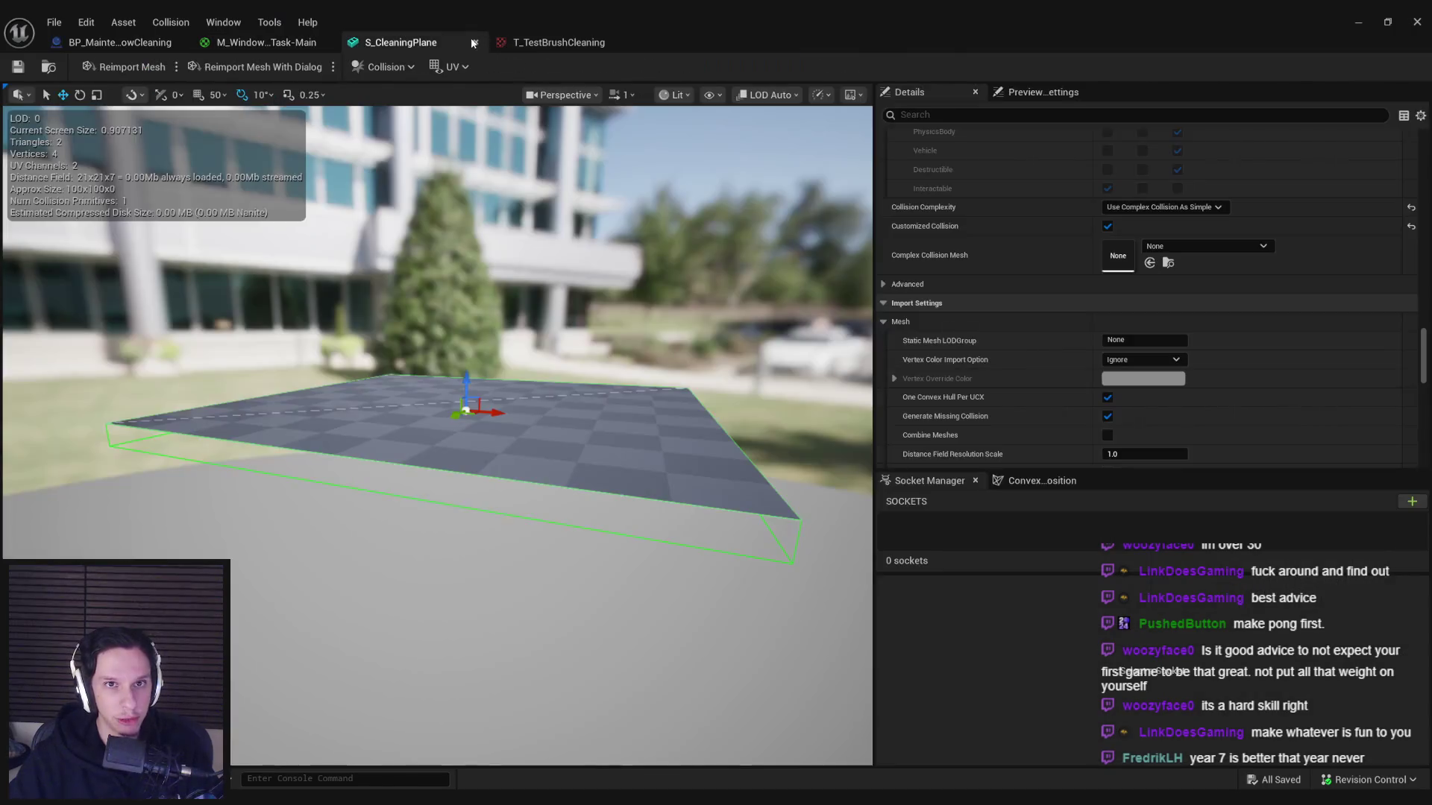
pyautogui.click(565, 43)
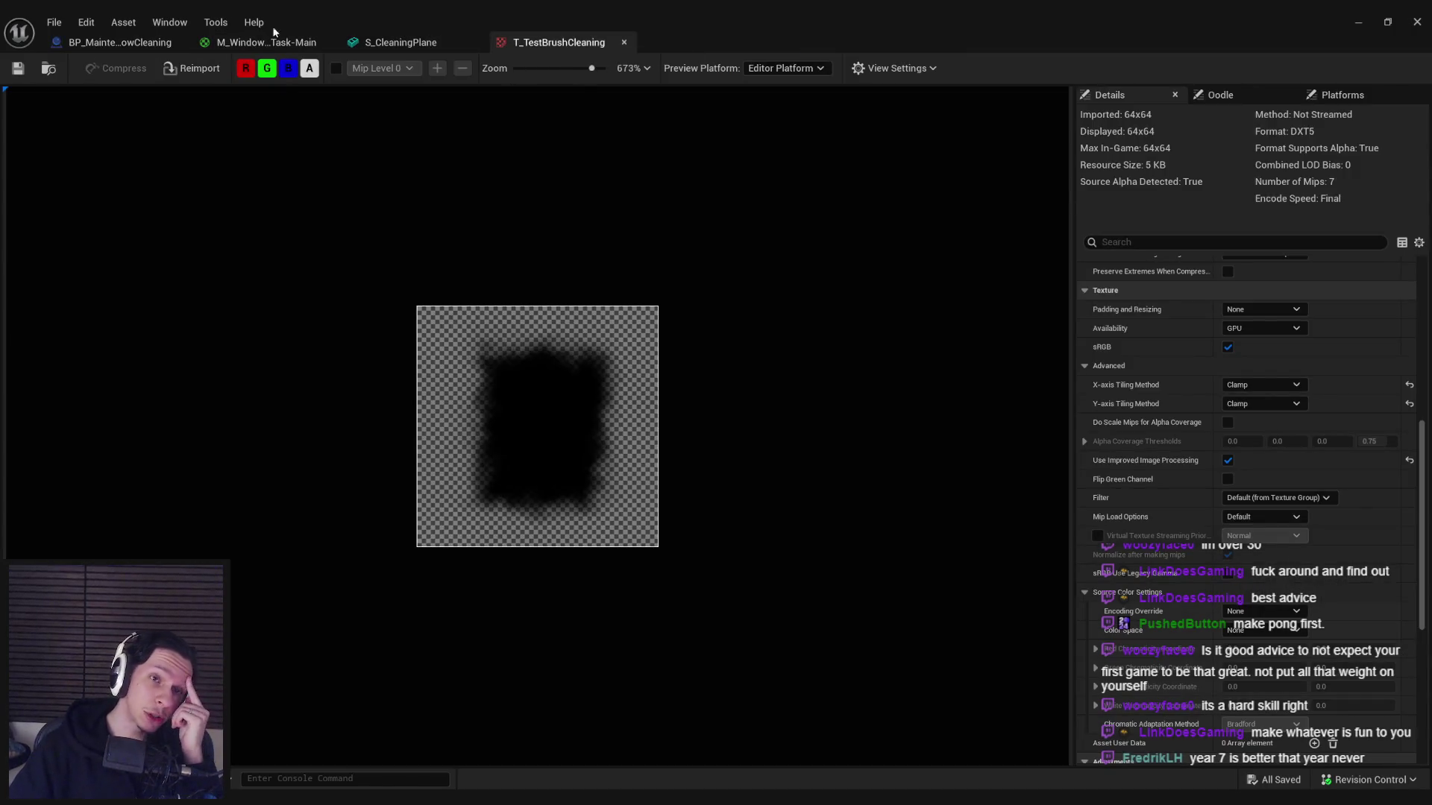
pyautogui.click(261, 42)
pyautogui.click(120, 43)
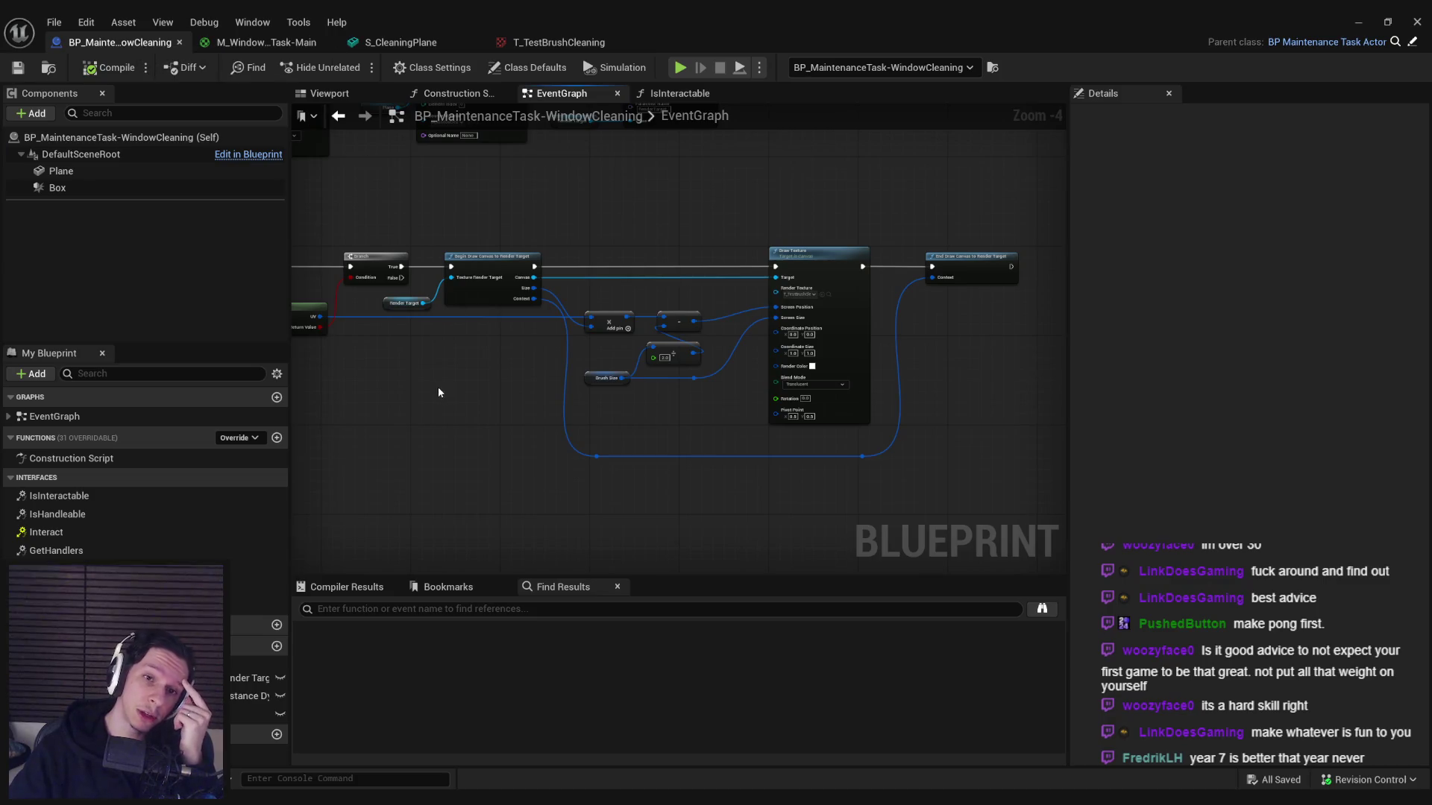
pyautogui.moveTo(438, 391); pyautogui.dragTo(657, 360)
pyautogui.scroll(2, 657, 358)
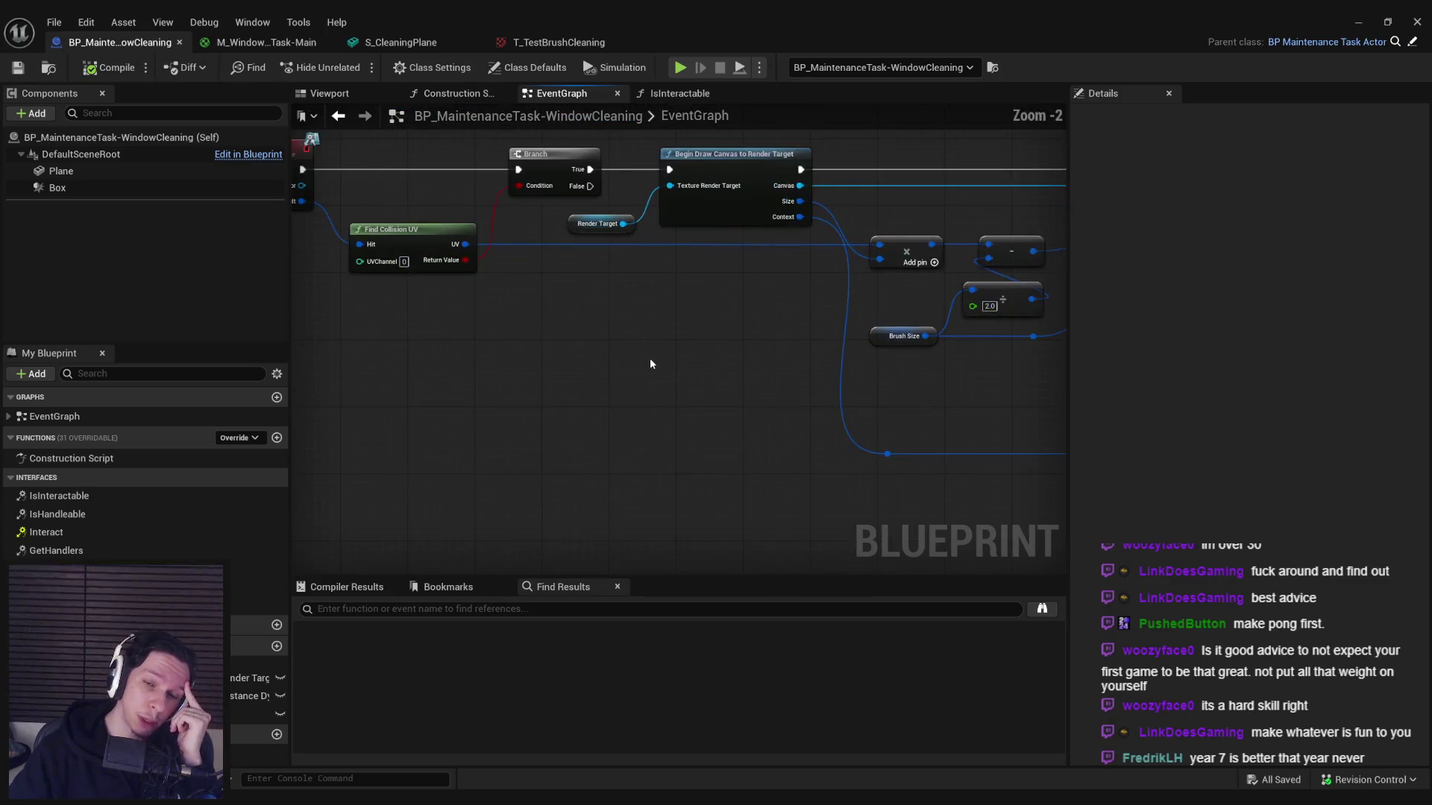
pyautogui.scroll(1, 650, 361)
pyautogui.scroll(-3, 556, 402)
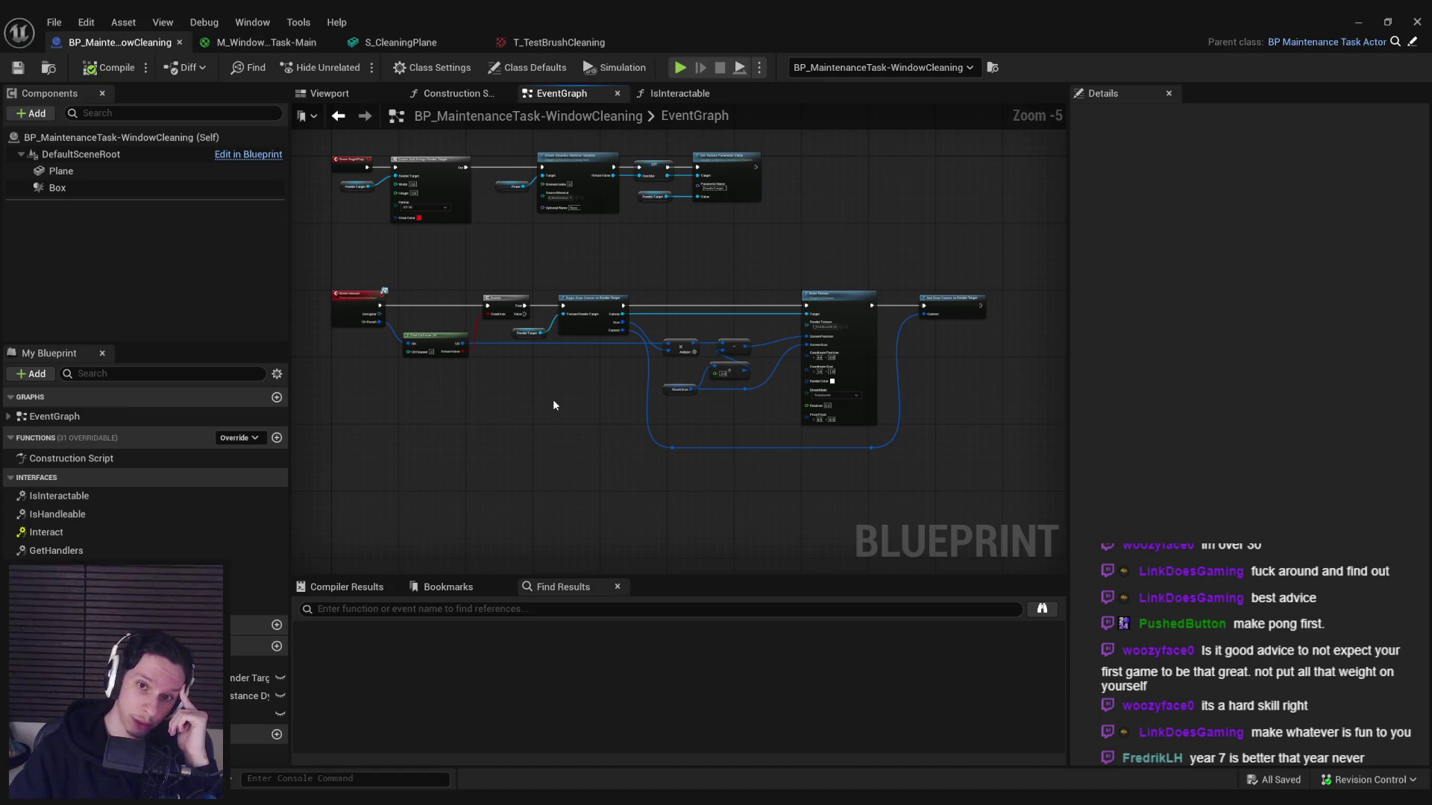
pyautogui.scroll(2, 553, 405)
pyautogui.scroll(-2, 552, 399)
pyautogui.scroll(1, 790, 328)
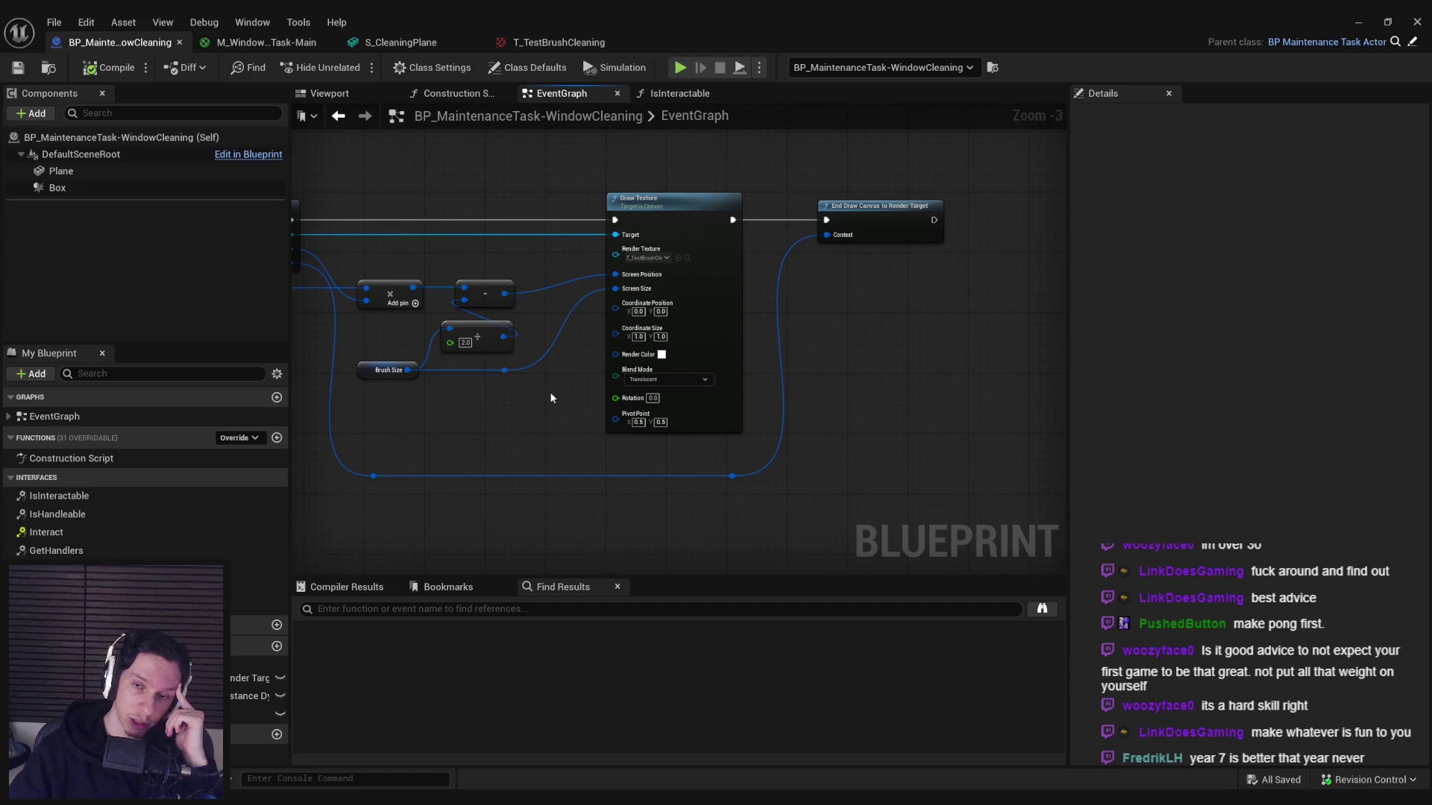
pyautogui.scroll(-1, 549, 391)
pyautogui.moveTo(548, 391); pyautogui.dragTo(665, 385)
pyautogui.scroll(2, 665, 385)
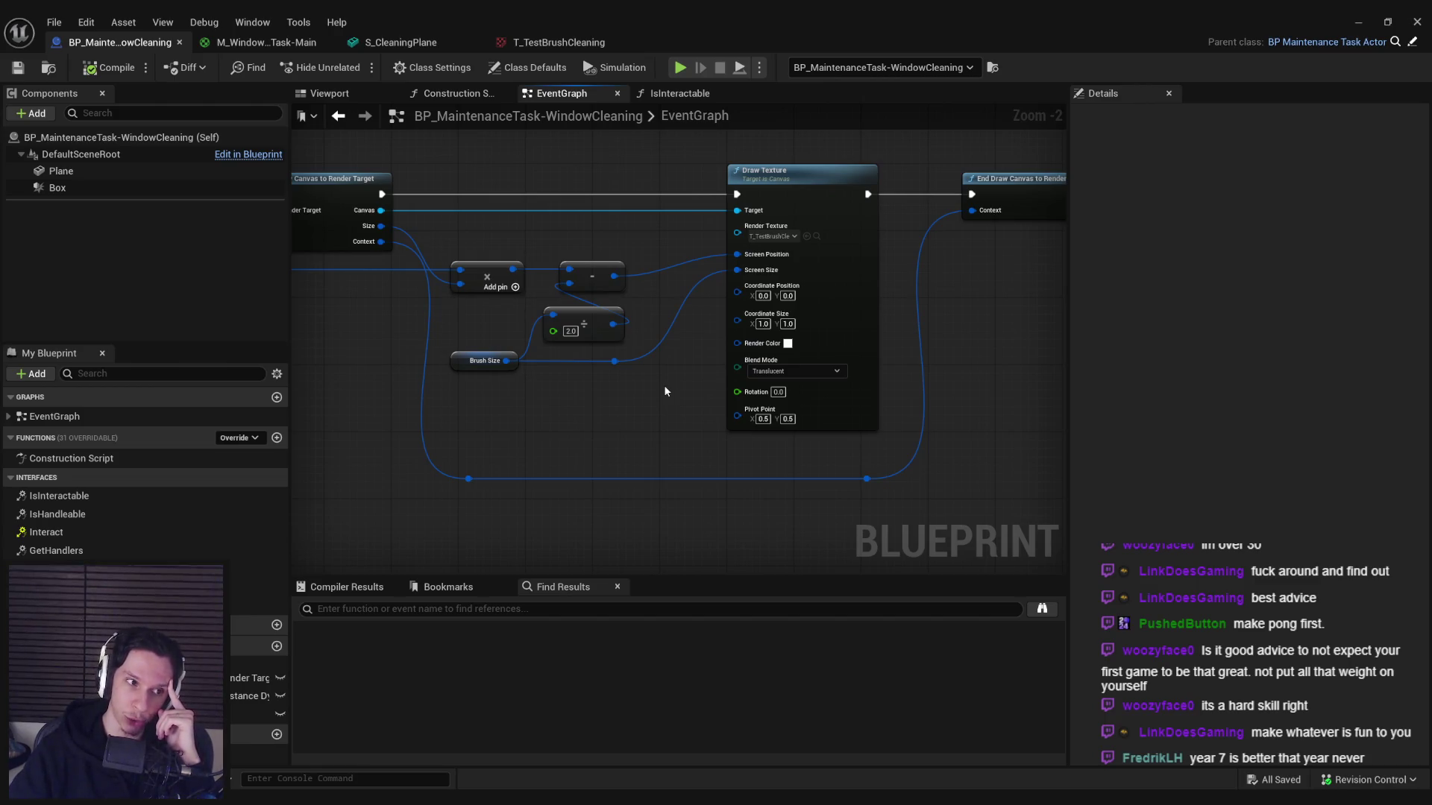
pyautogui.moveTo(656, 390); pyautogui.dragTo(807, 414)
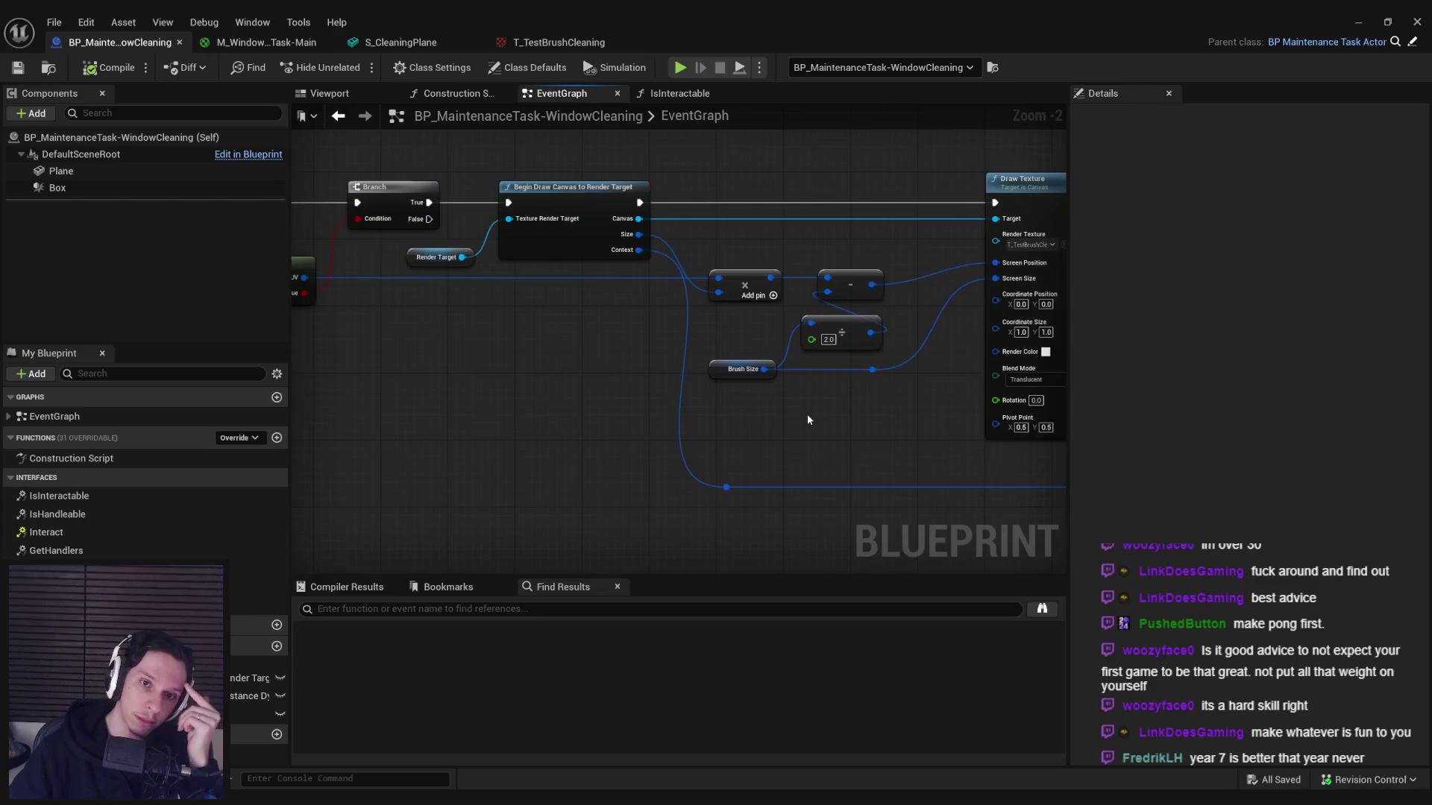
pyautogui.moveTo(607, 400); pyautogui.dragTo(757, 399)
pyautogui.scroll(-1, 757, 399)
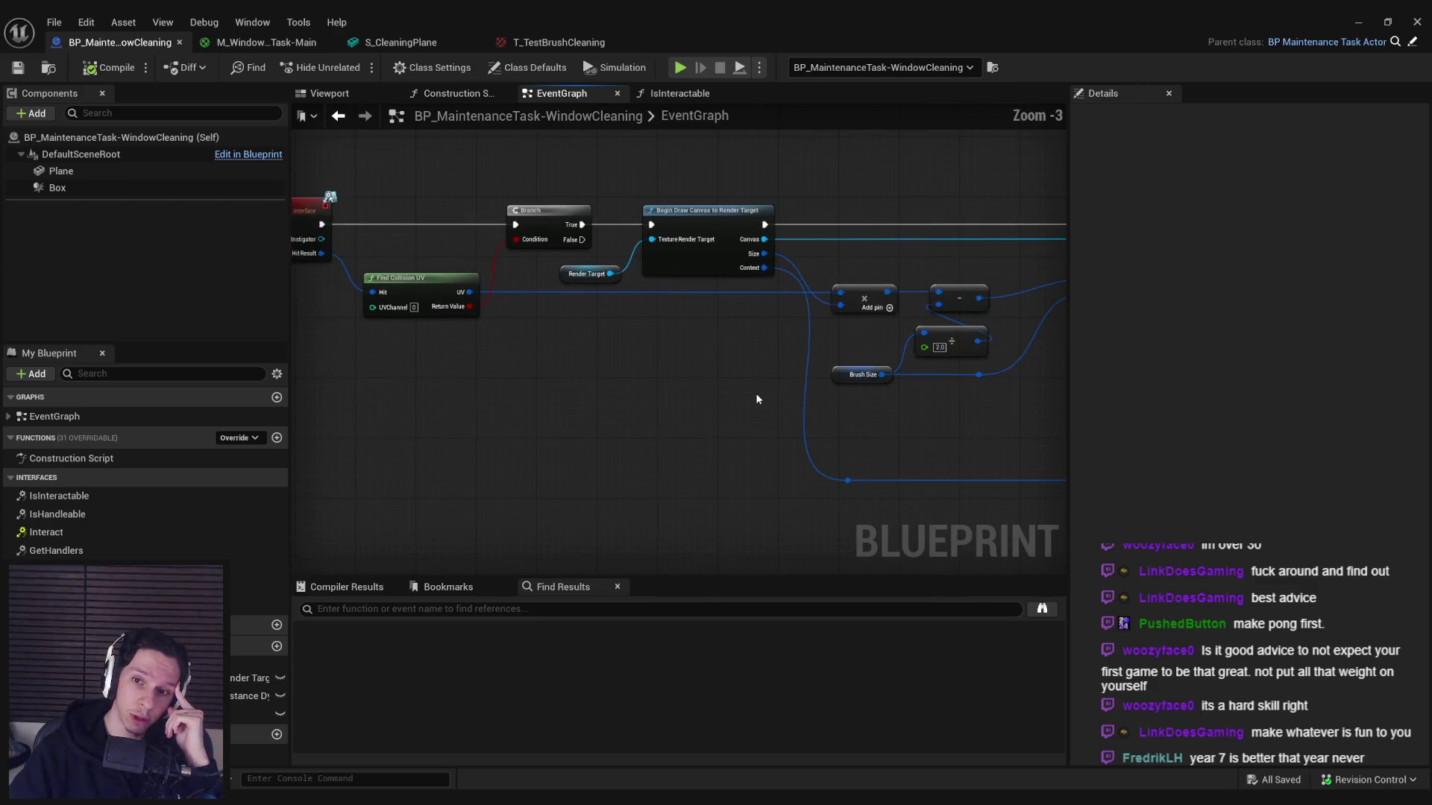
pyautogui.moveTo(831, 444); pyautogui.dragTo(483, 429)
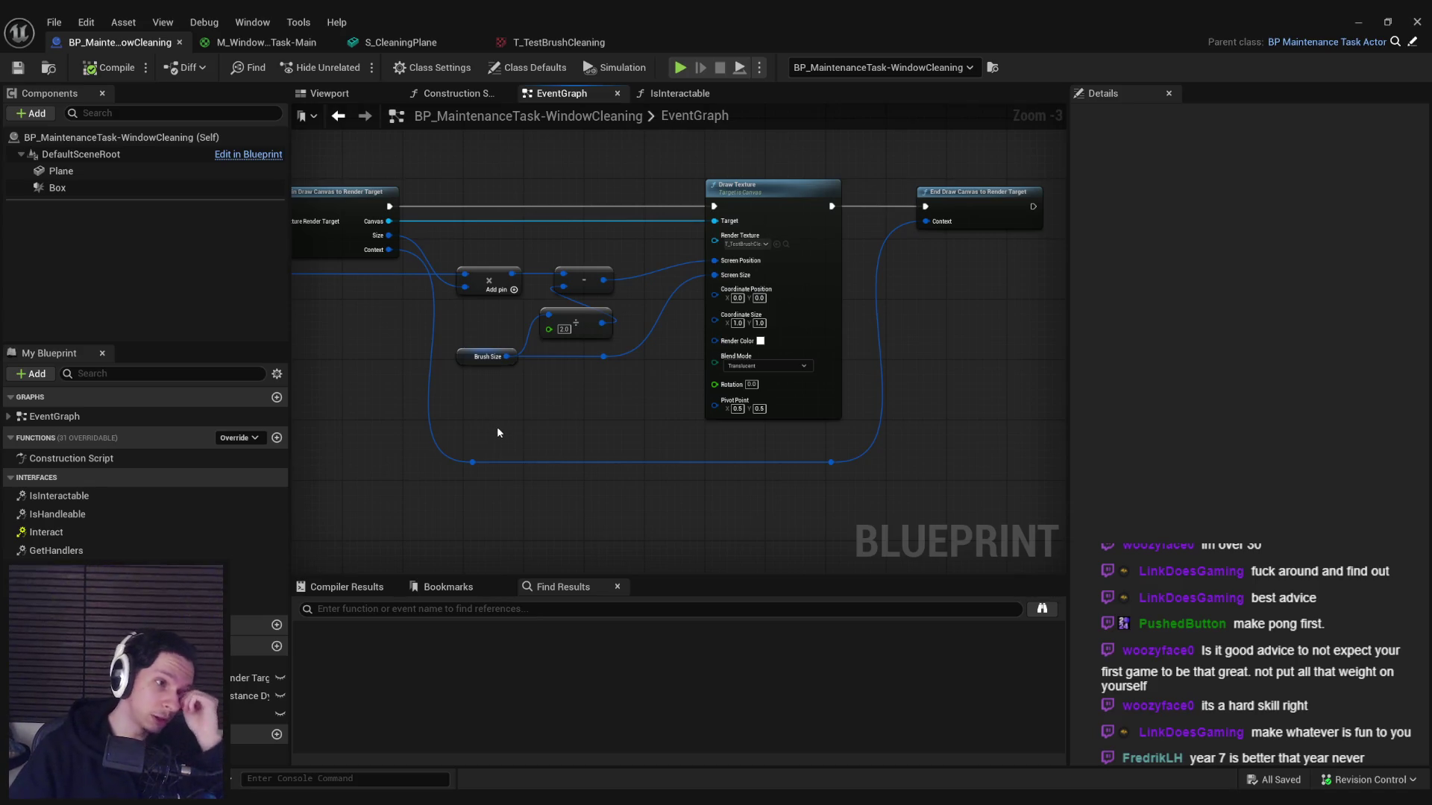
pyautogui.moveTo(498, 433); pyautogui.dragTo(589, 424)
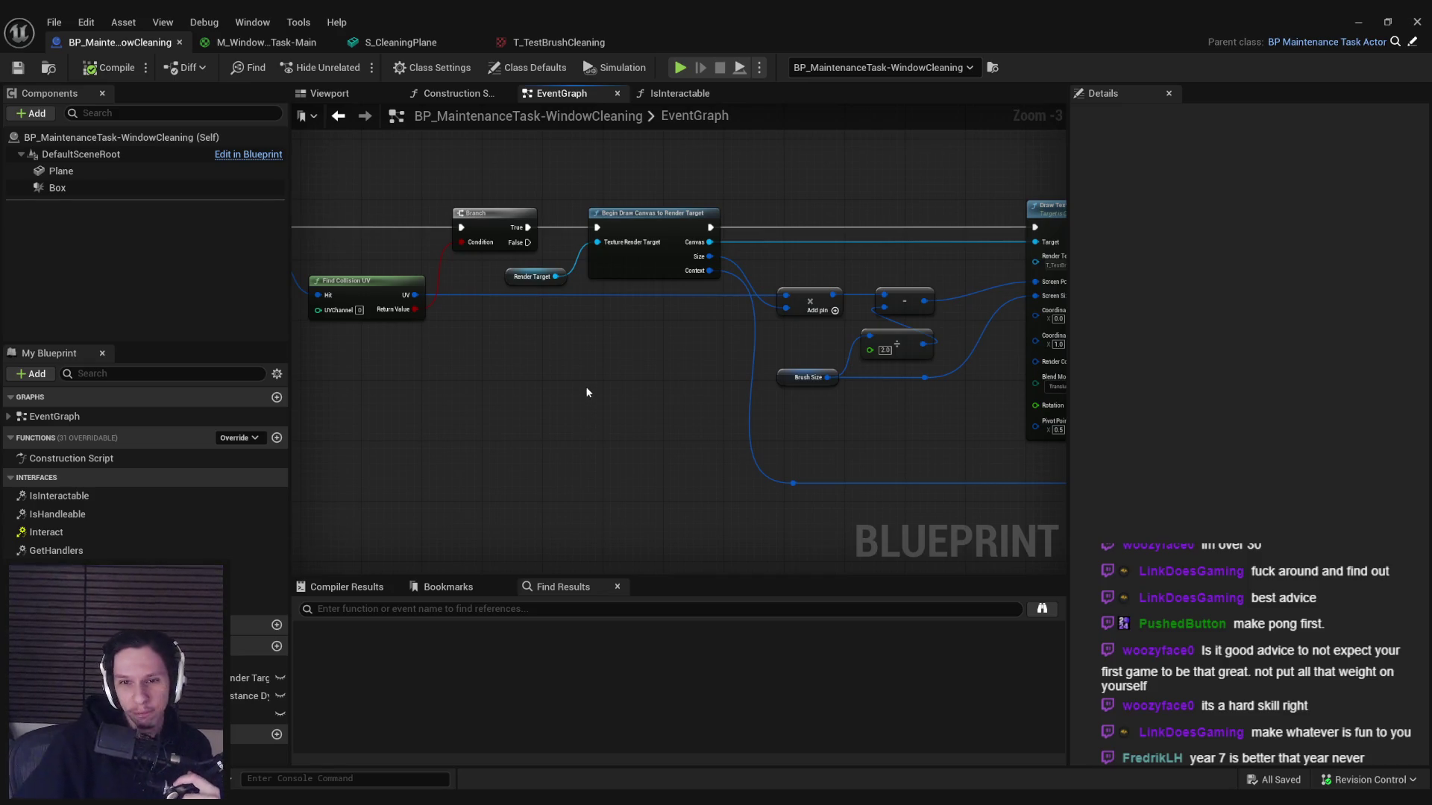
pyautogui.moveTo(586, 387); pyautogui.dragTo(271, 412)
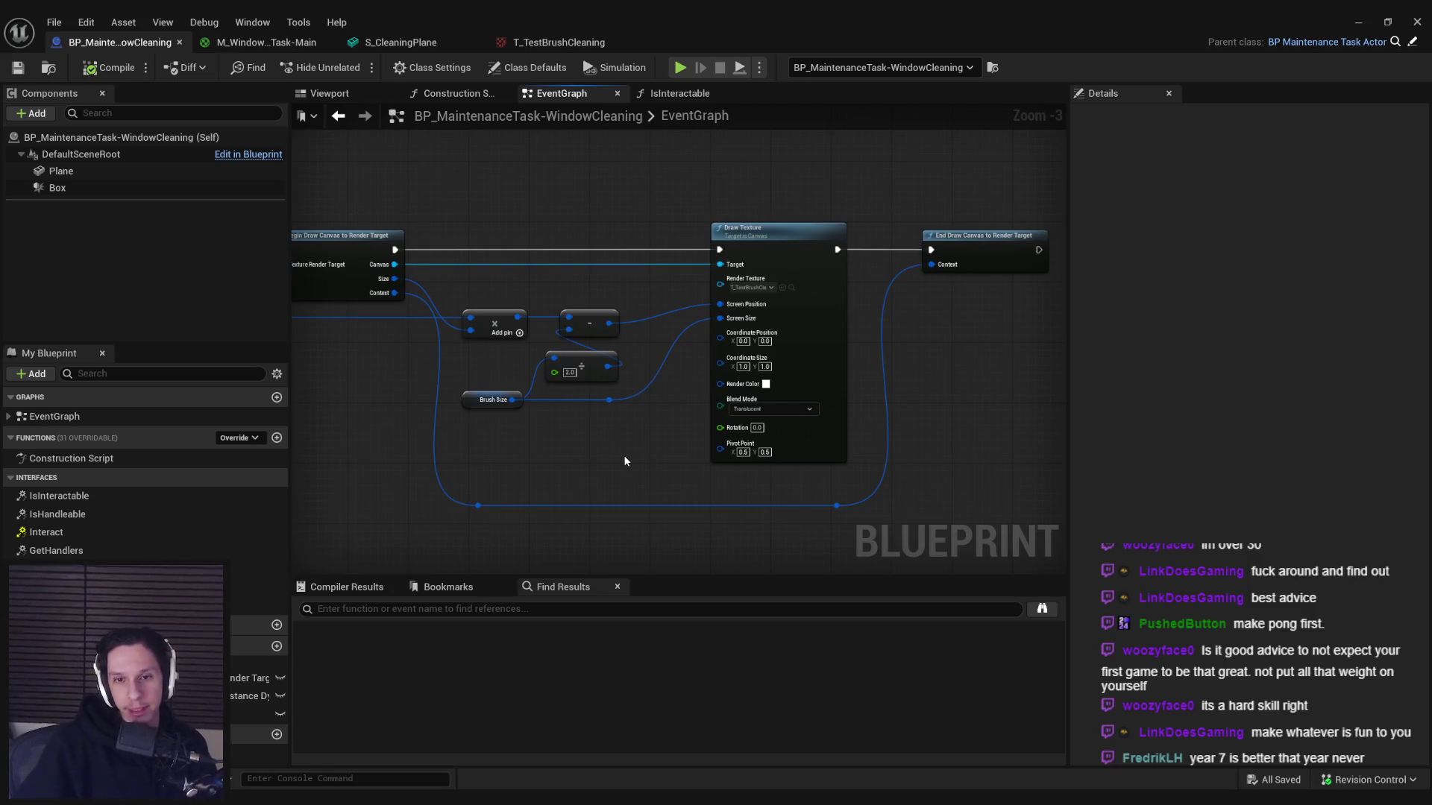
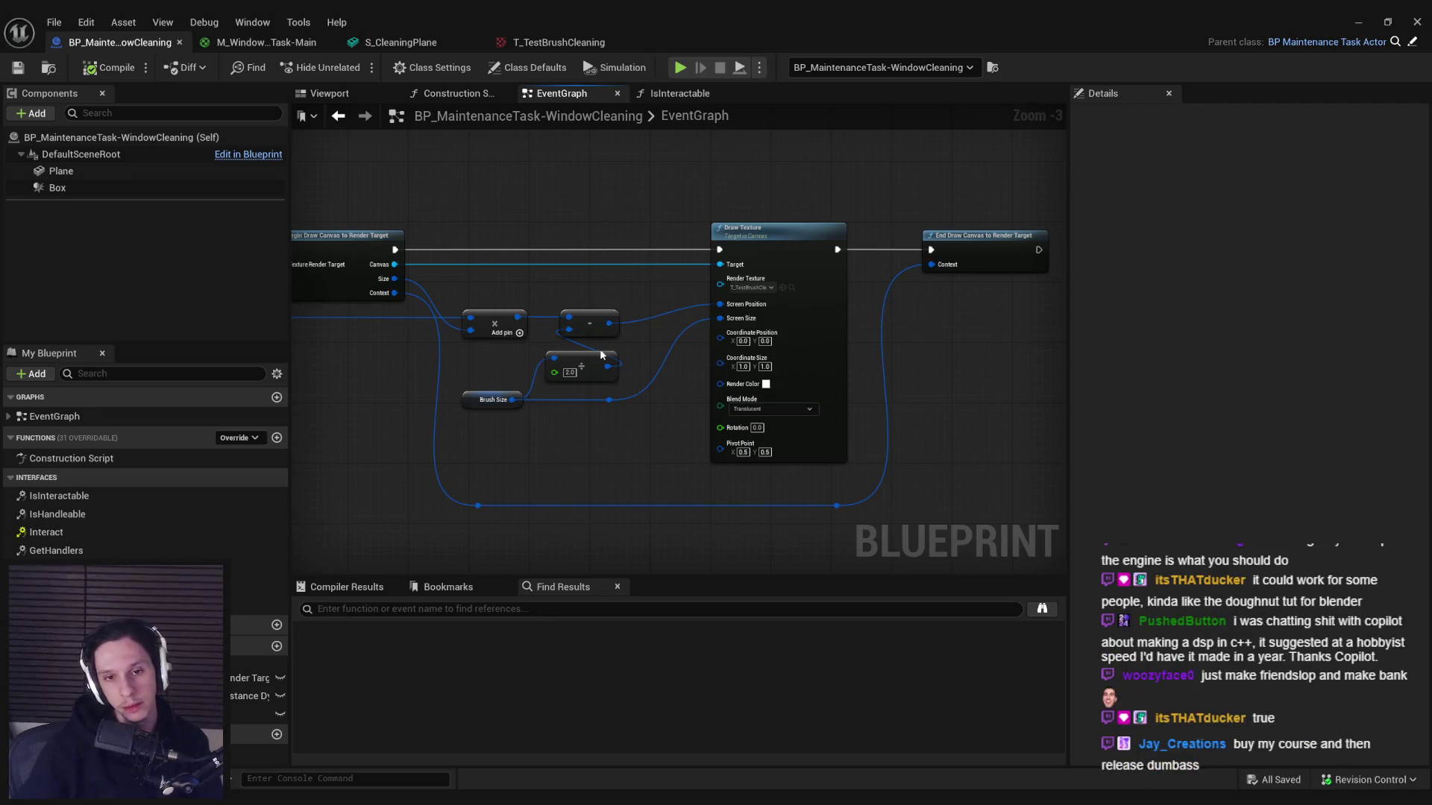
# - Nudge the reroute node near Draw Texture slightly left and save the blueprint
pyautogui.scroll(1, 597, 373)
pyautogui.scroll(1, 596, 476)
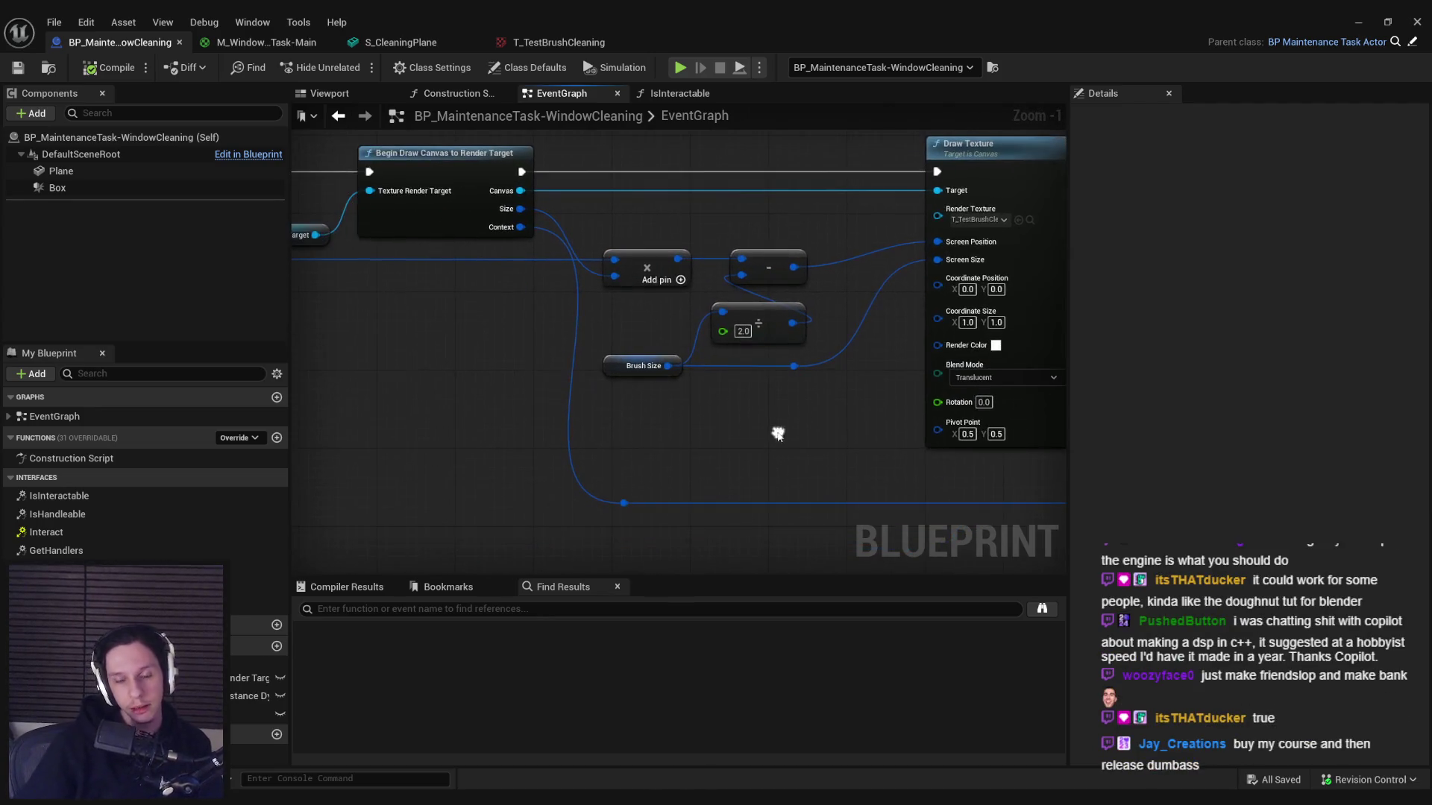
pyautogui.scroll(-1, 774, 435)
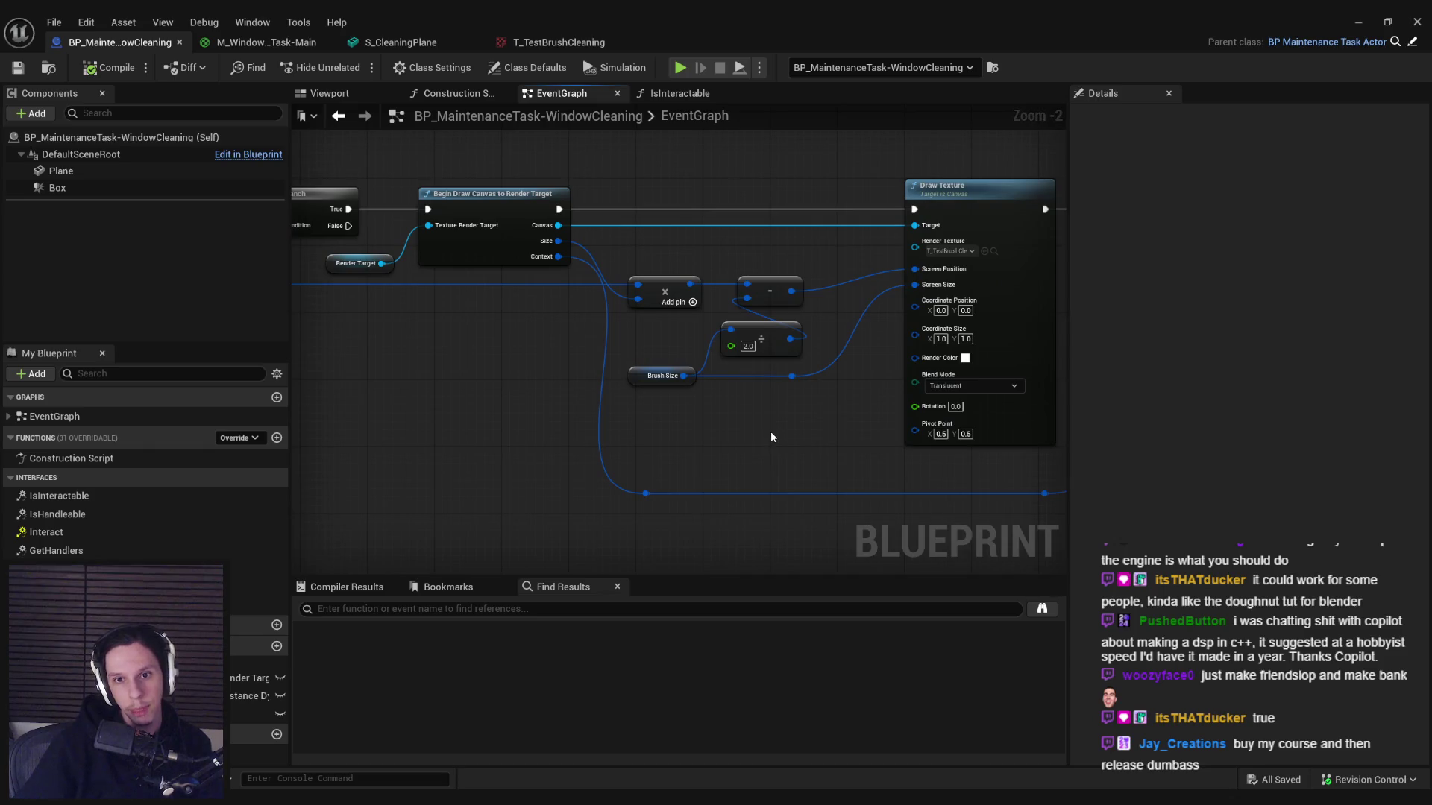
pyautogui.scroll(1, 771, 434)
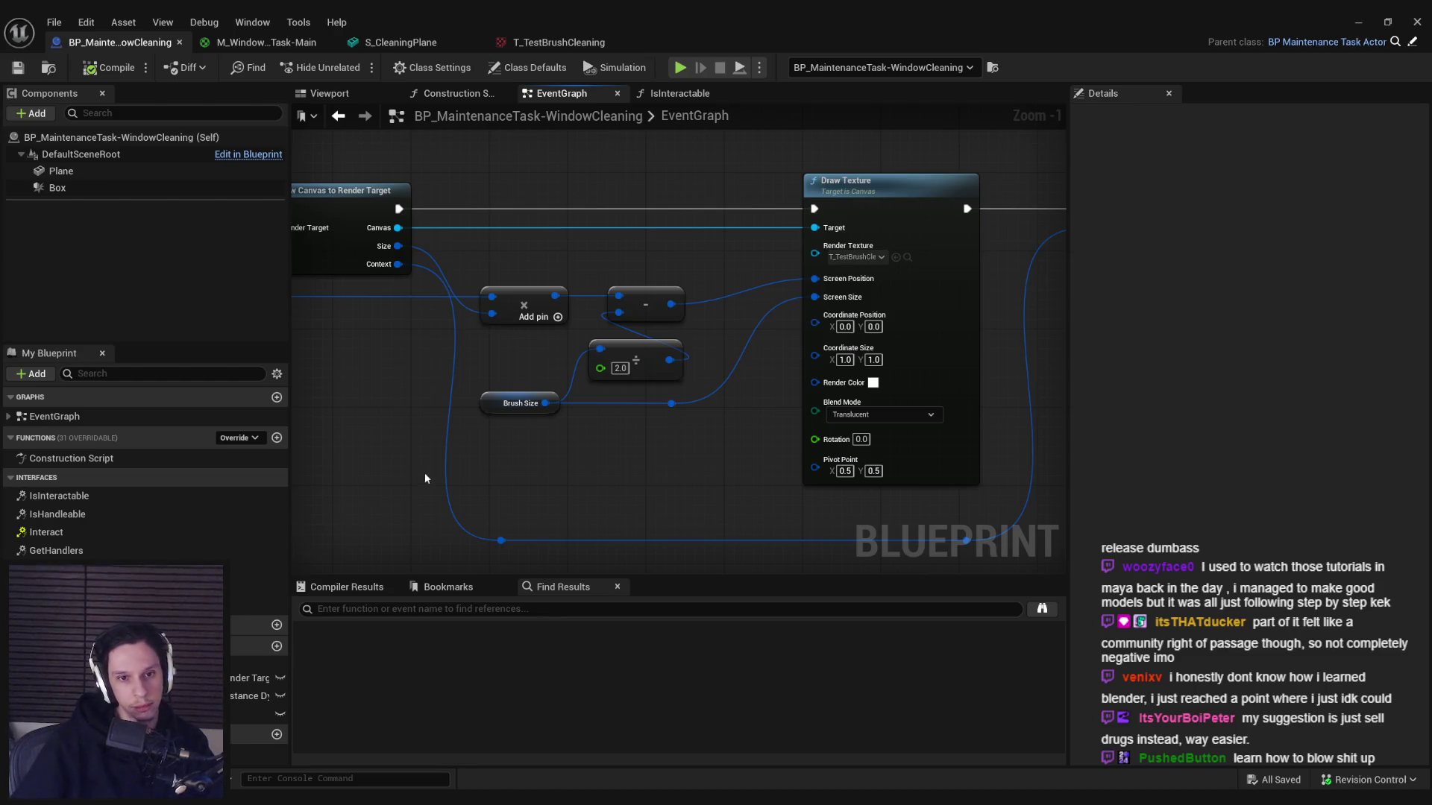
pyautogui.scroll(-1, 631, 481)
pyautogui.moveTo(616, 489); pyautogui.dragTo(608, 489)
pyautogui.hotkey('ctrl', 's')
# - Marquee-select all the drawing nodes in the graph, then clear the selection
pyautogui.moveTo(718, 388); pyautogui.dragTo(663, 396)
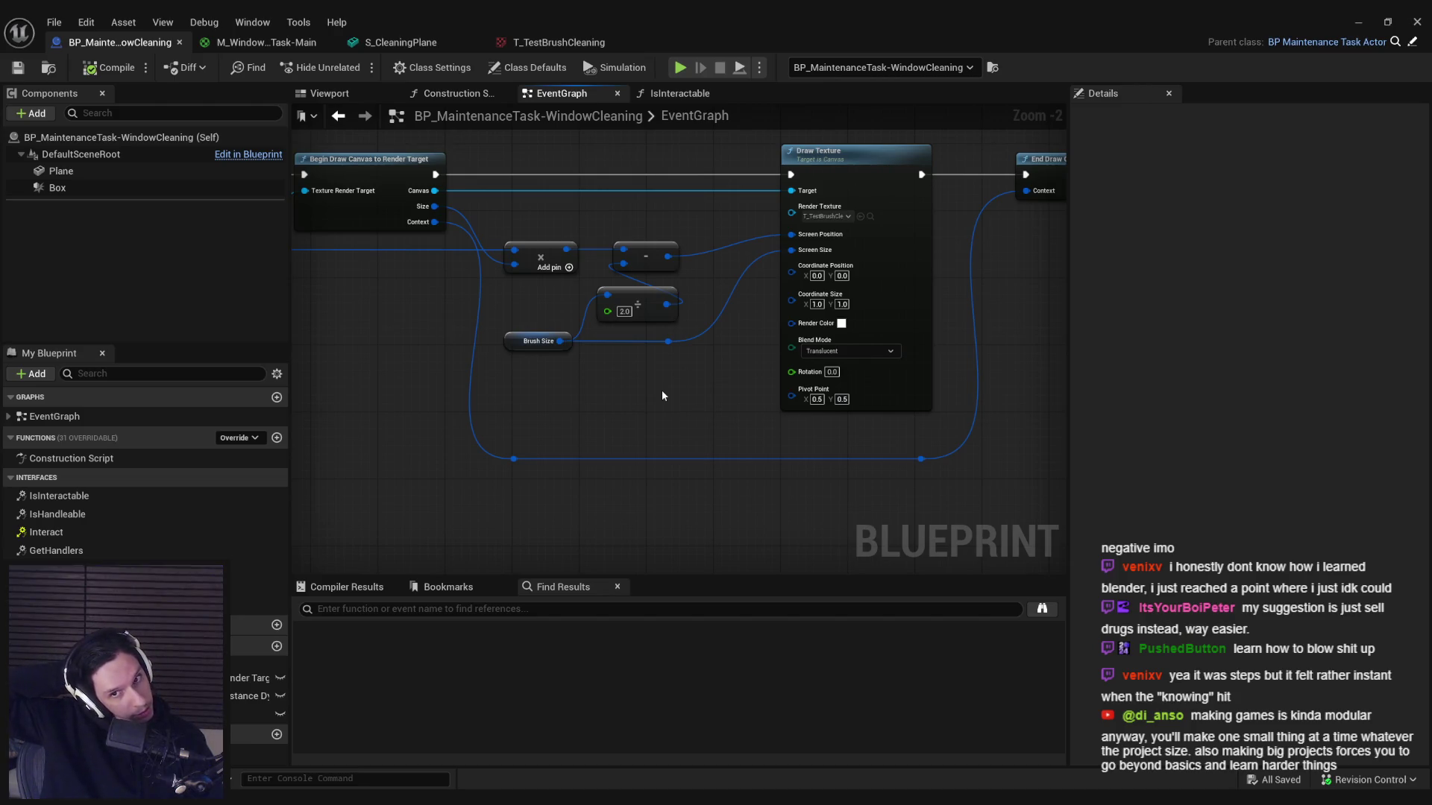
pyautogui.scroll(-1, 682, 386)
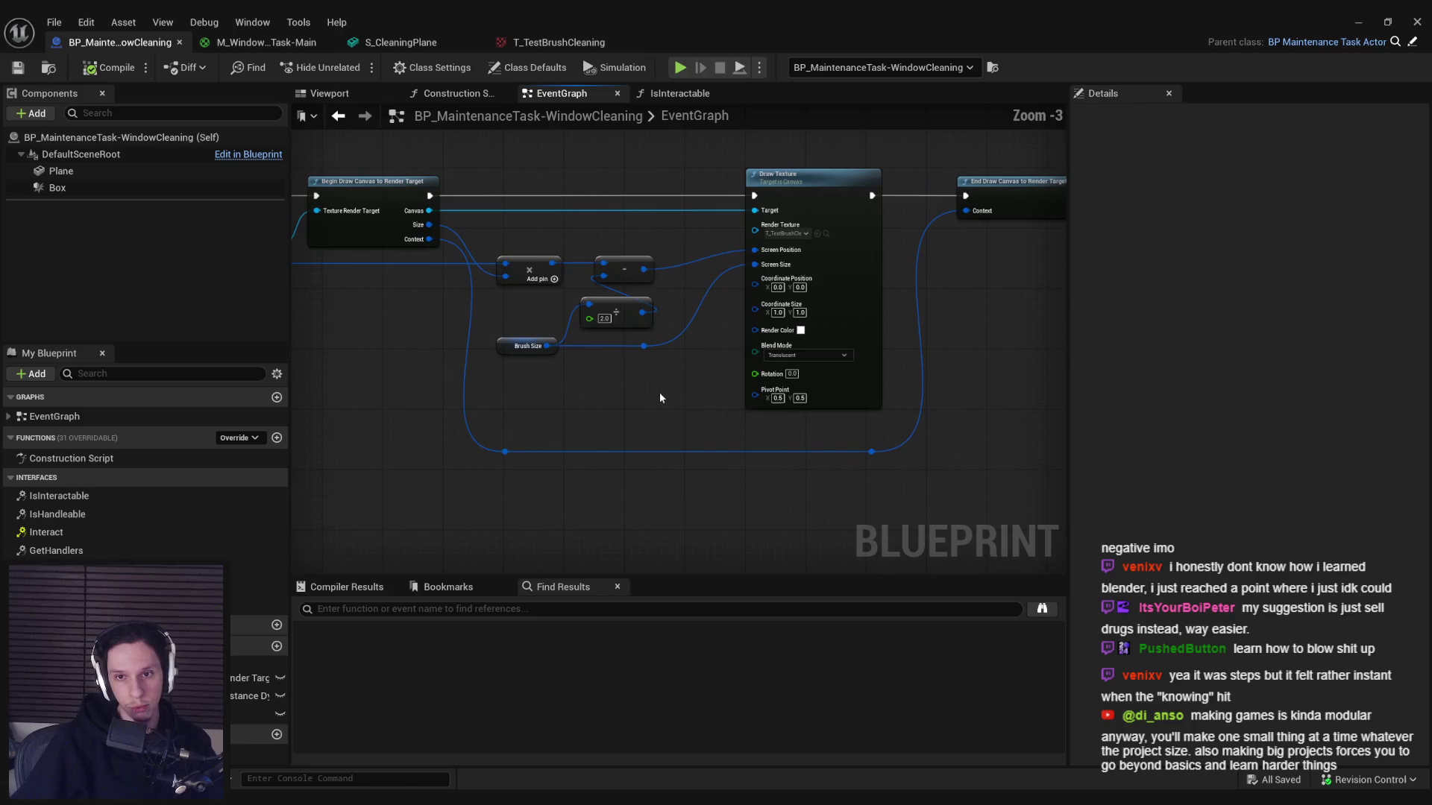
pyautogui.moveTo(517, 169)
pyautogui.mouseDown()
pyautogui.moveTo(444, 194)
pyautogui.moveTo(1014, 509)
pyautogui.moveTo(1017, 530)
pyautogui.mouseUp()
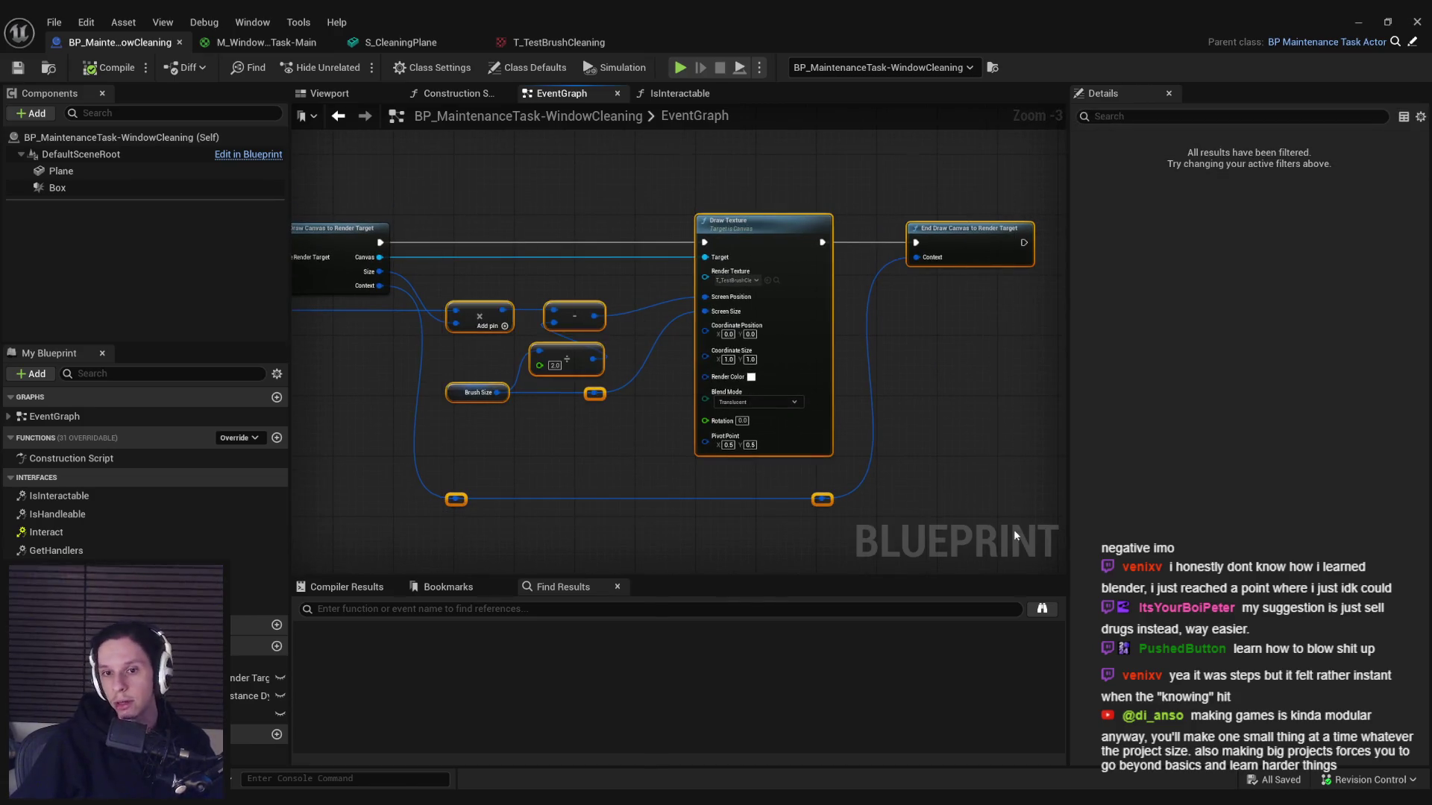
pyautogui.click(713, 476)
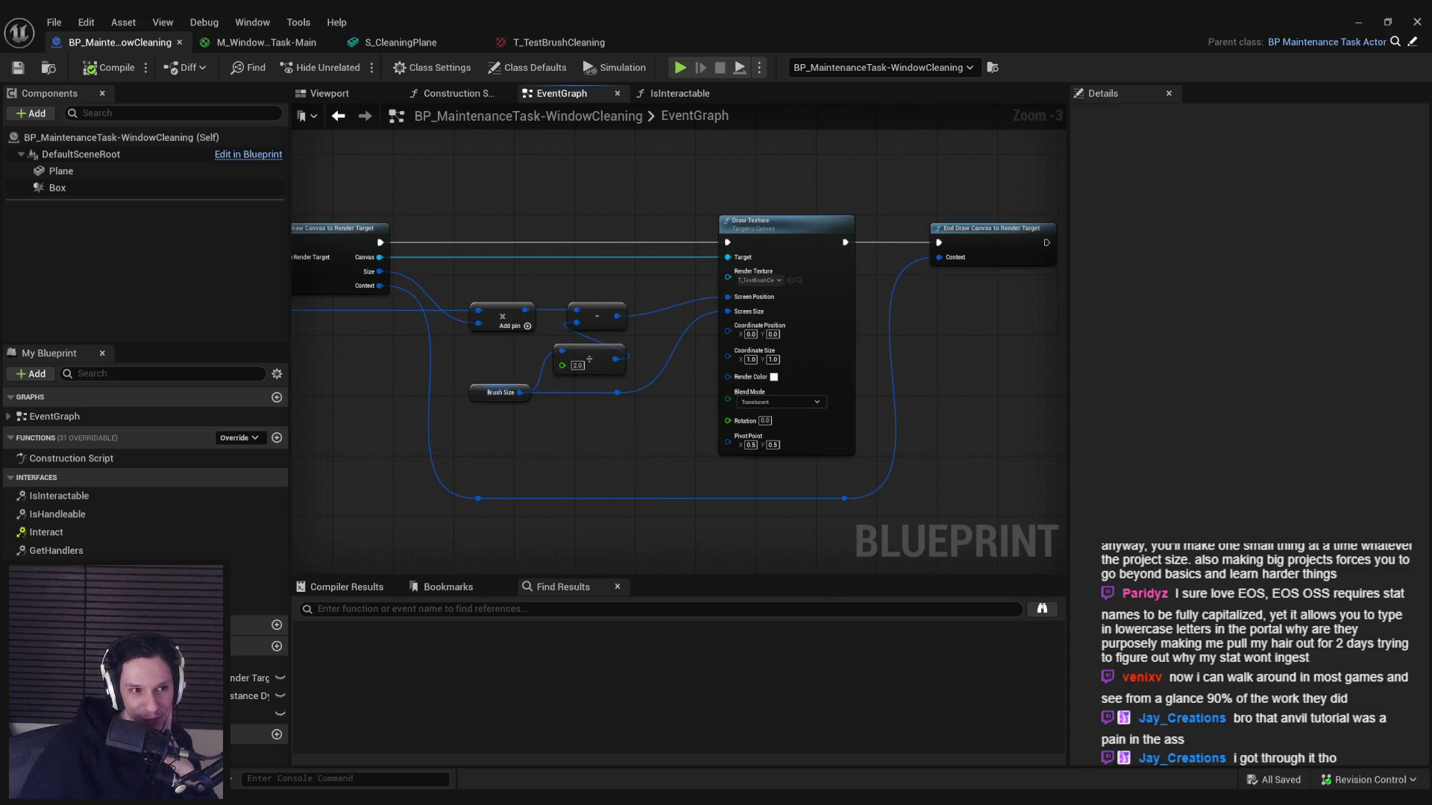
# - Review the Draw Texture and End Draw Canvas nodes, then switch to the M_WindowCleaningTask-Main material
pyautogui.moveTo(552, 463)
pyautogui.mouseDown()
pyautogui.moveTo(453, 454)
pyautogui.moveTo(470, 431)
pyautogui.moveTo(667, 439)
pyautogui.mouseUp()
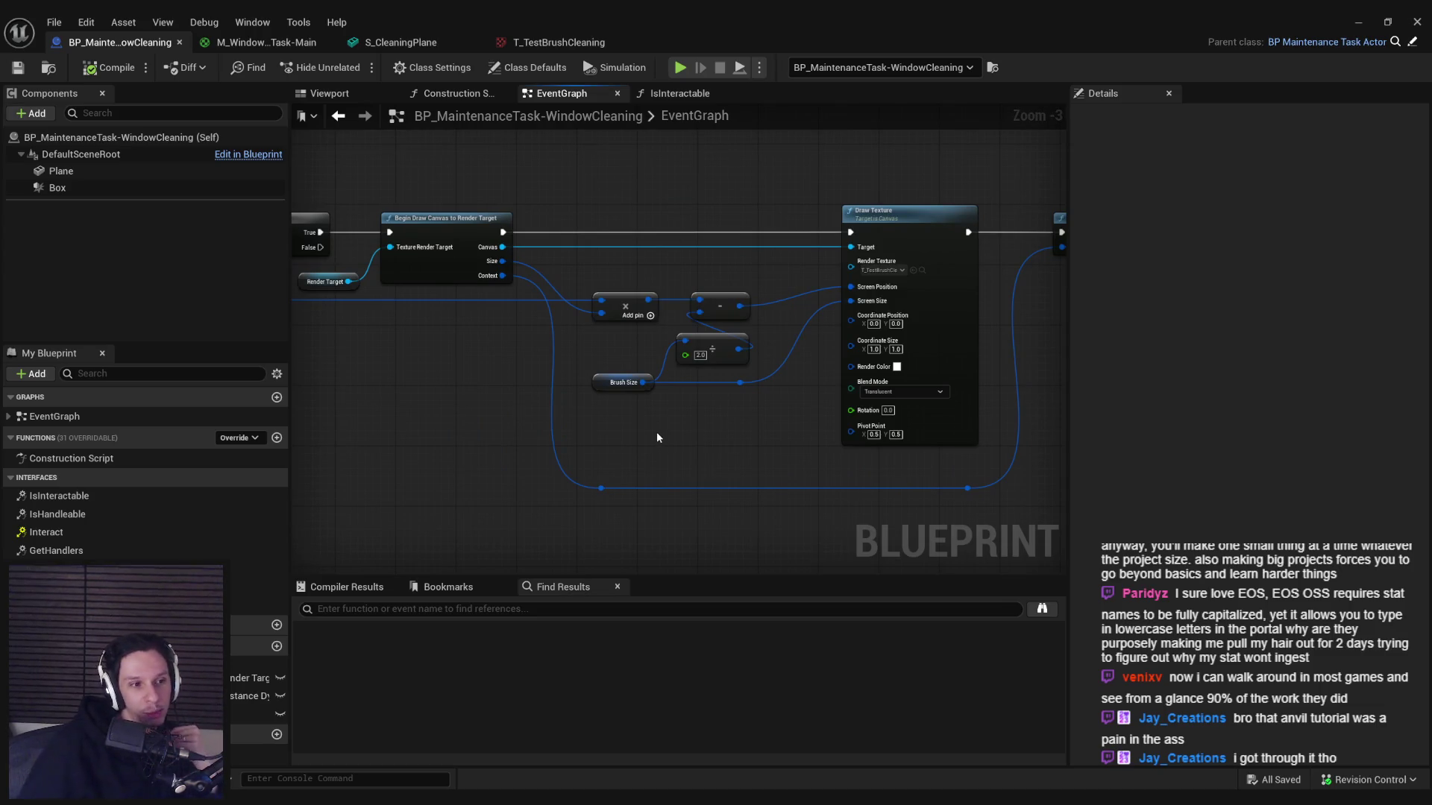
pyautogui.moveTo(656, 437)
pyautogui.mouseDown()
pyautogui.moveTo(630, 422)
pyautogui.moveTo(675, 426)
pyautogui.moveTo(595, 405)
pyautogui.moveTo(704, 393)
pyautogui.moveTo(649, 384)
pyautogui.mouseUp()
pyautogui.scroll(1, 606, 405)
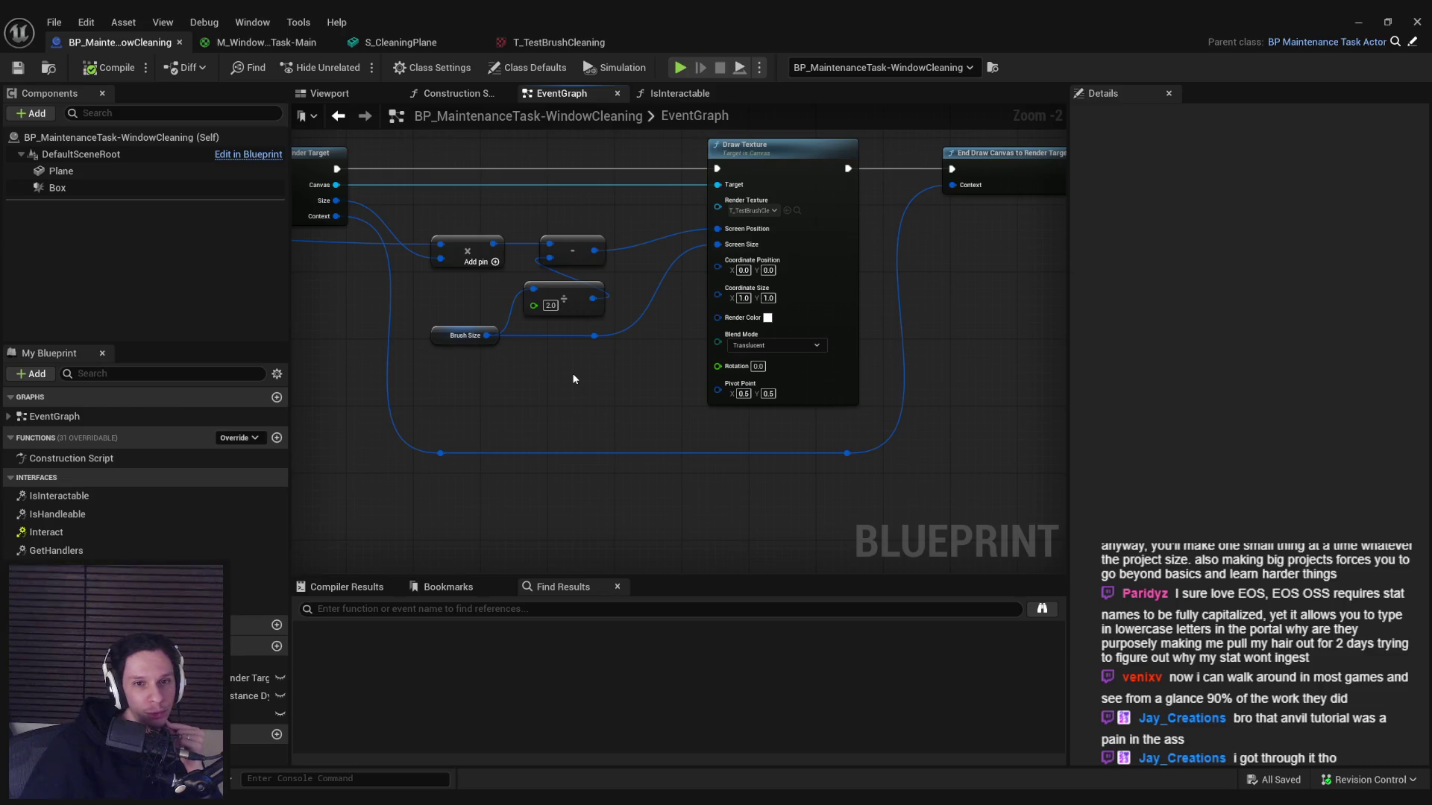
pyautogui.scroll(1, 548, 408)
pyautogui.scroll(-3, 557, 410)
pyautogui.scroll(4, 604, 390)
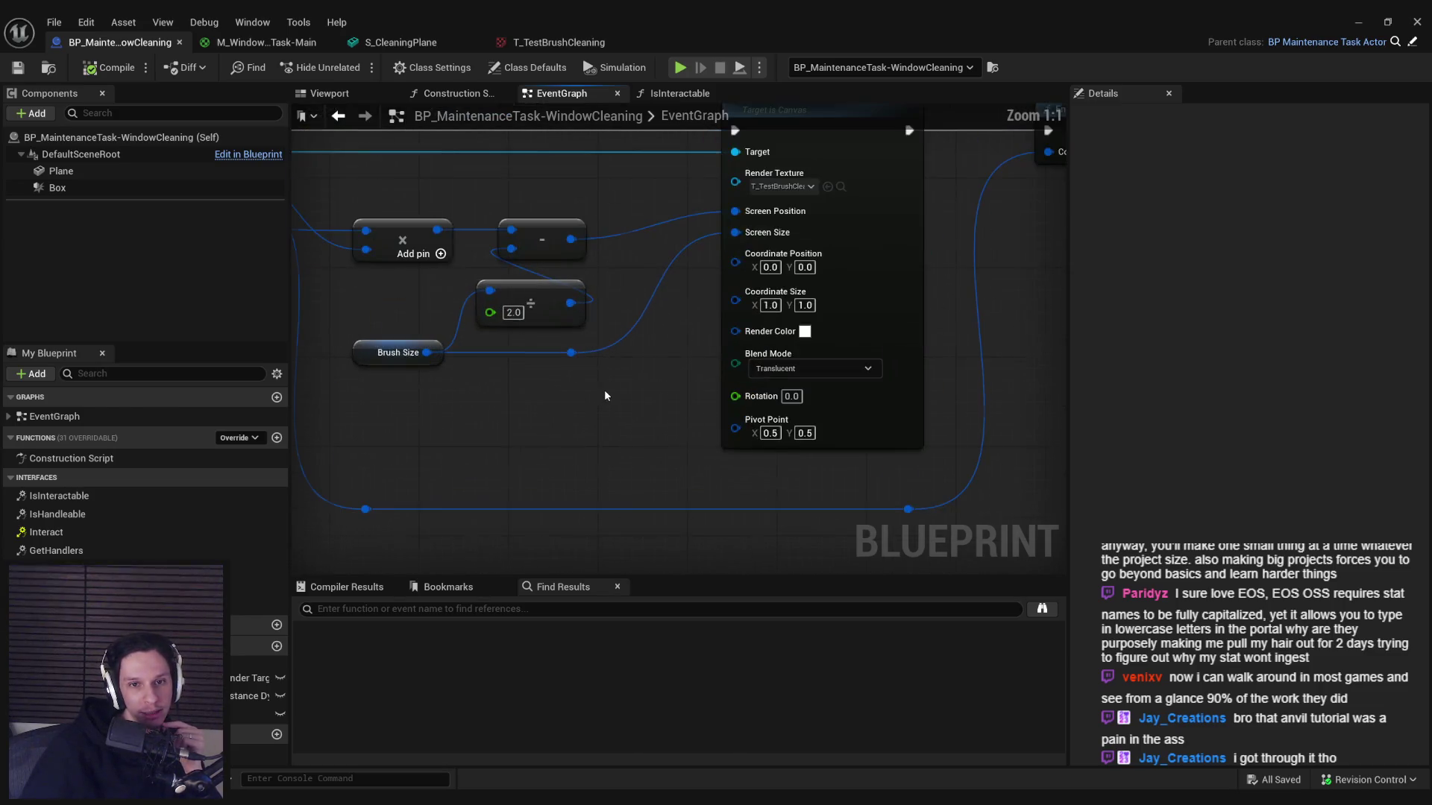
pyautogui.scroll(-2, 604, 400)
pyautogui.moveTo(604, 401)
pyautogui.mouseDown()
pyautogui.moveTo(767, 463)
pyautogui.moveTo(617, 460)
pyautogui.moveTo(575, 480)
pyautogui.moveTo(578, 521)
pyautogui.moveTo(587, 498)
pyautogui.mouseUp()
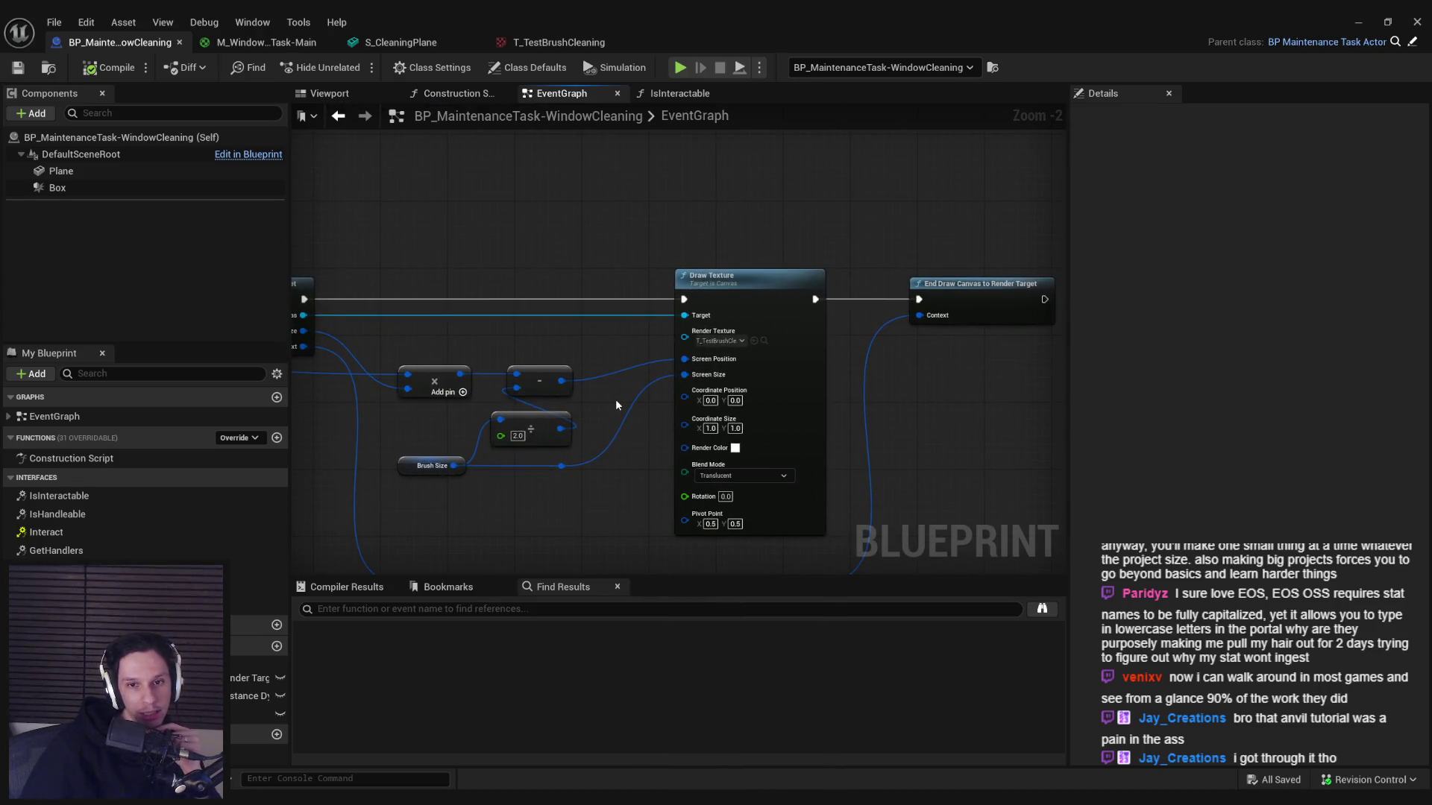
pyautogui.moveTo(616, 405); pyautogui.dragTo(617, 420)
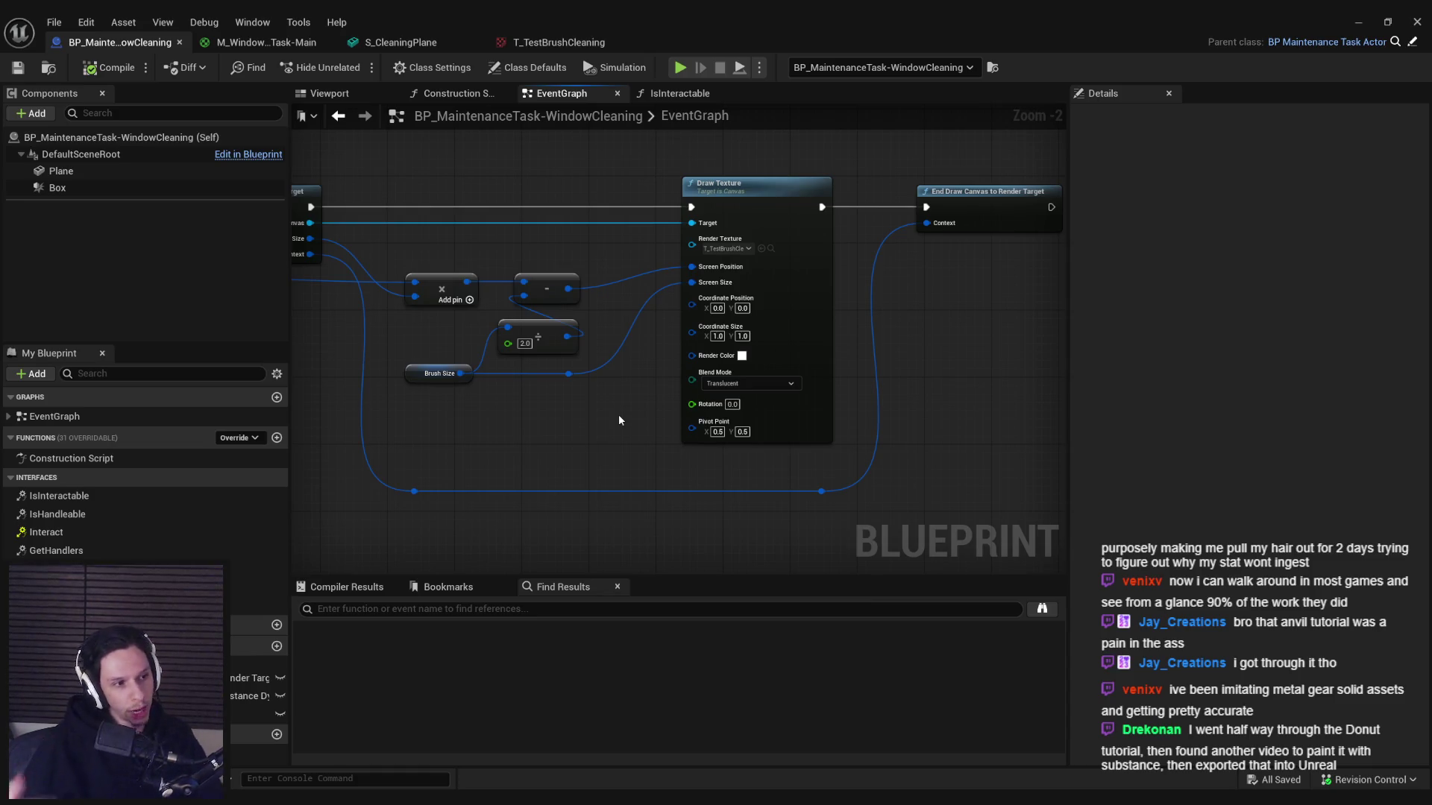
pyautogui.scroll(1, 616, 414)
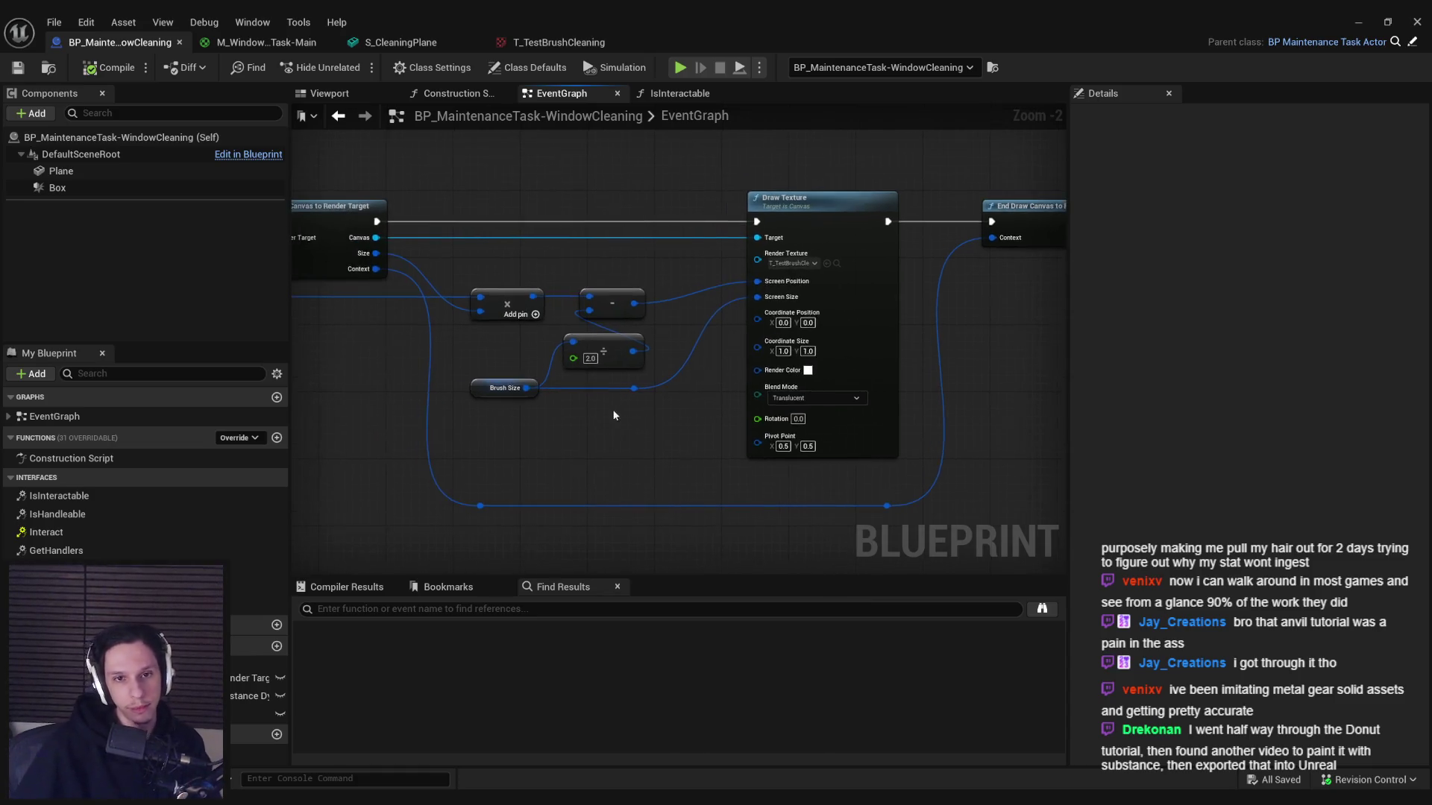
pyautogui.click(266, 42)
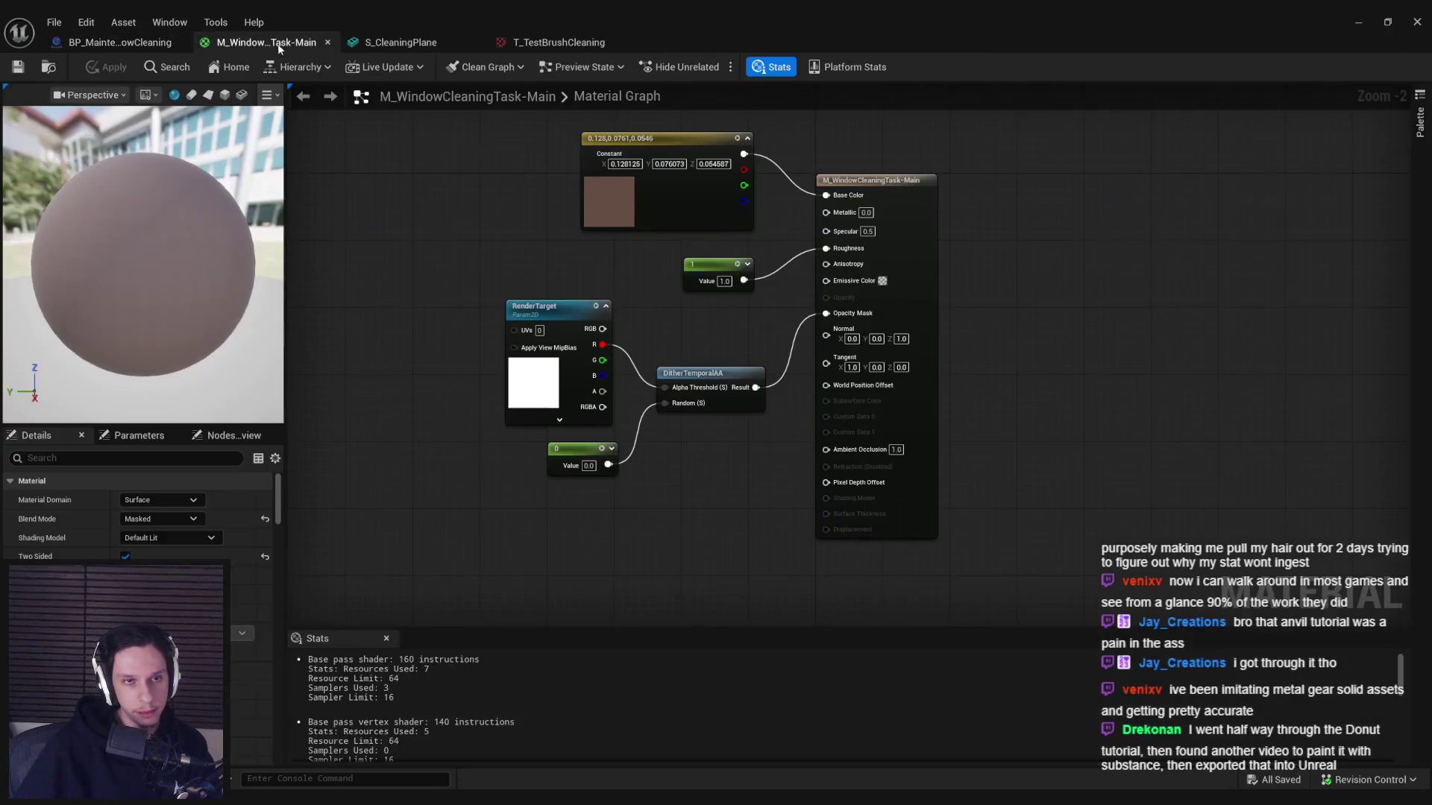
# - Flip through the S_CleaningPlane, T_TestBrushCleaning and material tabs, ending on the window-cleaning blueprint
pyautogui.click(401, 42)
pyautogui.click(558, 42)
pyautogui.click(401, 42)
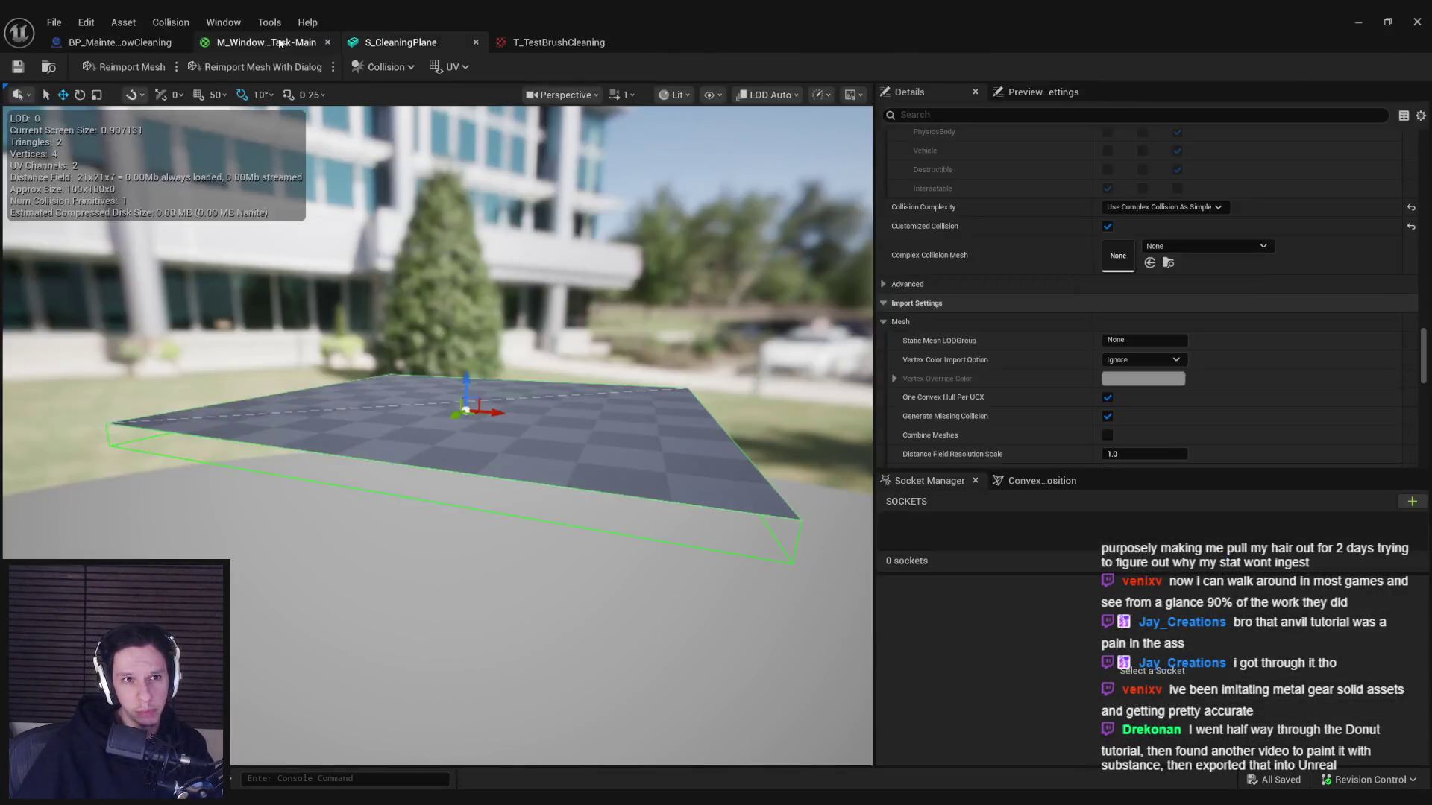
pyautogui.click(119, 42)
pyautogui.click(263, 42)
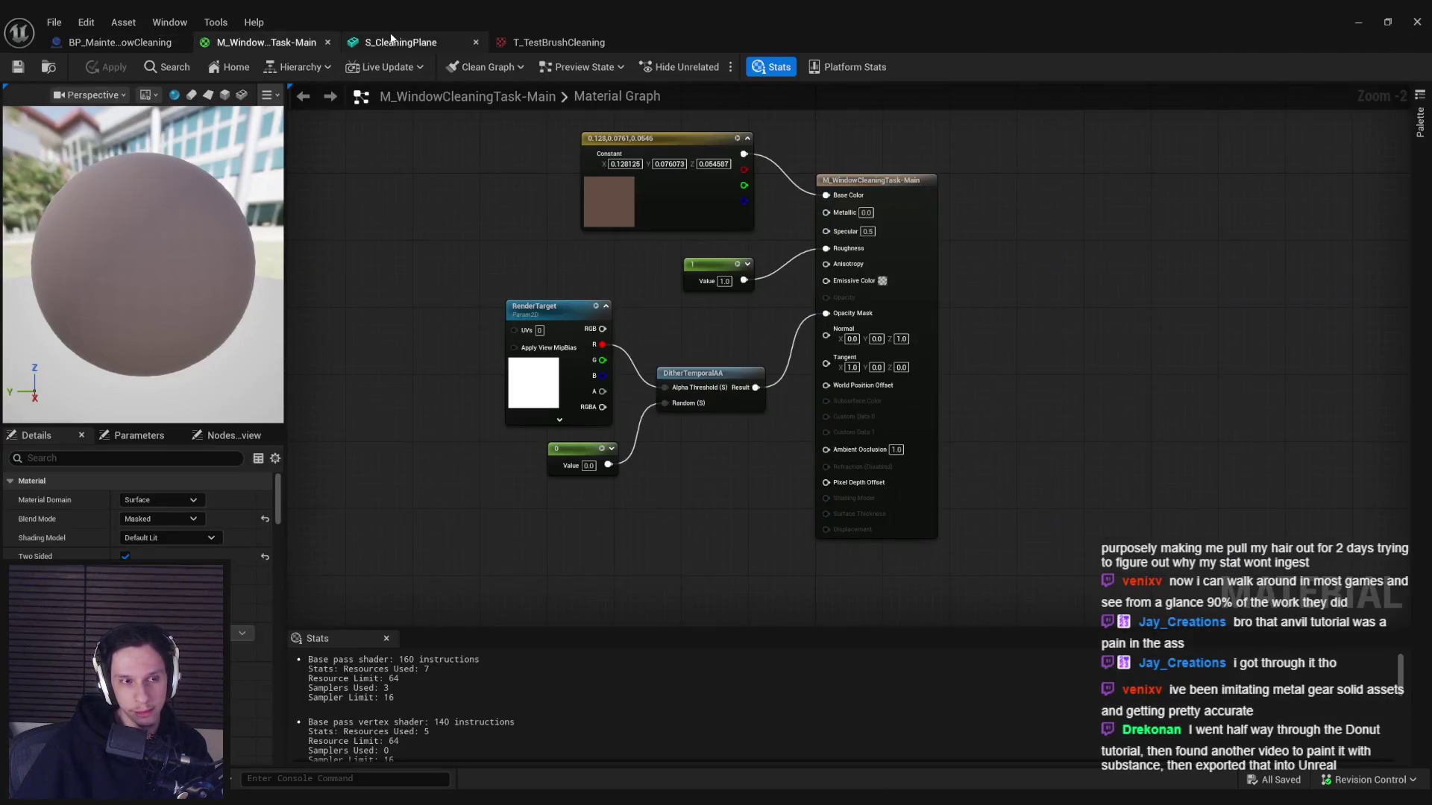
pyautogui.click(440, 41)
pyautogui.click(561, 42)
pyautogui.click(400, 42)
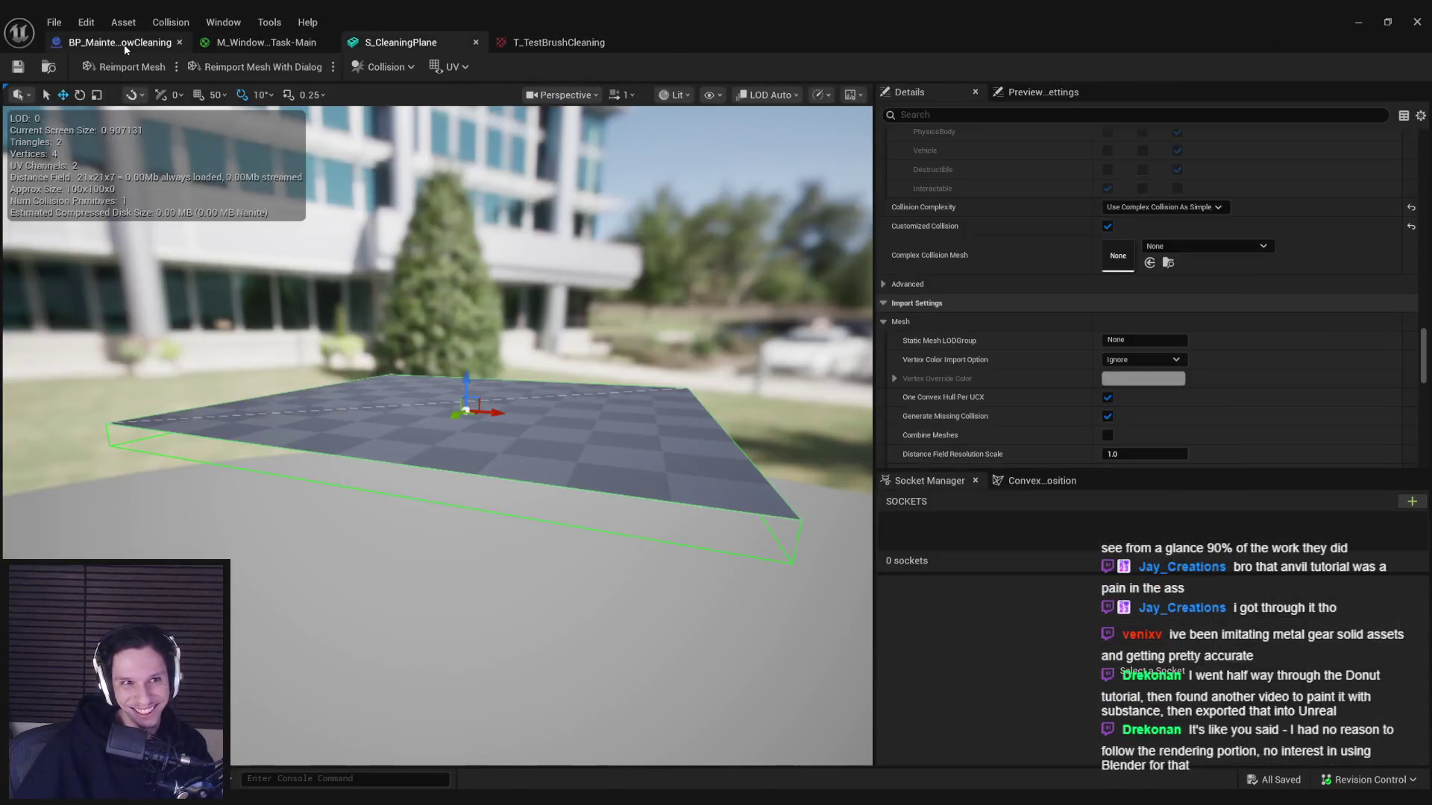
pyautogui.click(119, 41)
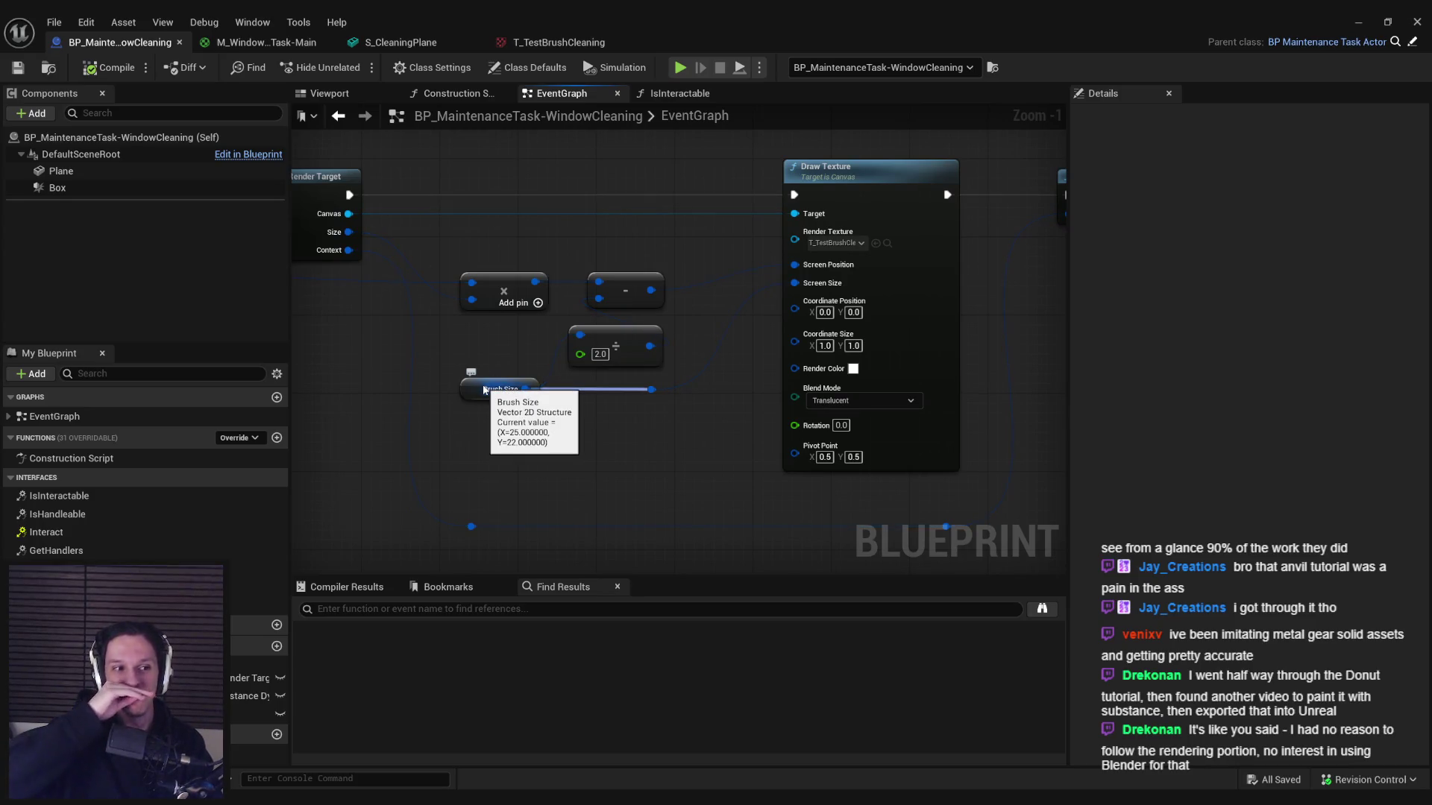
# - Select the Brush Size node and its reroute in the event graph
pyautogui.scroll(-1, 613, 448)
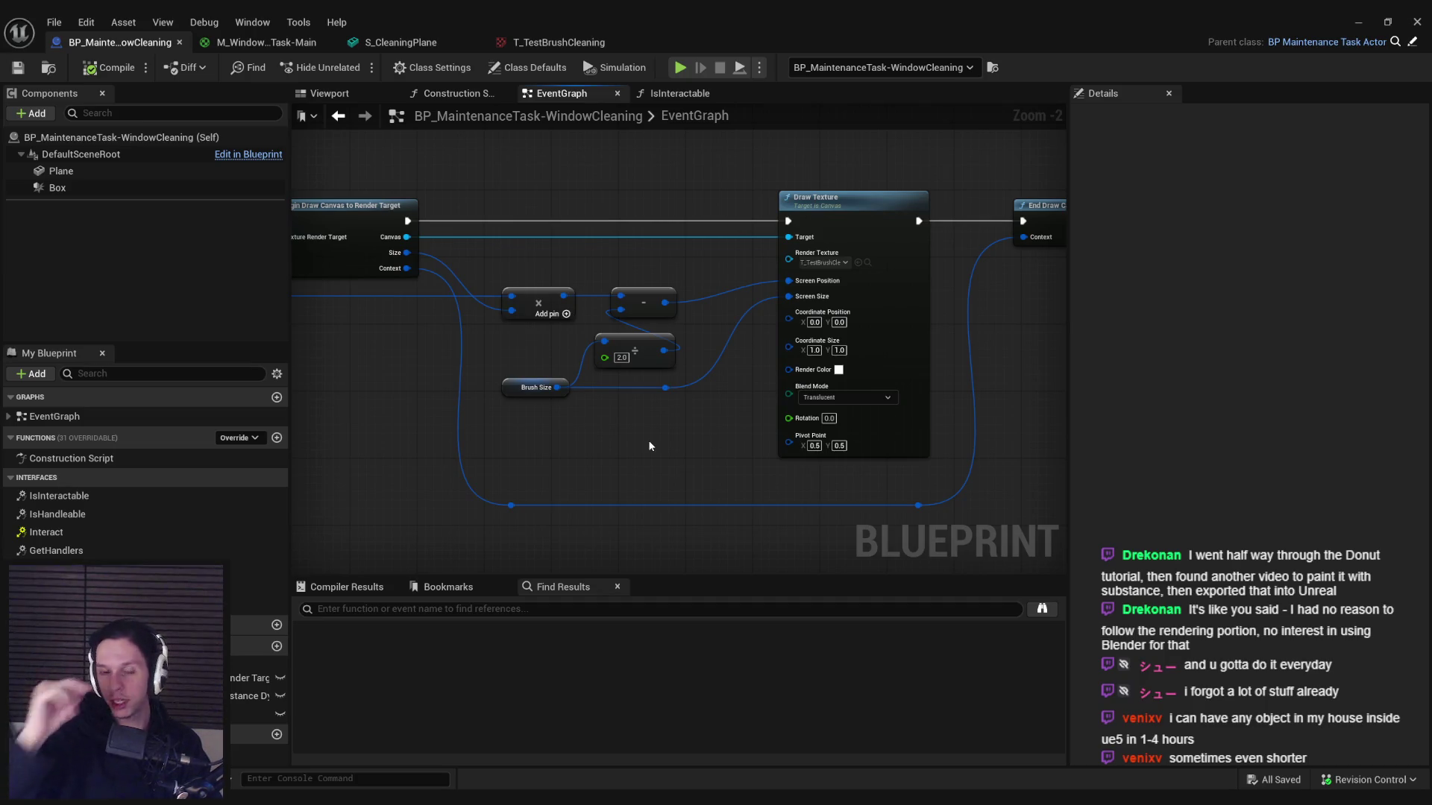
pyautogui.scroll(2, 664, 428)
pyautogui.moveTo(691, 415)
pyautogui.mouseDown()
pyautogui.moveTo(428, 367)
pyautogui.moveTo(688, 415)
pyautogui.mouseUp()
pyautogui.click(432, 369)
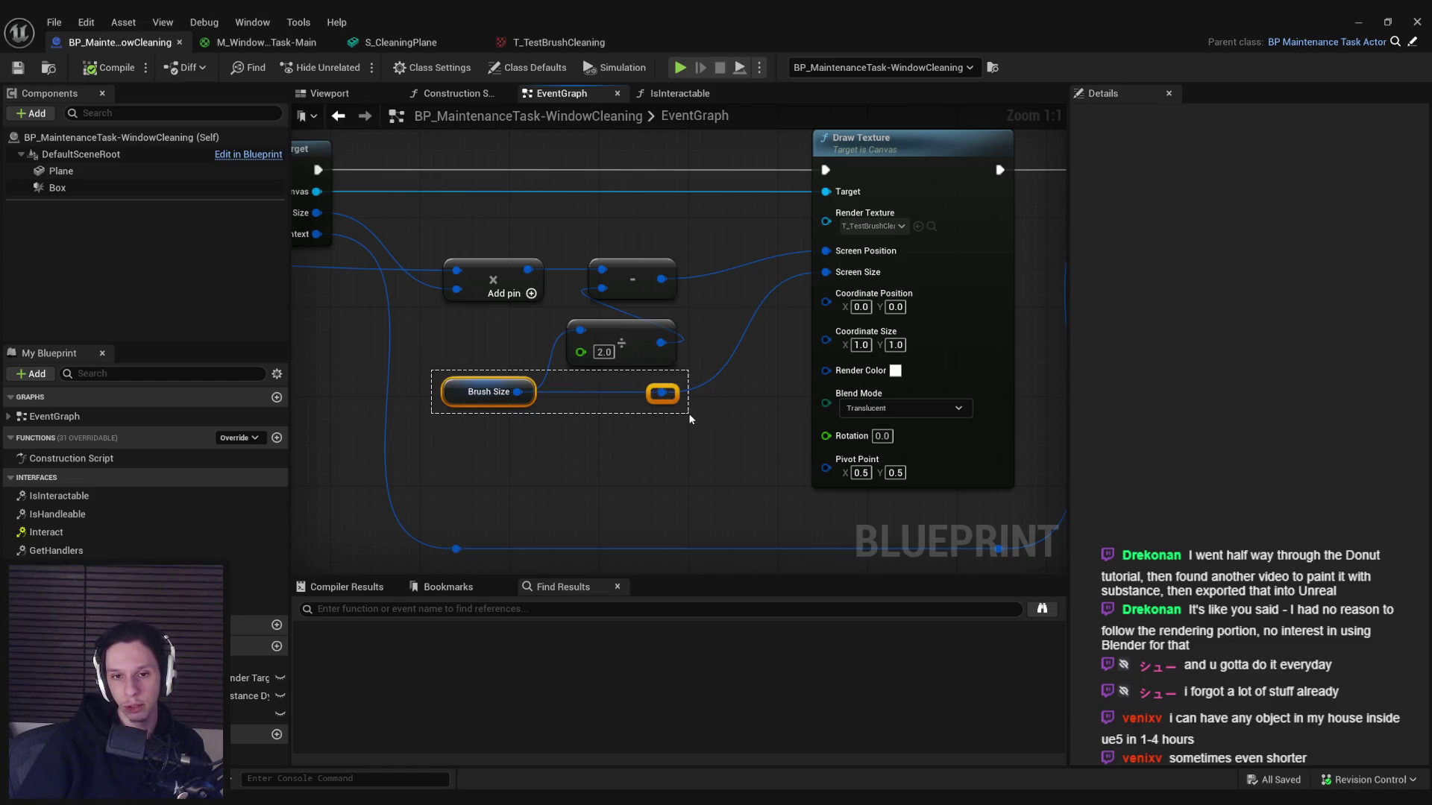
pyautogui.moveTo(690, 414)
pyautogui.mouseDown()
pyautogui.moveTo(419, 374)
pyautogui.moveTo(696, 417)
pyautogui.mouseUp()
pyautogui.scroll(-2, 500, 353)
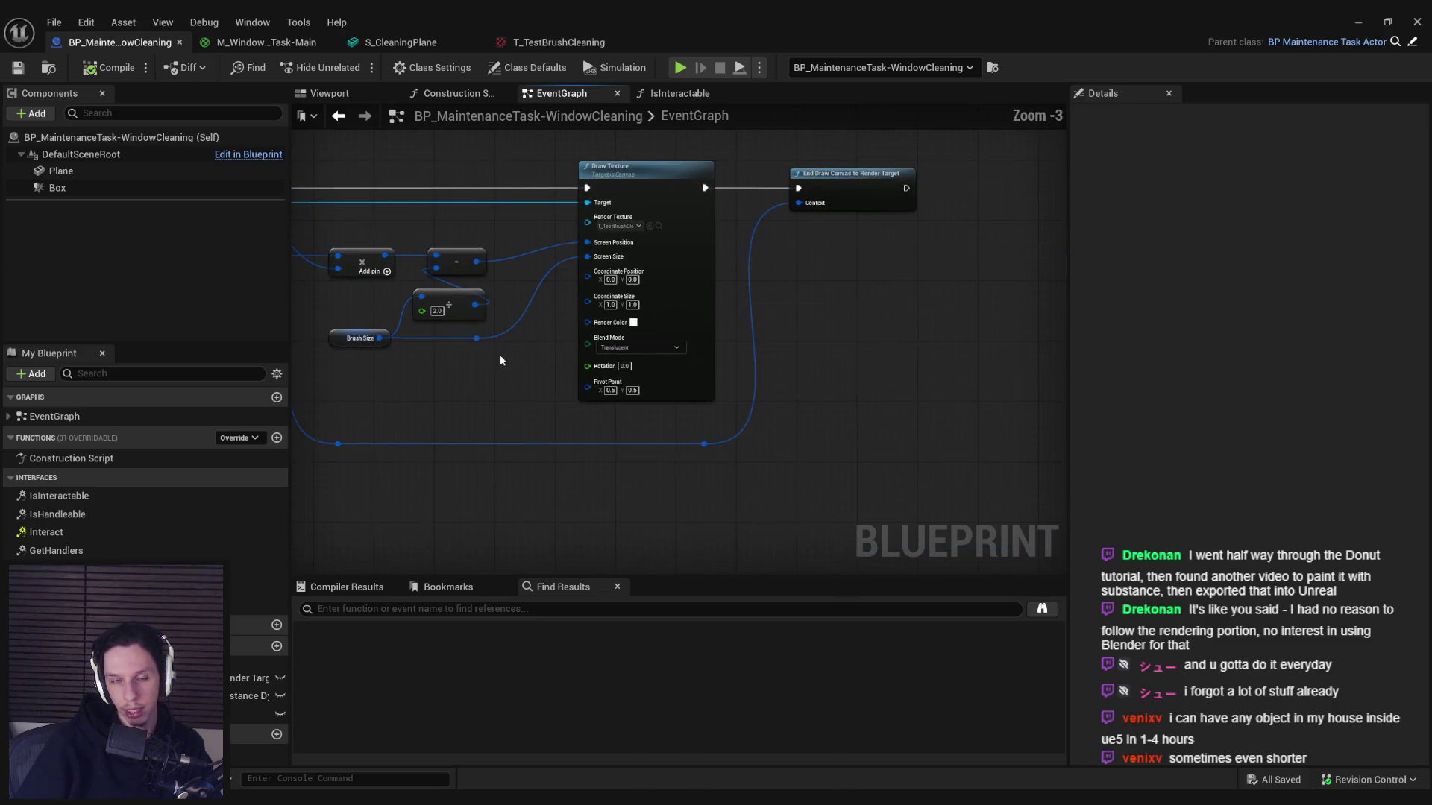
# - Pan across the graph, glance at the T_TestBrushCleaning brush texture, and return to the graph
pyautogui.moveTo(771, 370)
pyautogui.mouseDown()
pyautogui.moveTo(963, 418)
pyautogui.moveTo(947, 420)
pyautogui.mouseUp()
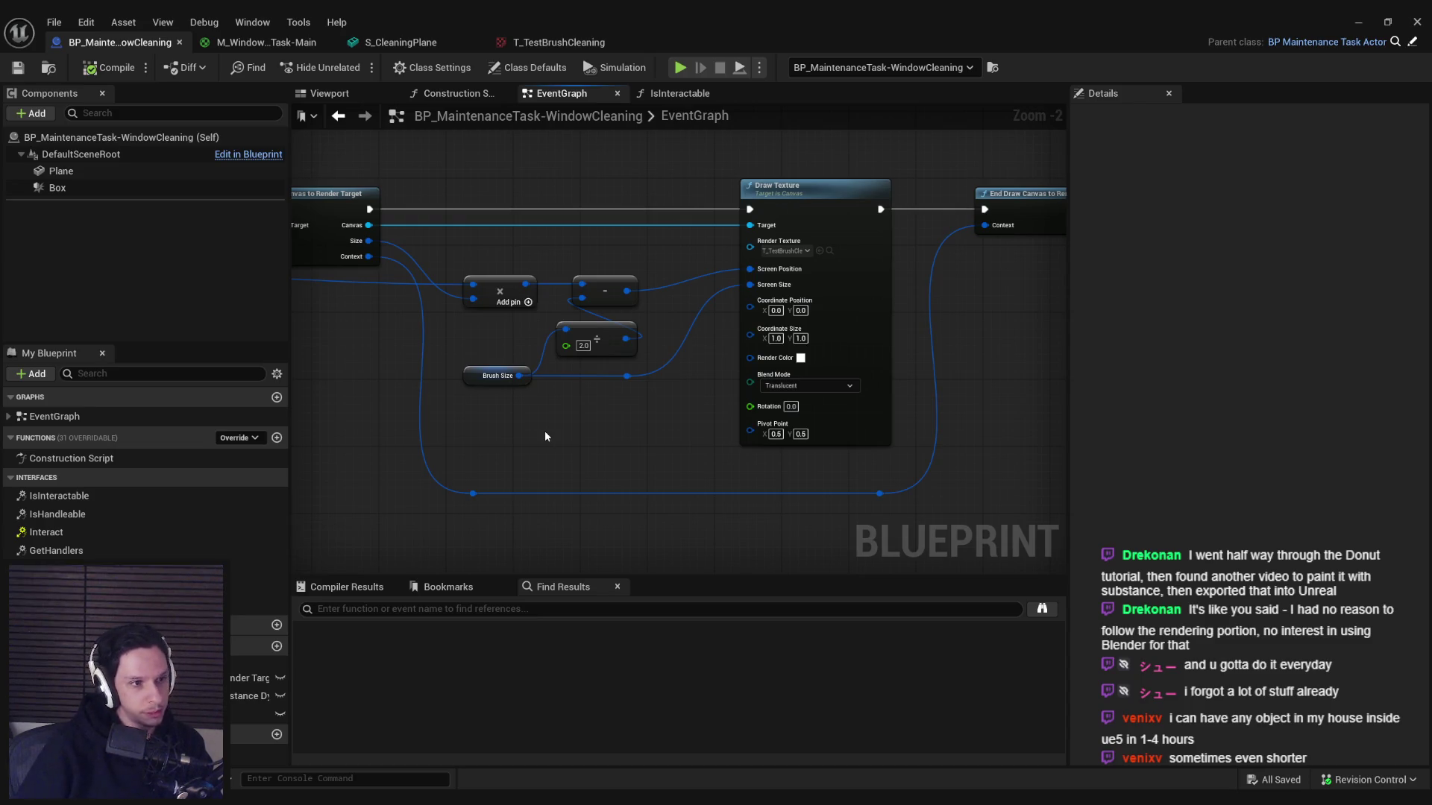
pyautogui.scroll(2, 556, 428)
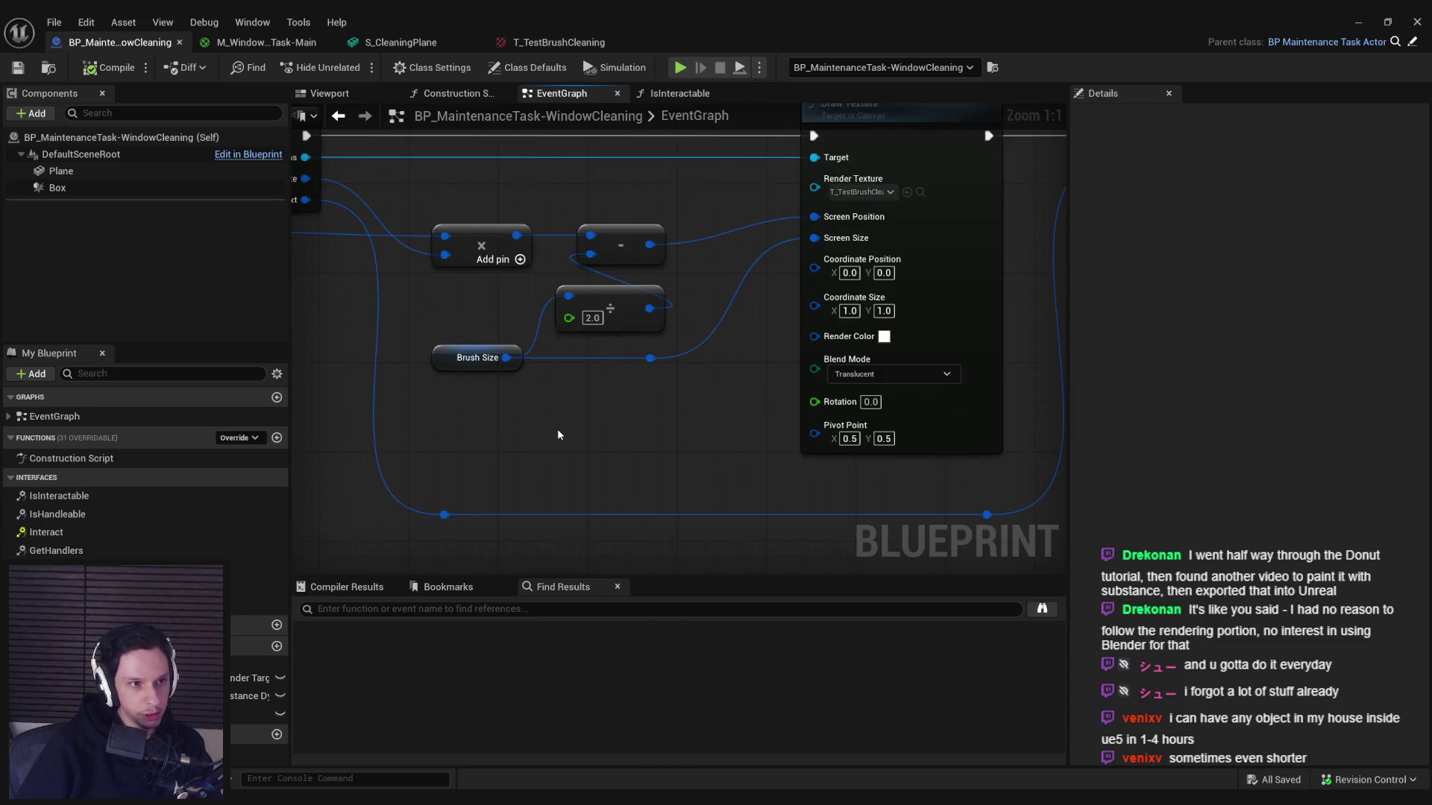
pyautogui.scroll(-1, 558, 450)
pyautogui.moveTo(614, 456); pyautogui.dragTo(719, 435)
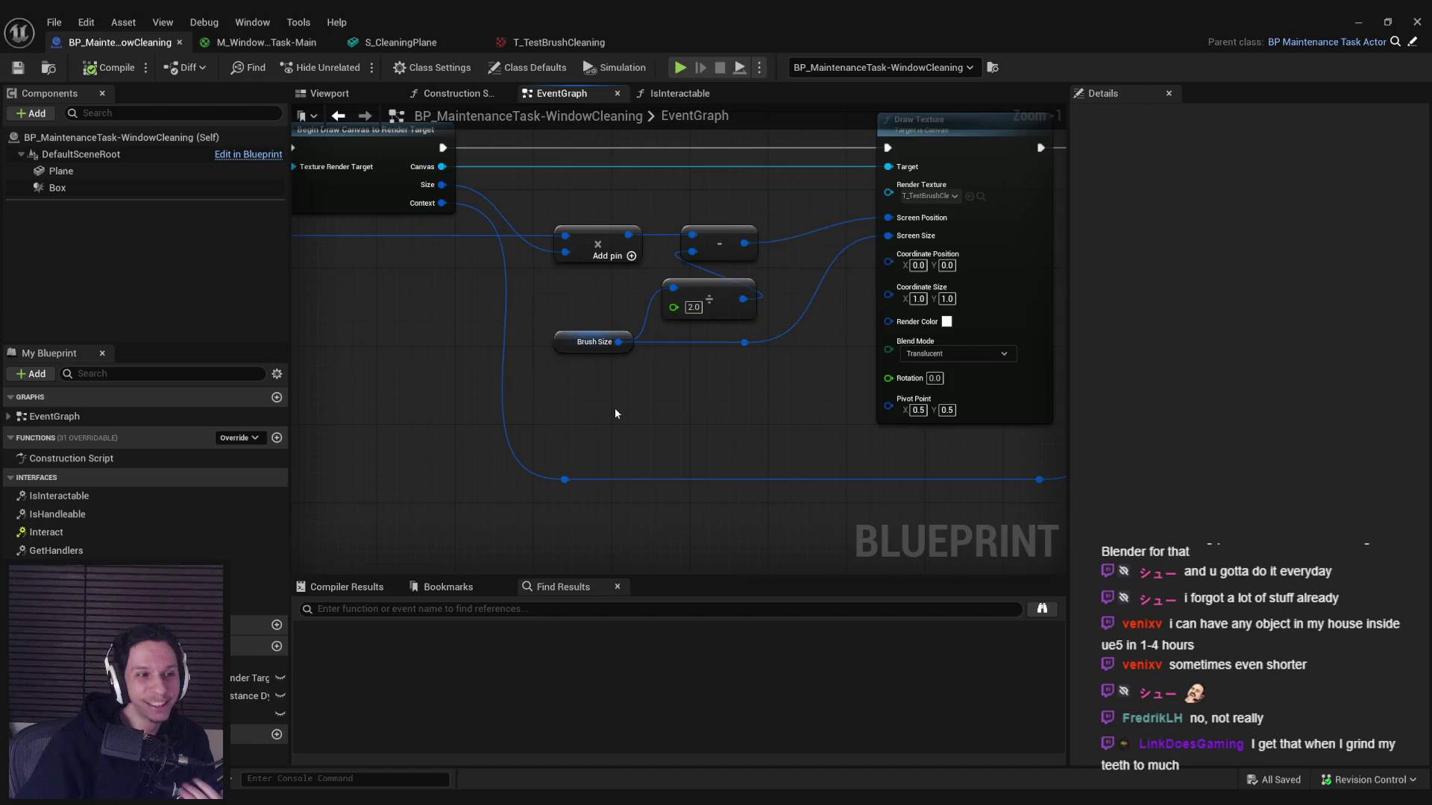
pyautogui.click(522, 42)
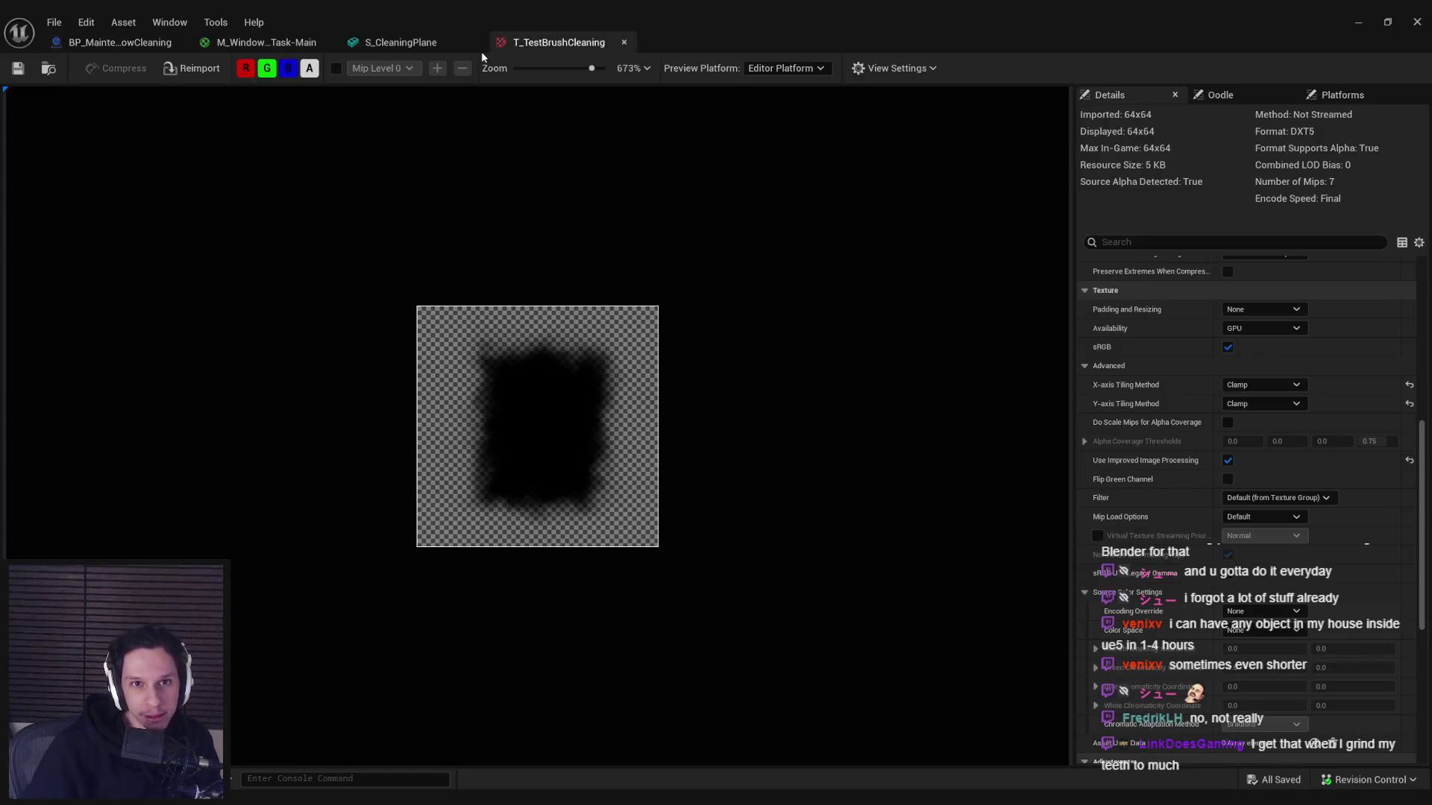
pyautogui.click(115, 43)
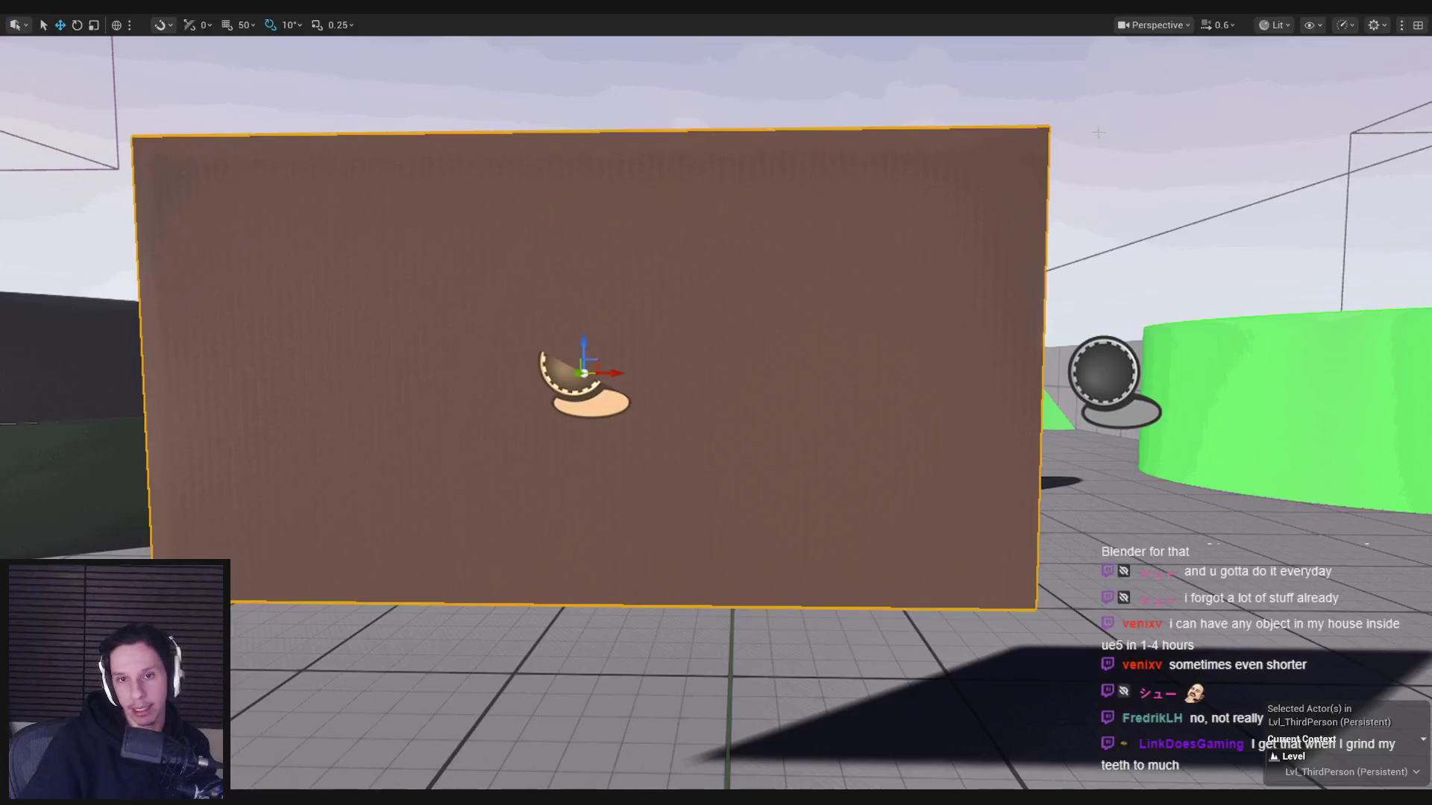
# - Play-test picking up the orange sponge and pressing it against the brown wall, then stop
pyautogui.click(1417, 22)
pyautogui.hotkey('alt', 'p')
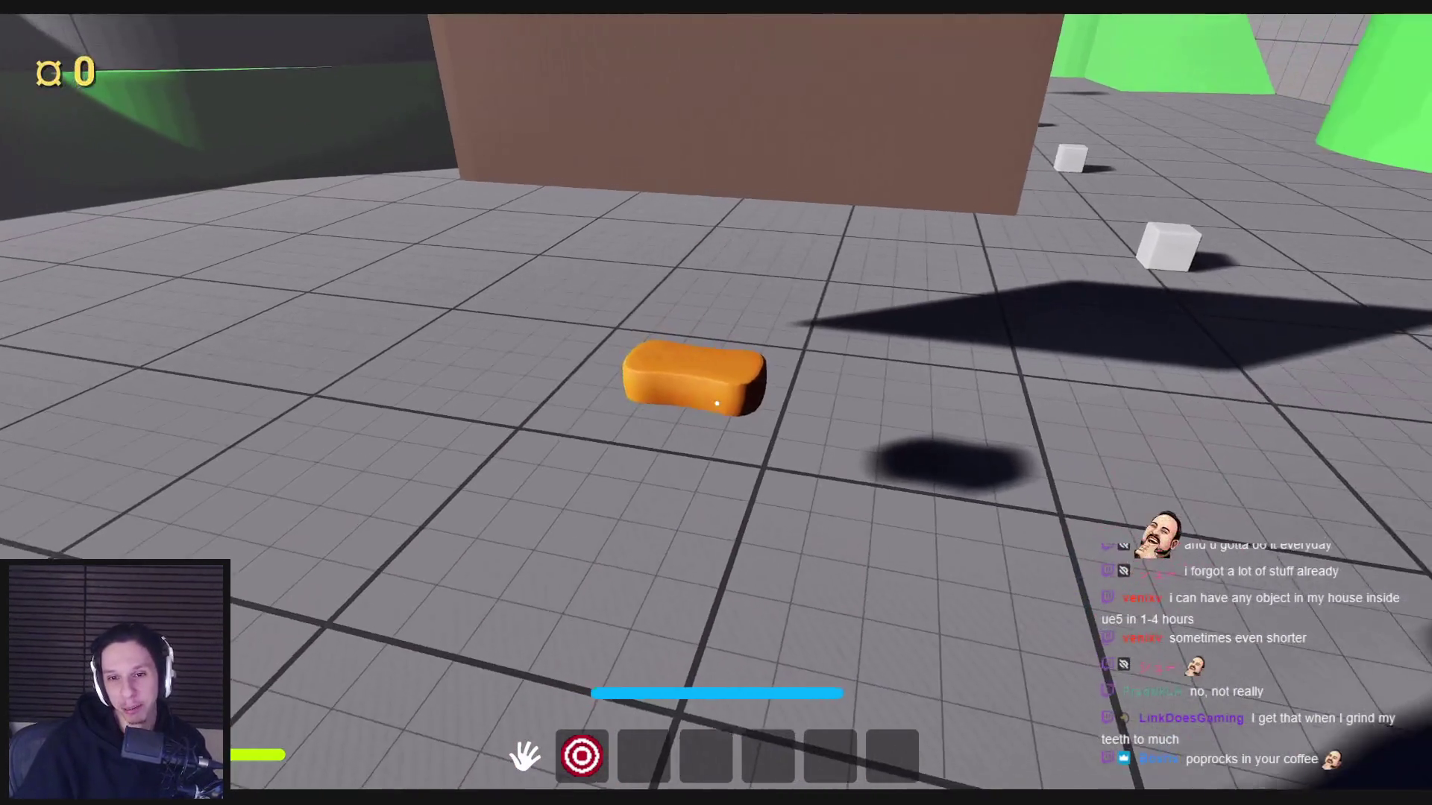
pyautogui.click(718, 403)
pyautogui.press('3')
pyautogui.press('w')
pyautogui.rightClick(718, 403)
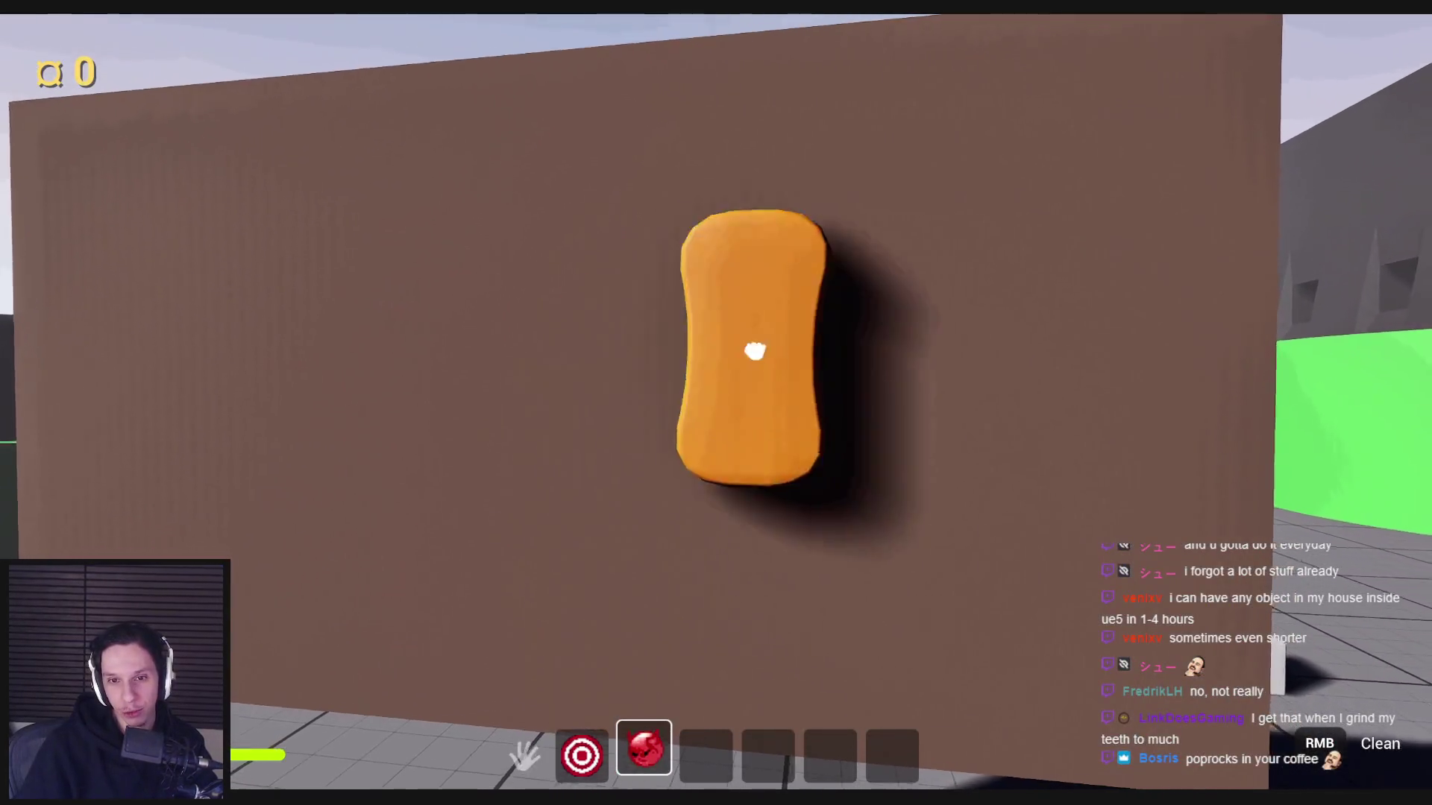
pyautogui.press('Escape')
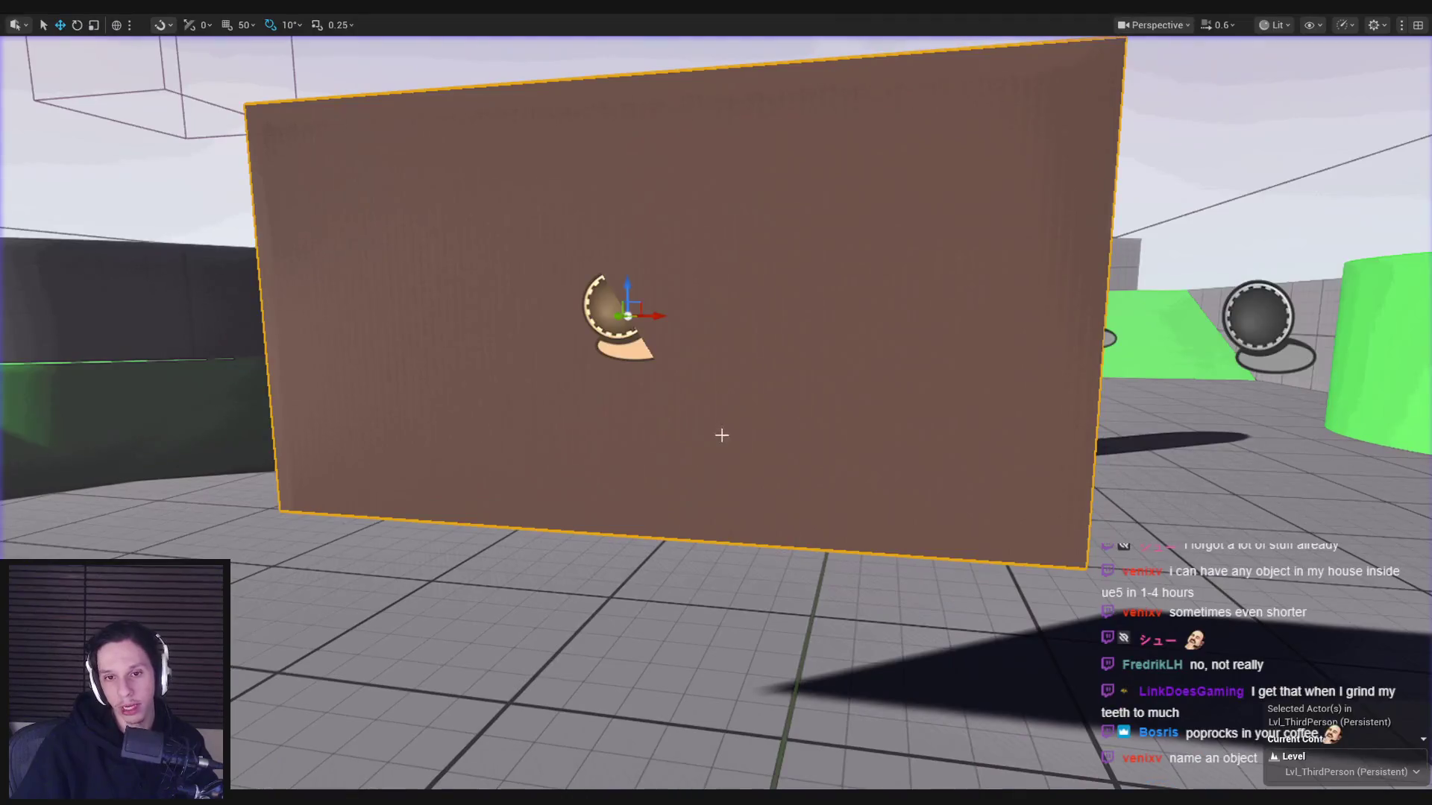
# - Start another play session, scrub seven clean patches into the brown wall, and end it
pyautogui.hotkey('alt', 'p')
pyautogui.rightClick(717, 404)
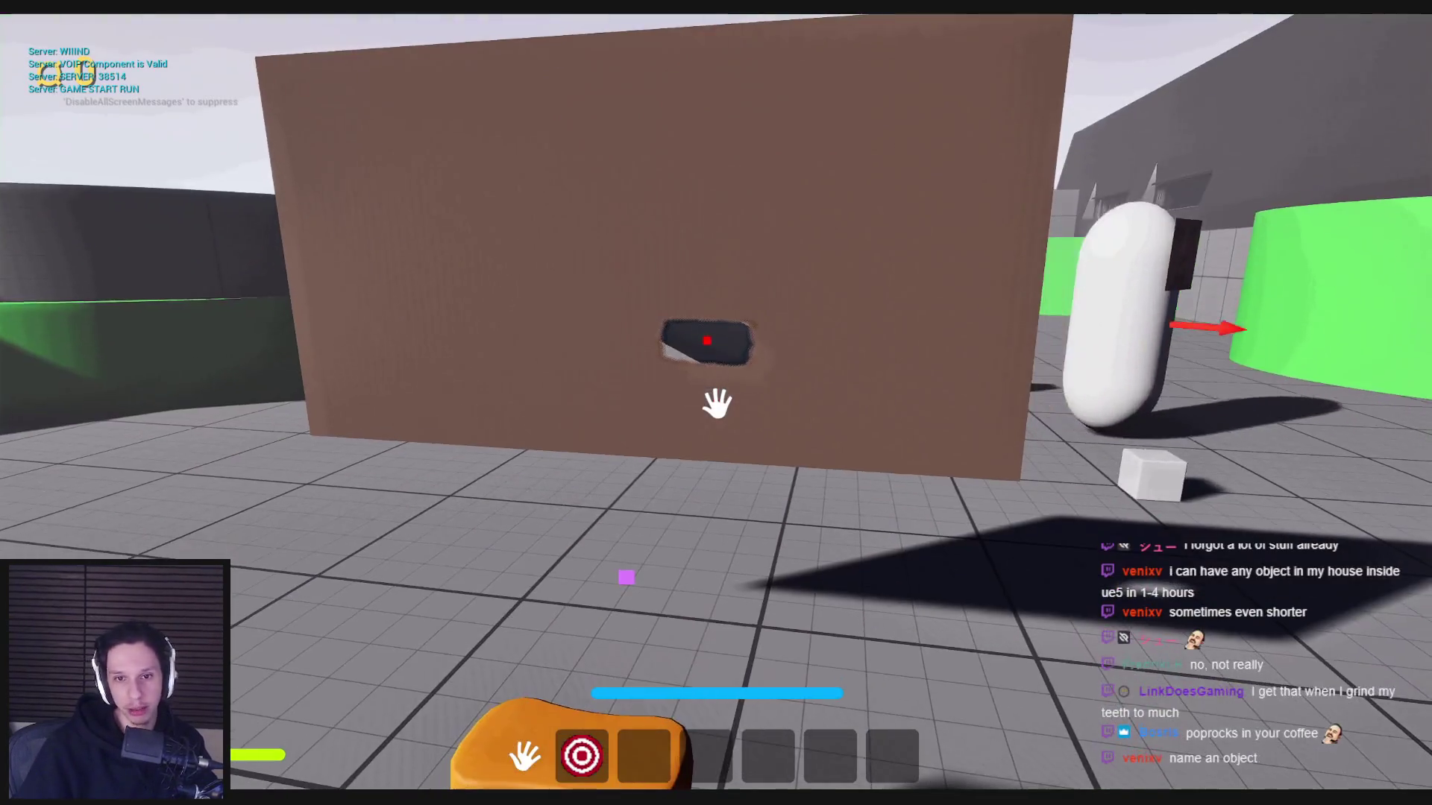
pyautogui.rightClick(717, 404)
pyautogui.rightClick(718, 403)
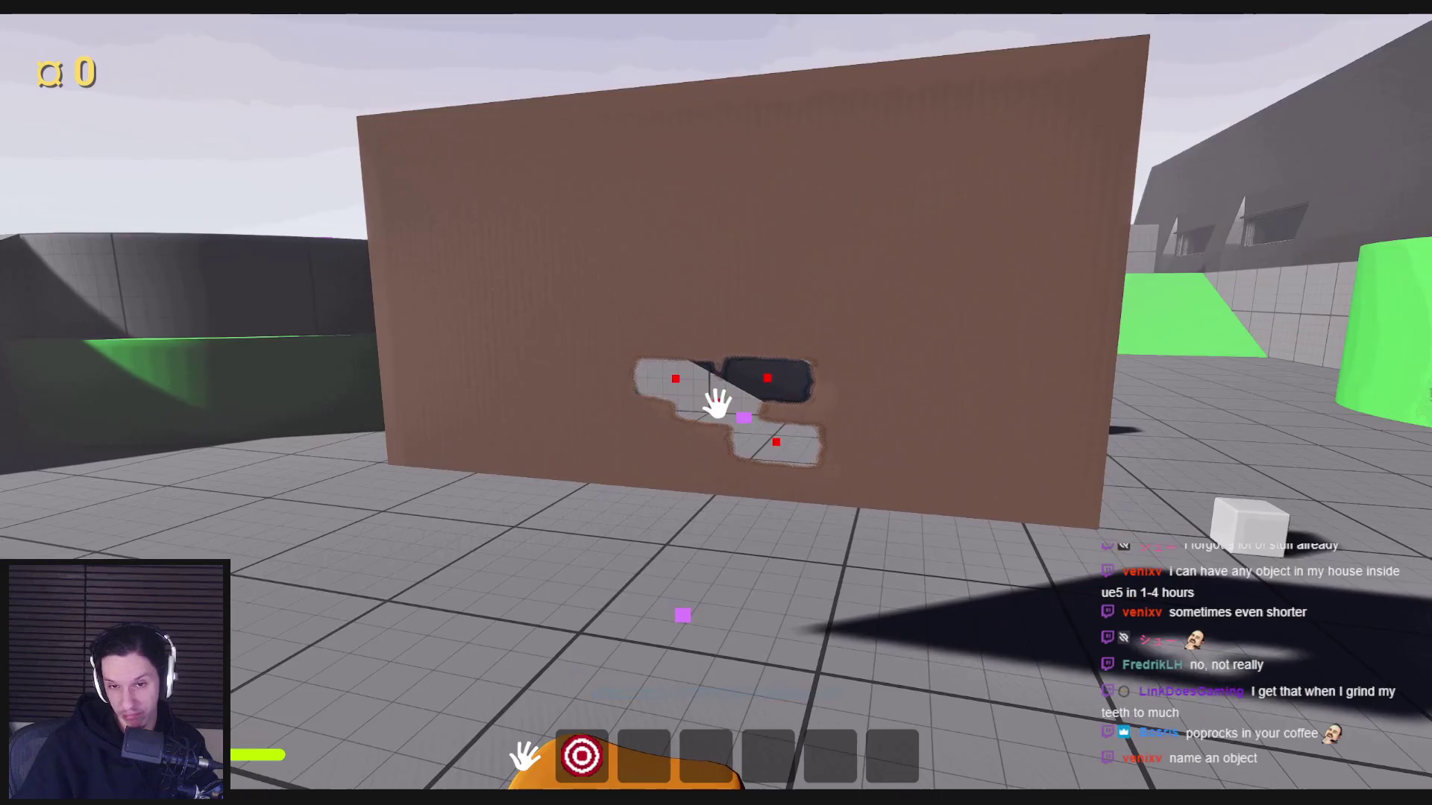
pyautogui.rightClick(717, 404)
pyautogui.rightClick(717, 403)
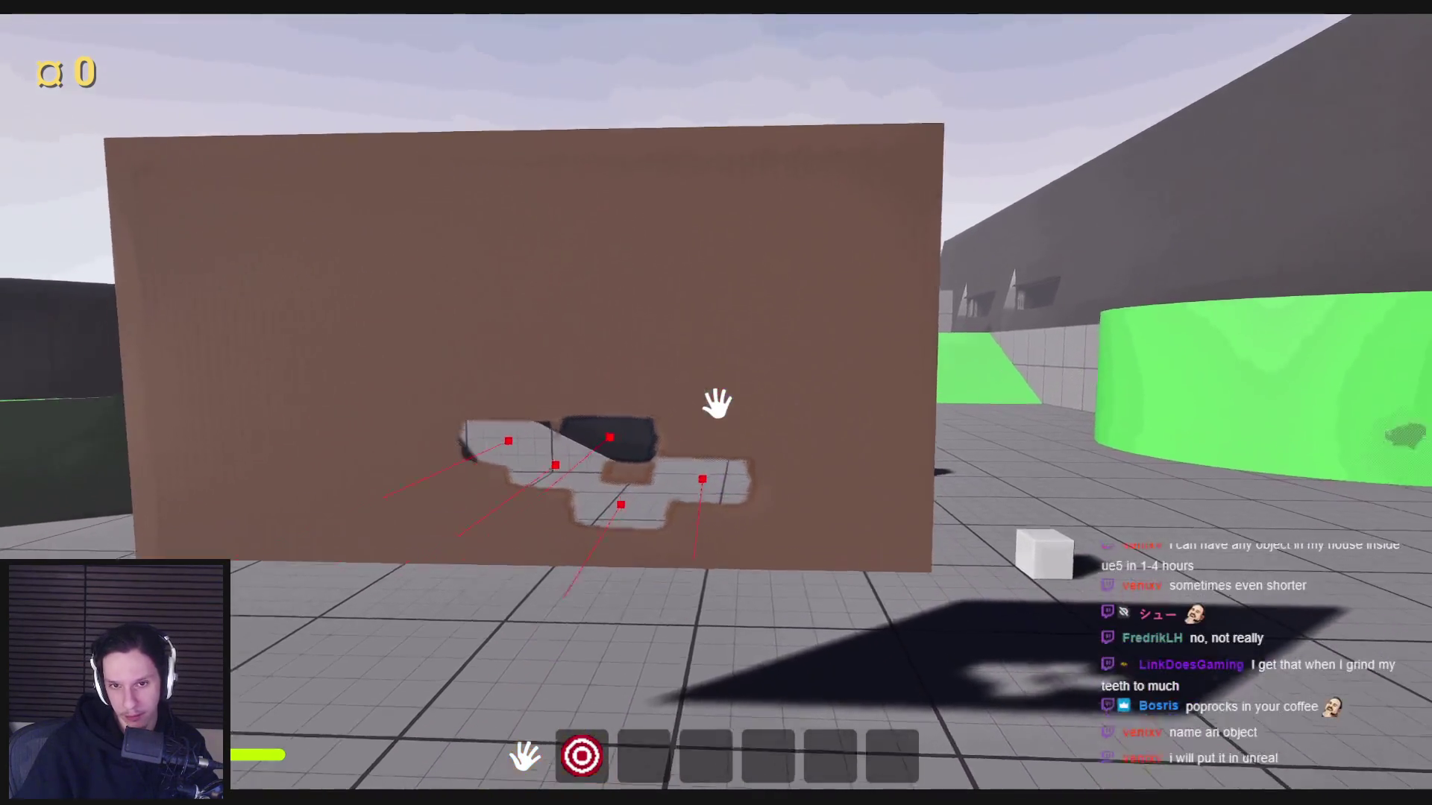
pyautogui.rightClick(717, 403)
pyautogui.rightClick(718, 403)
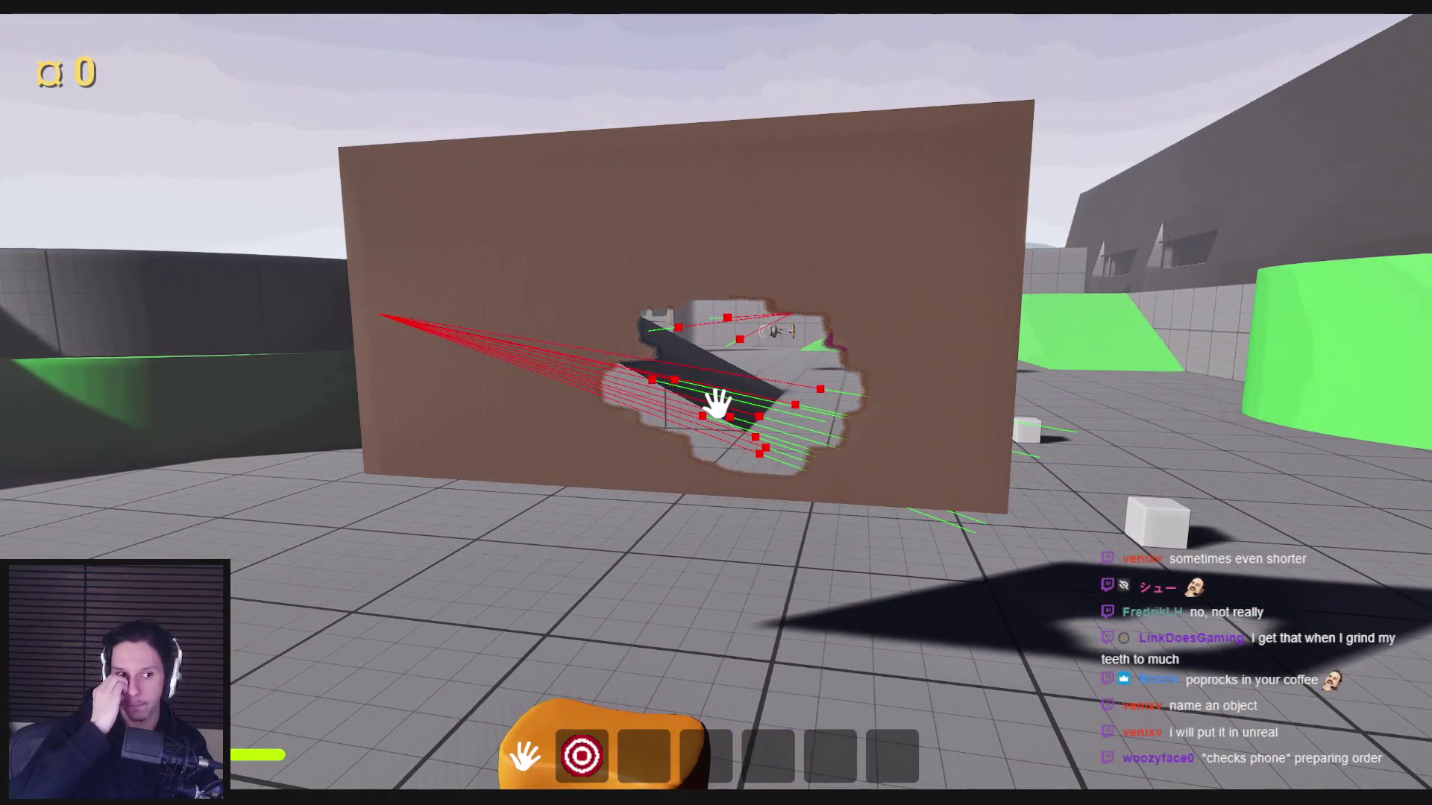
pyautogui.press('Escape')
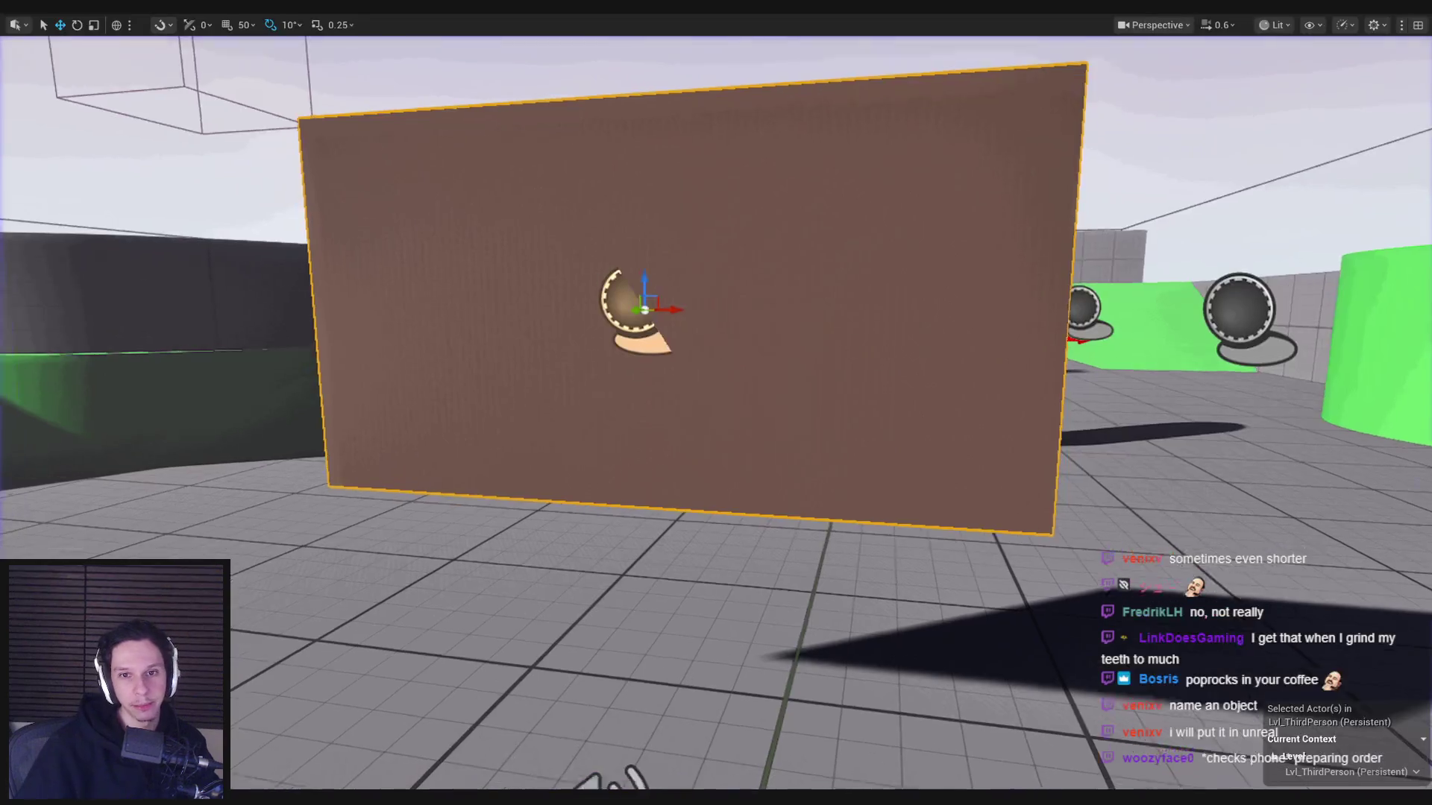
# - Orbit the editor camera around the wall, then switch back to the BP_MaintenanceTask-WindowCleaning Blueprint
pyautogui.scroll(-4, 887, 430)
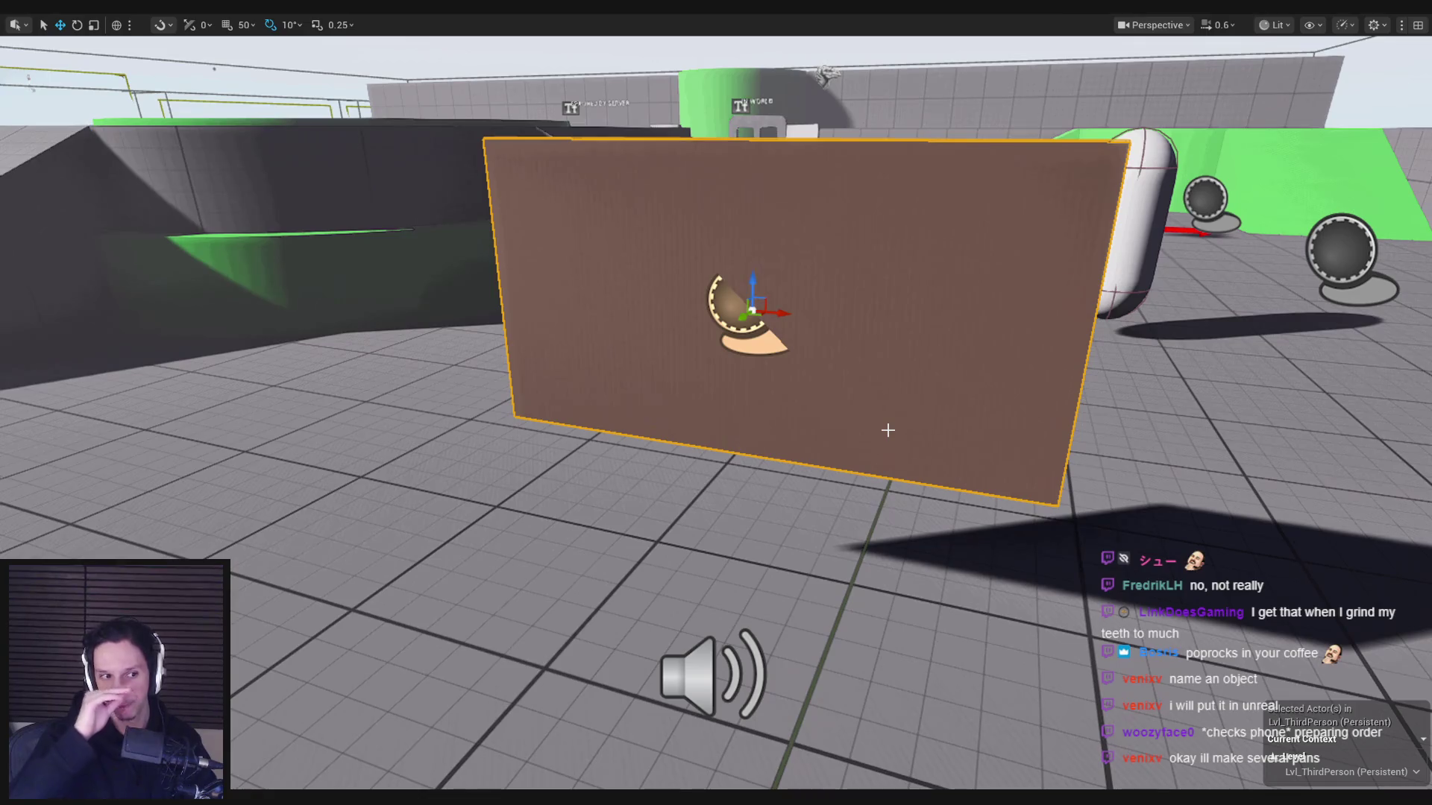
pyautogui.moveTo(887, 430)
pyautogui.mouseDown()
pyautogui.moveTo(746, 431)
pyautogui.moveTo(1119, 418)
pyautogui.moveTo(1044, 403)
pyautogui.moveTo(970, 418)
pyautogui.moveTo(716, 403)
pyautogui.moveTo(869, 419)
pyautogui.moveTo(952, 463)
pyautogui.moveTo(491, 591)
pyautogui.mouseUp()
pyautogui.hotkey('alt', 'Tab')
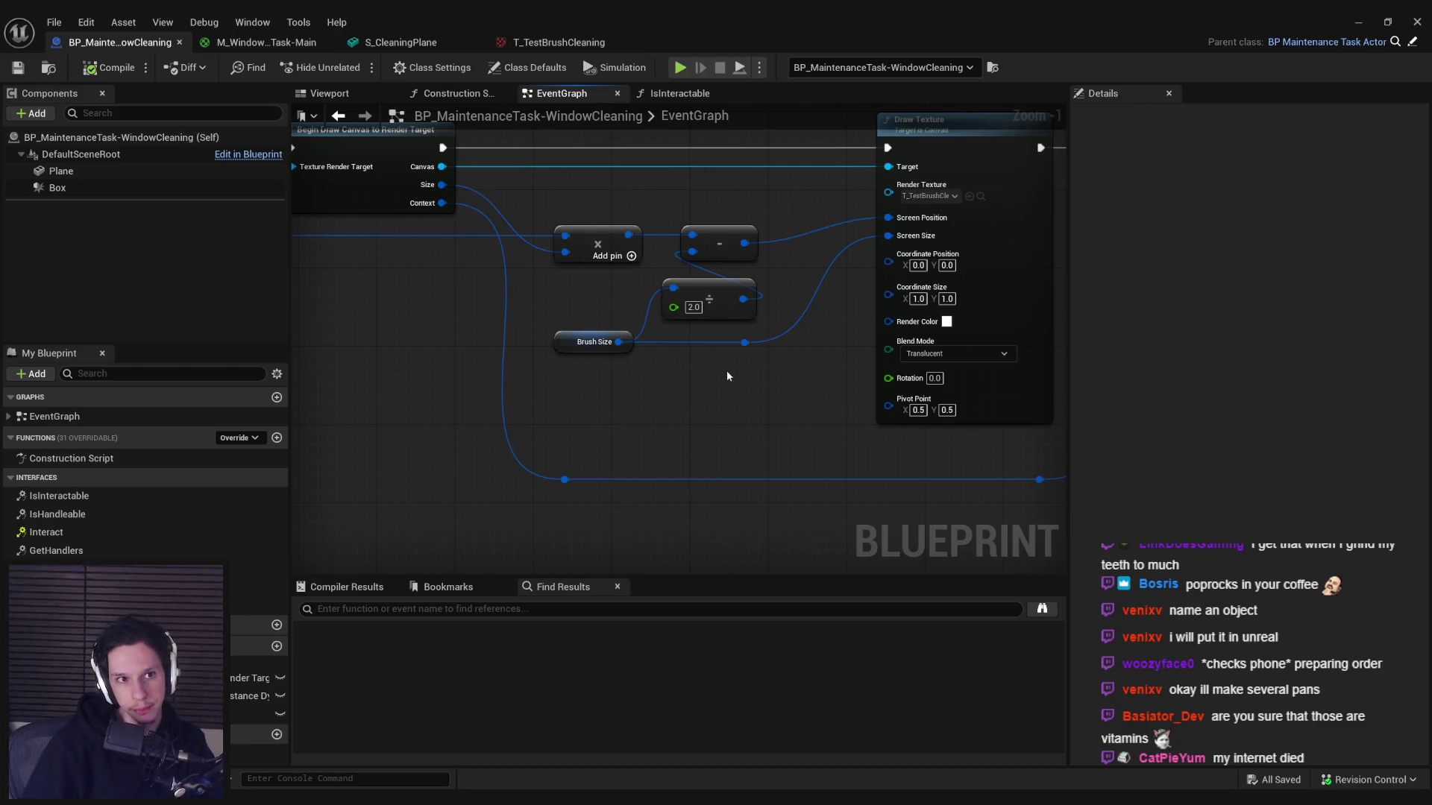
pyautogui.click(254, 42)
pyautogui.click(119, 42)
pyautogui.click(400, 42)
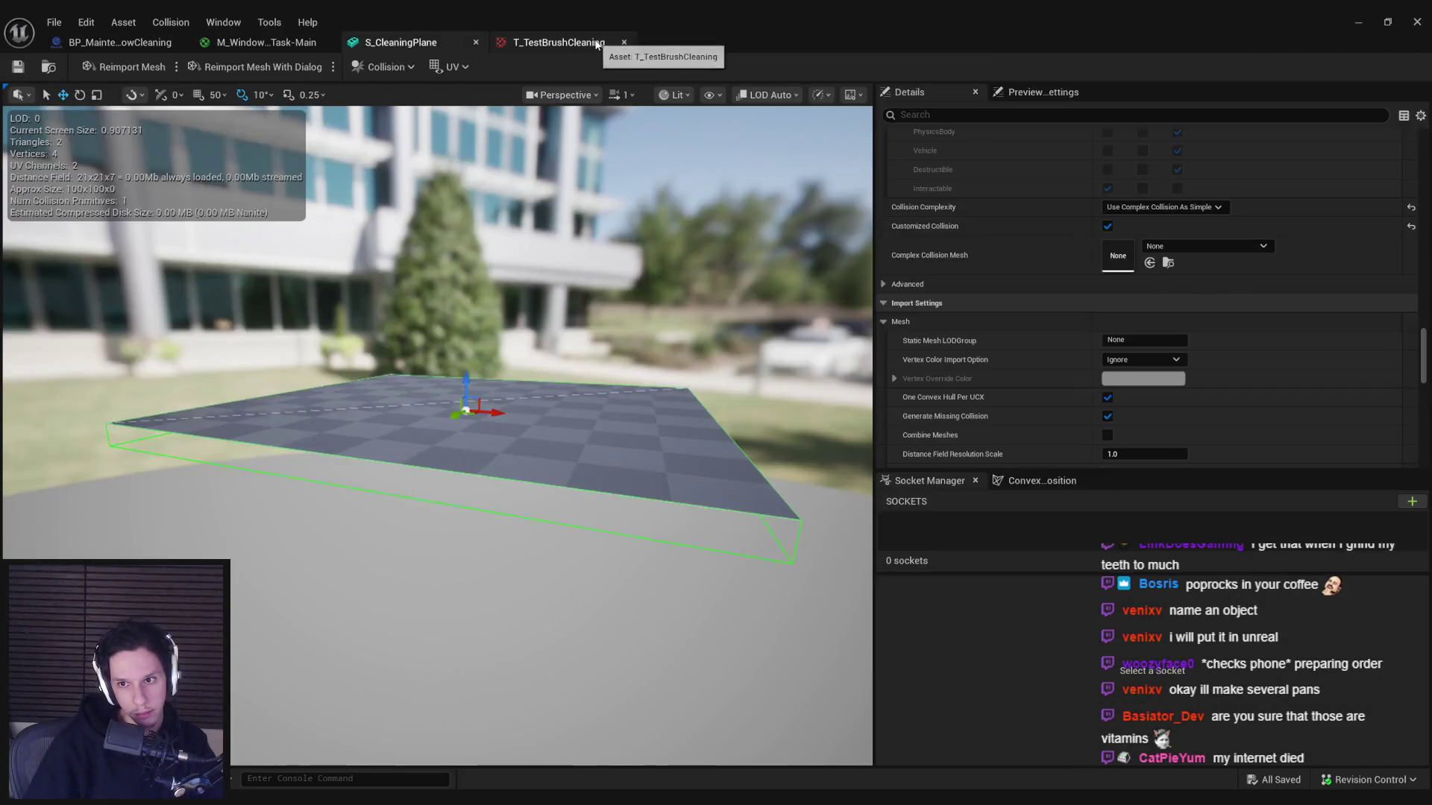
pyautogui.click(597, 42)
pyautogui.click(401, 42)
pyautogui.click(266, 42)
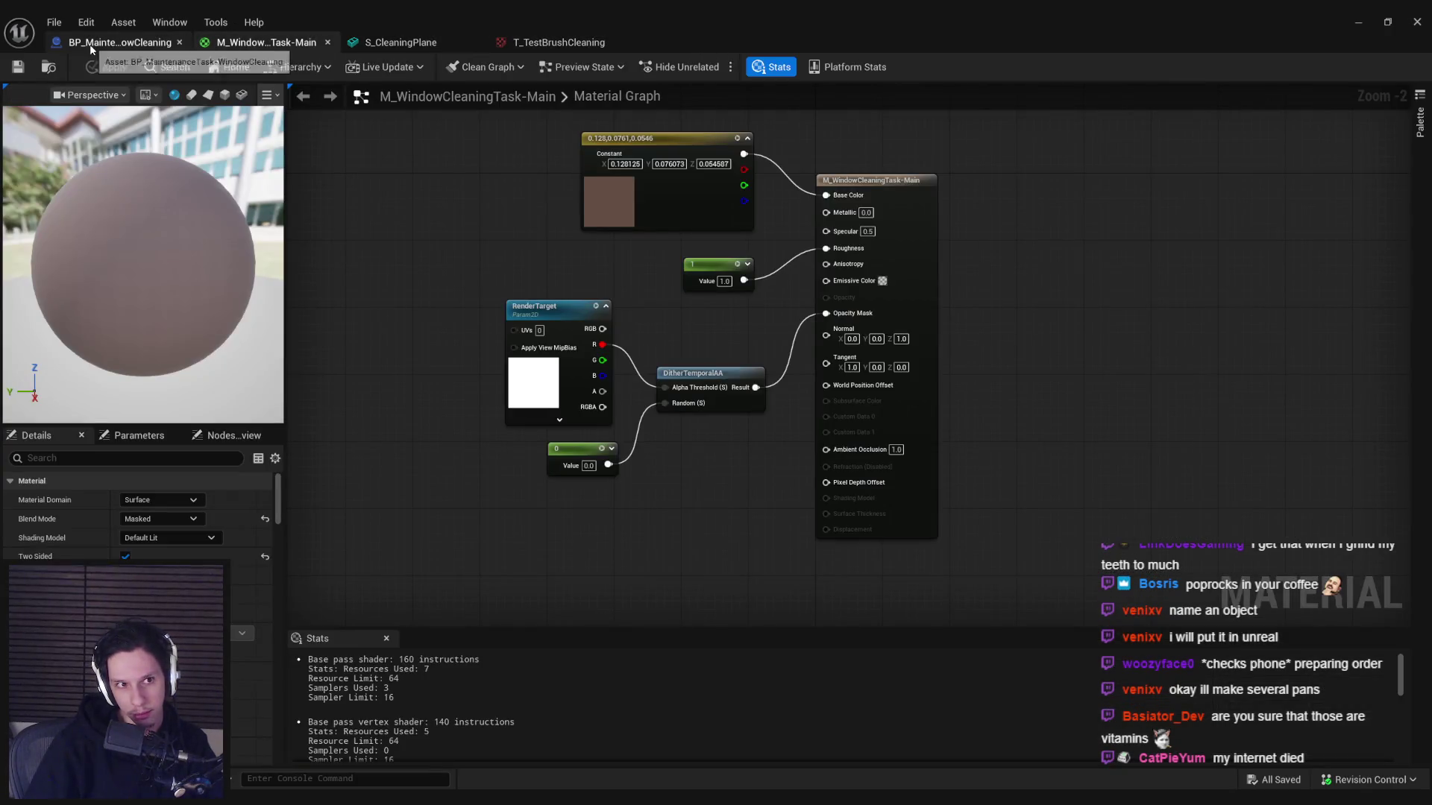
pyautogui.click(120, 43)
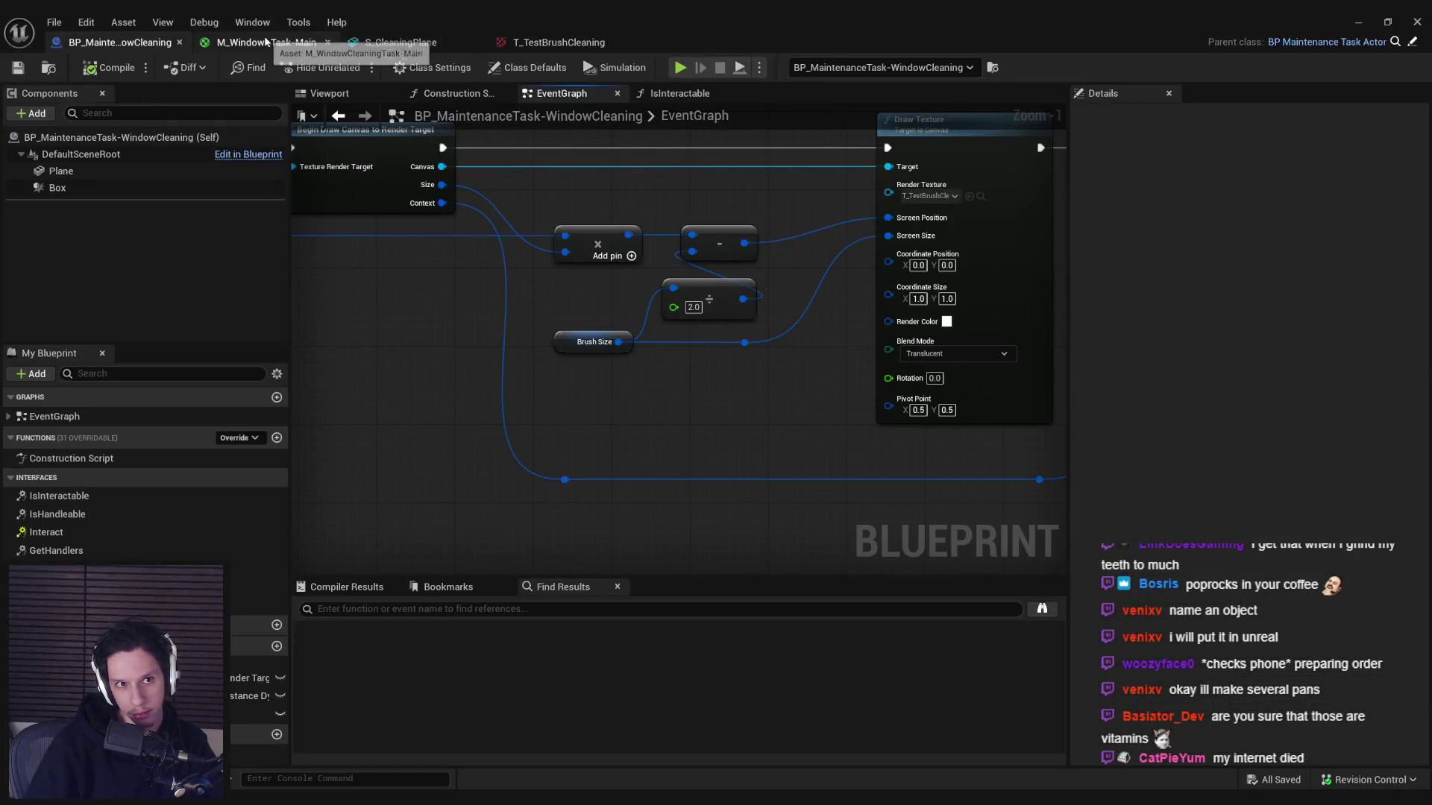
pyautogui.click(267, 41)
pyautogui.click(433, 42)
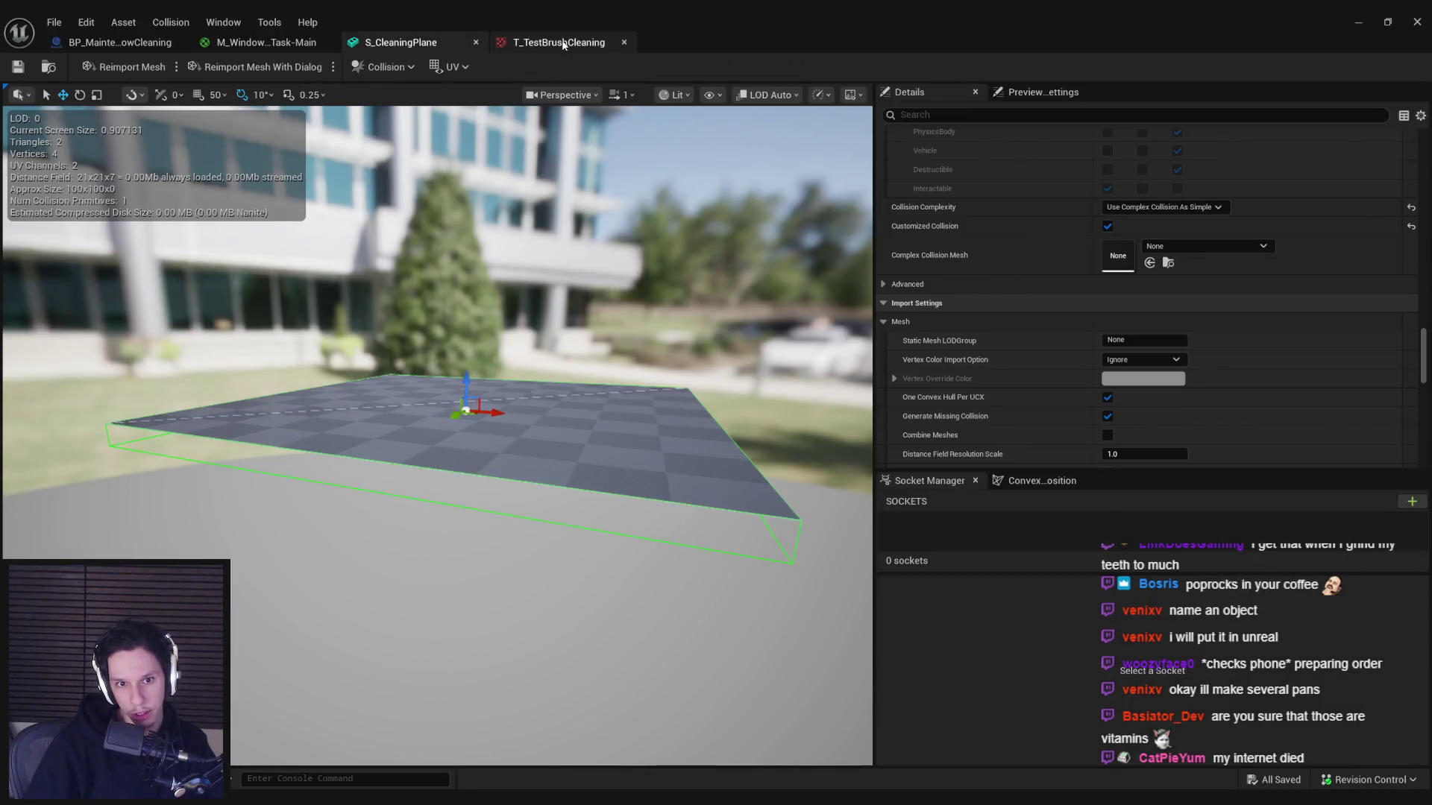
pyautogui.click(567, 42)
pyautogui.click(119, 43)
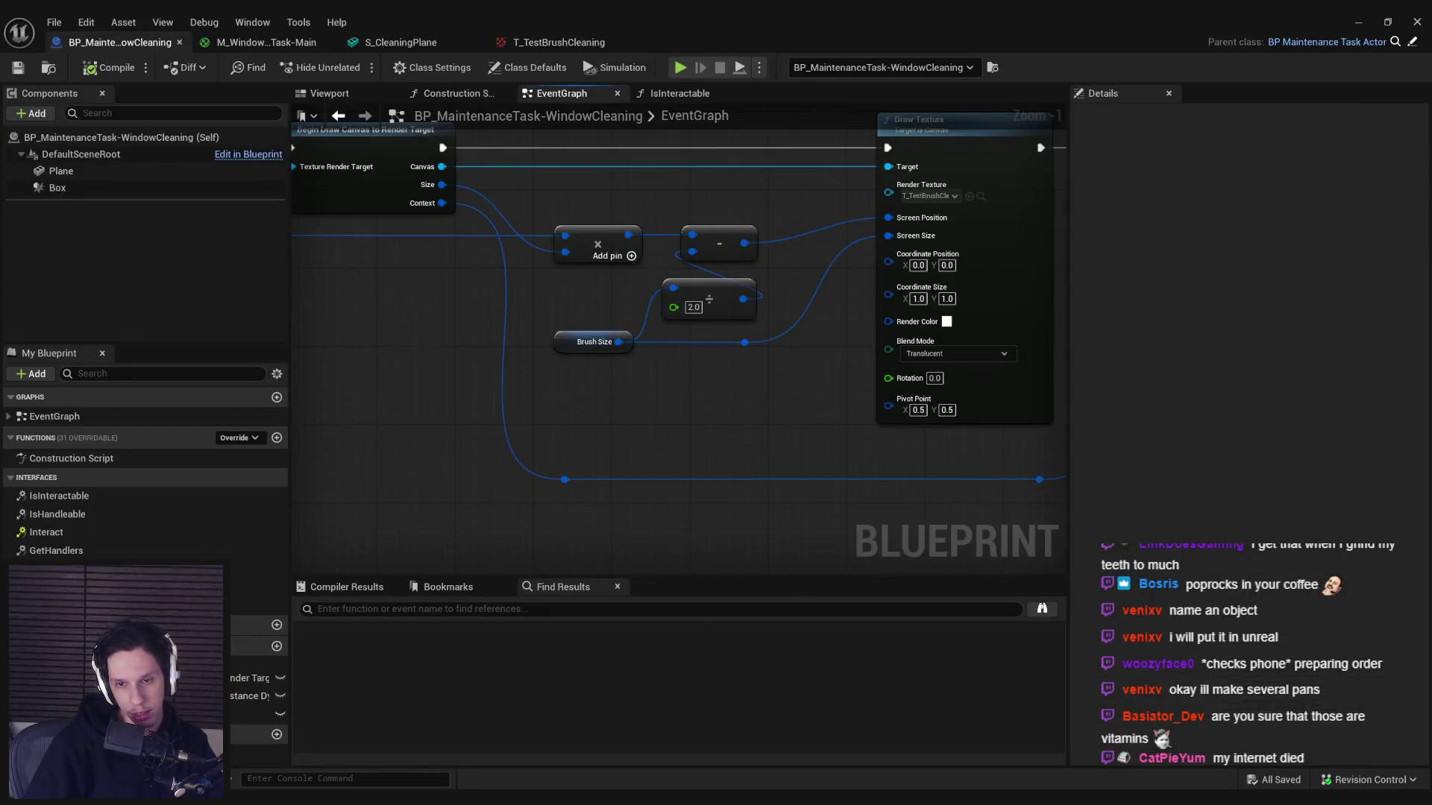
pyautogui.moveTo(697, 382); pyautogui.dragTo(647, 418)
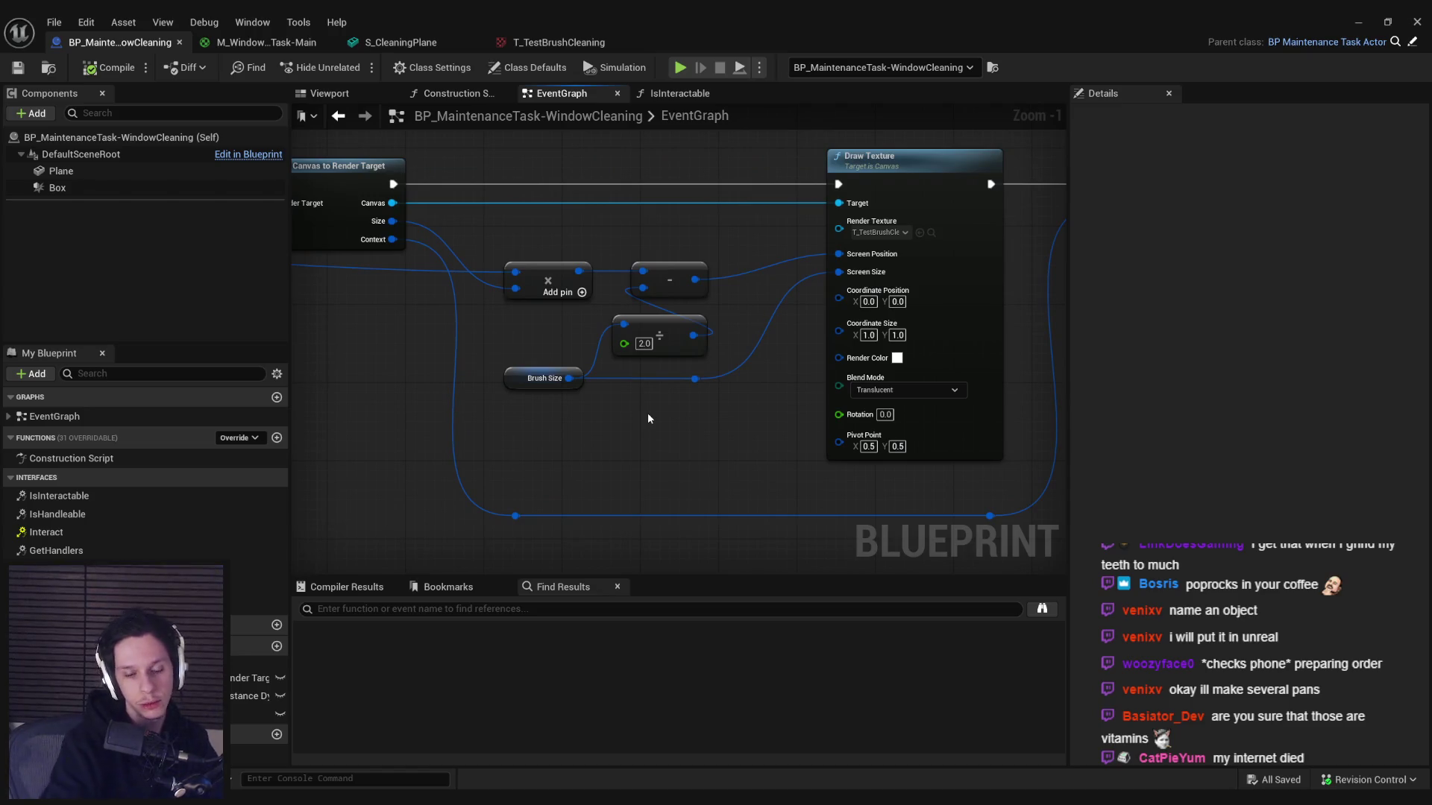
# - Play the Neotokyo album in Spotify from its first track, Annul, then minimize Spotify
pyautogui.hotkey('alt', 'Tab')
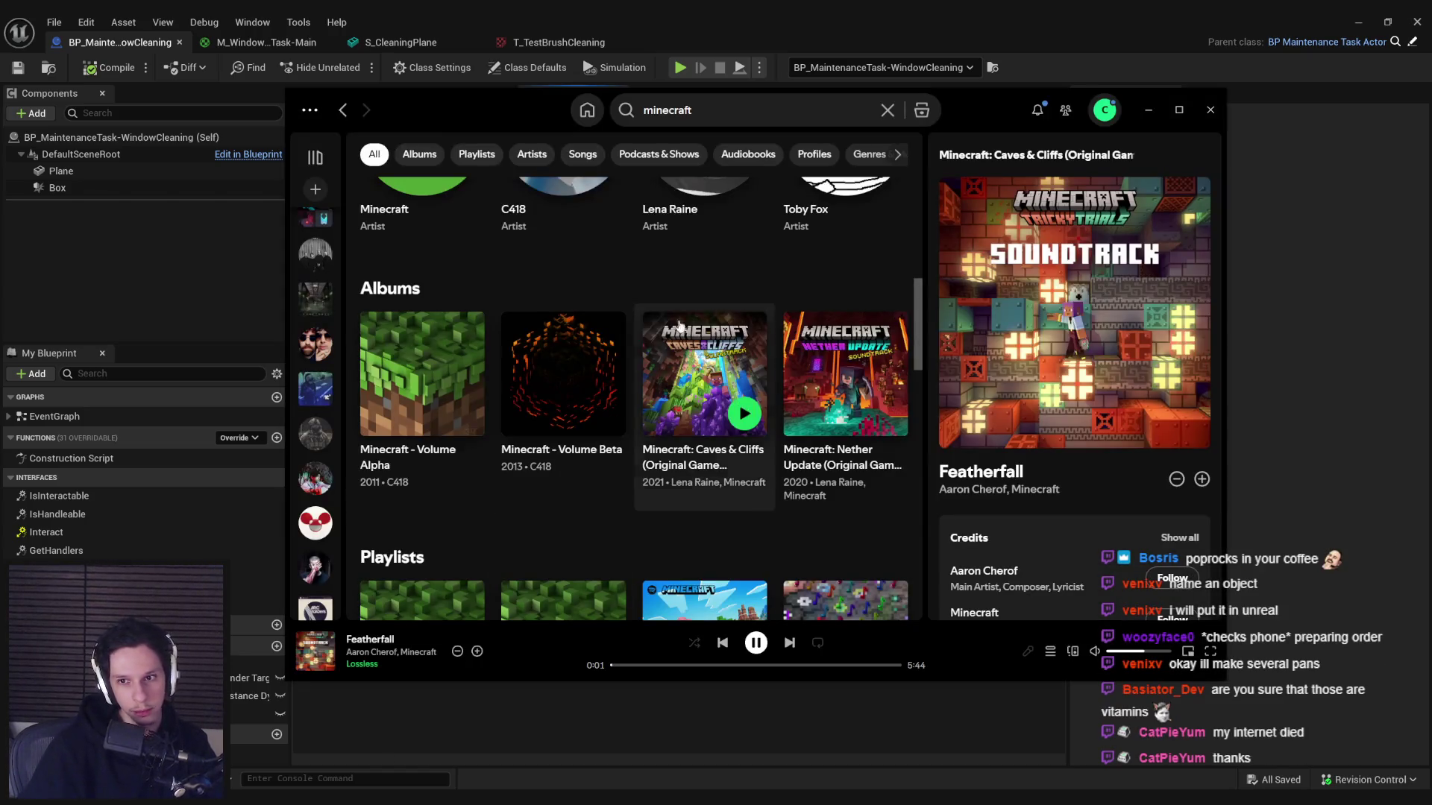
pyautogui.scroll(4, 629, 290)
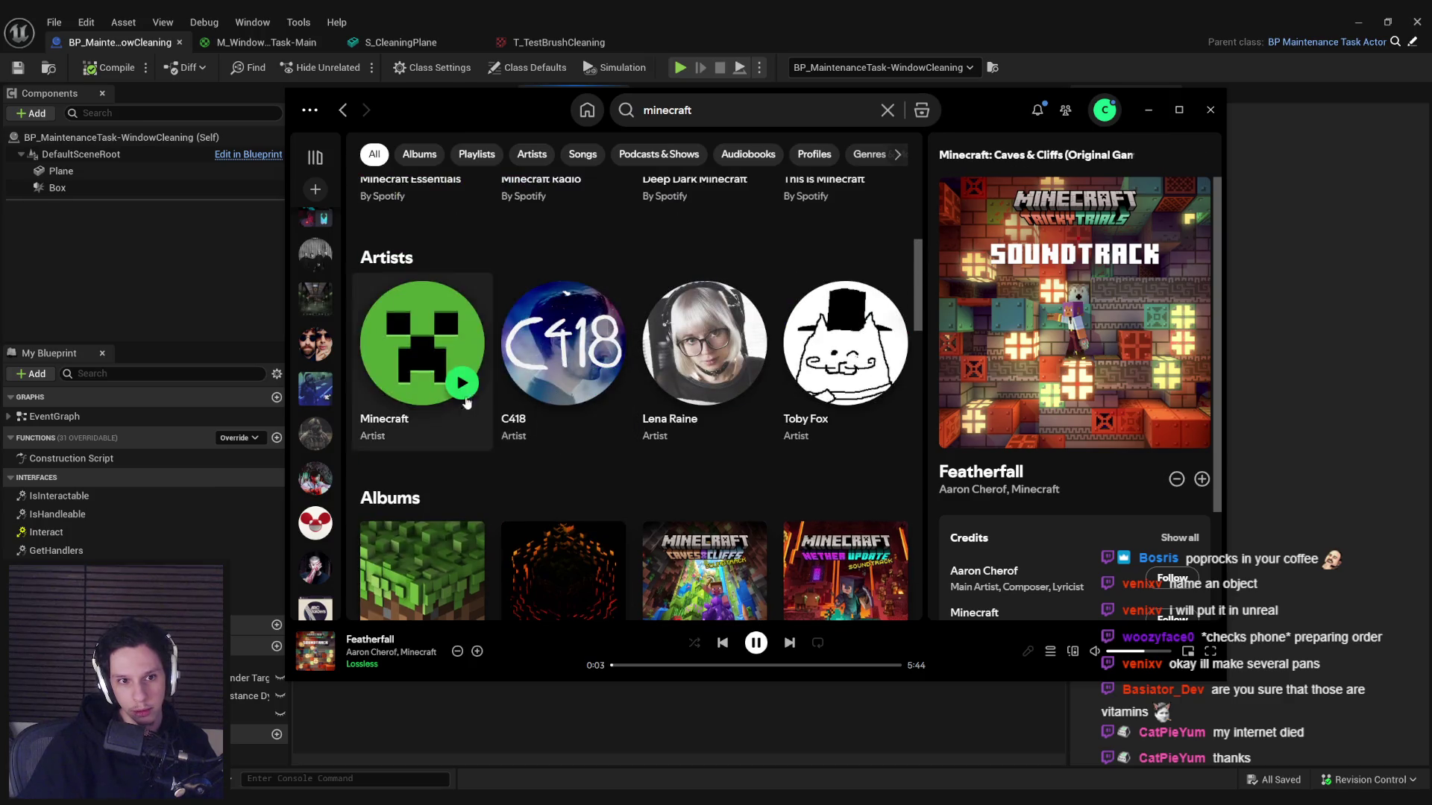
pyautogui.click(315, 387)
pyautogui.click(388, 355)
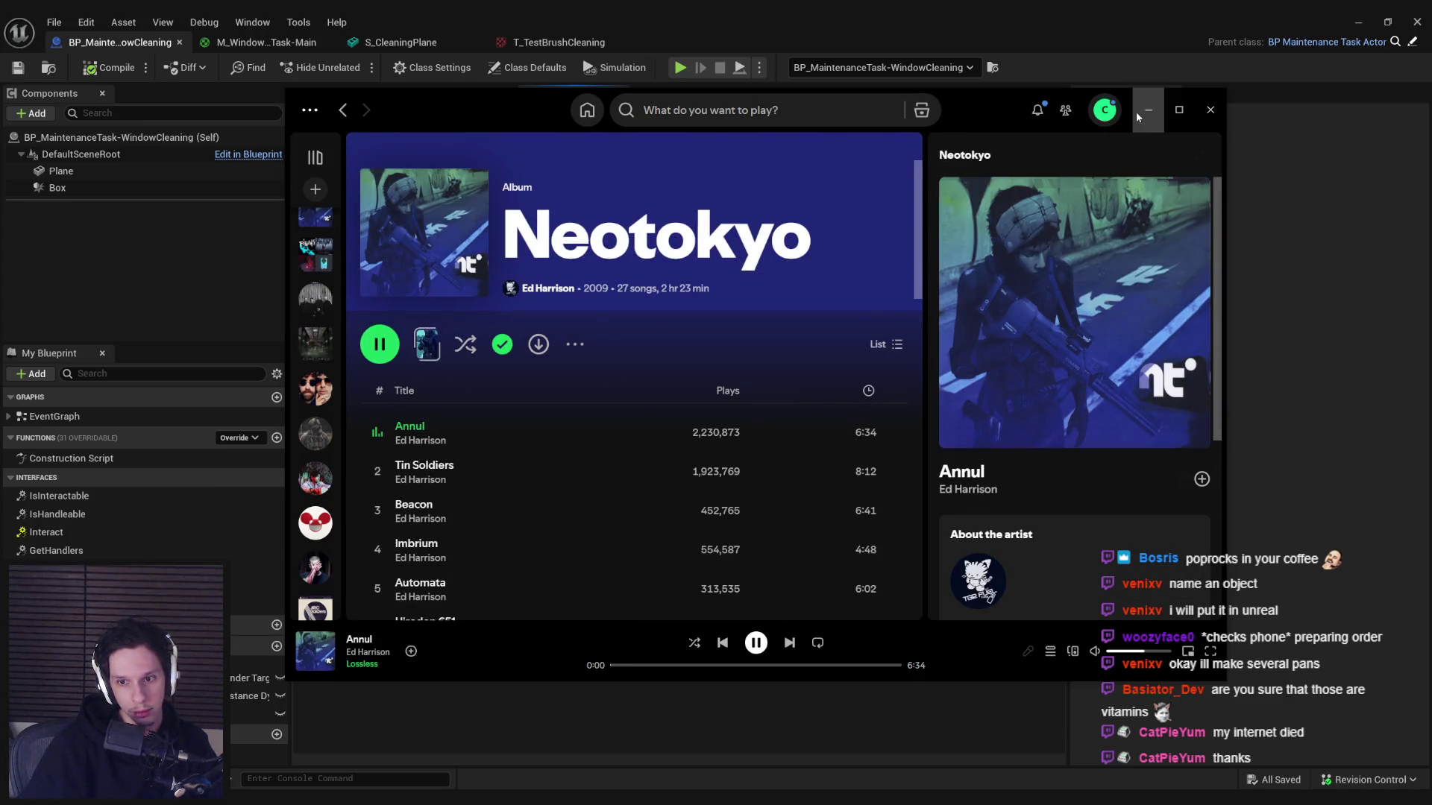
pyautogui.click(1148, 109)
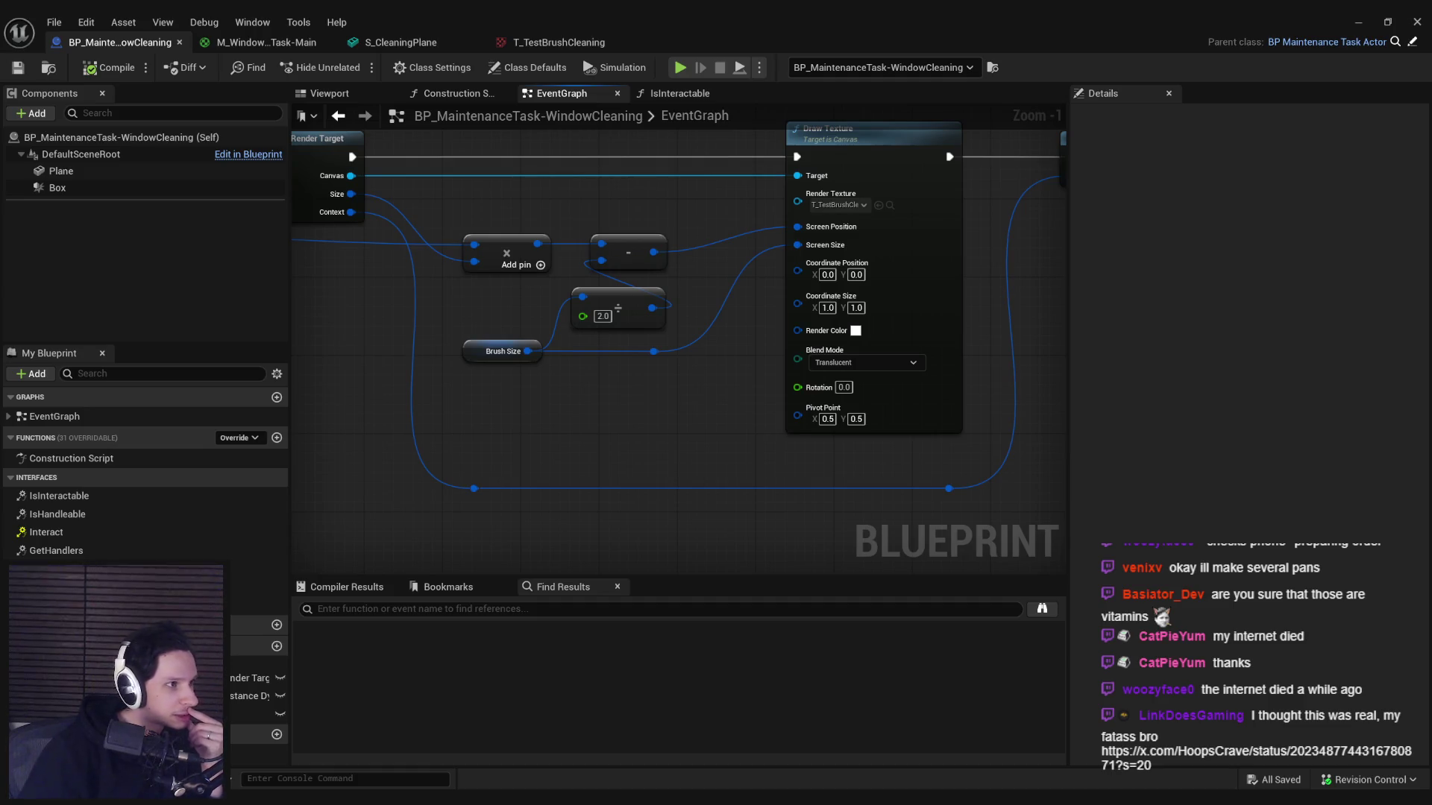
# - Move and maximise the browser window showing the tweet, then return to Unreal
pyautogui.moveTo(779, 243); pyautogui.dragTo(913, 285)
pyautogui.doubleClick(908, 280)
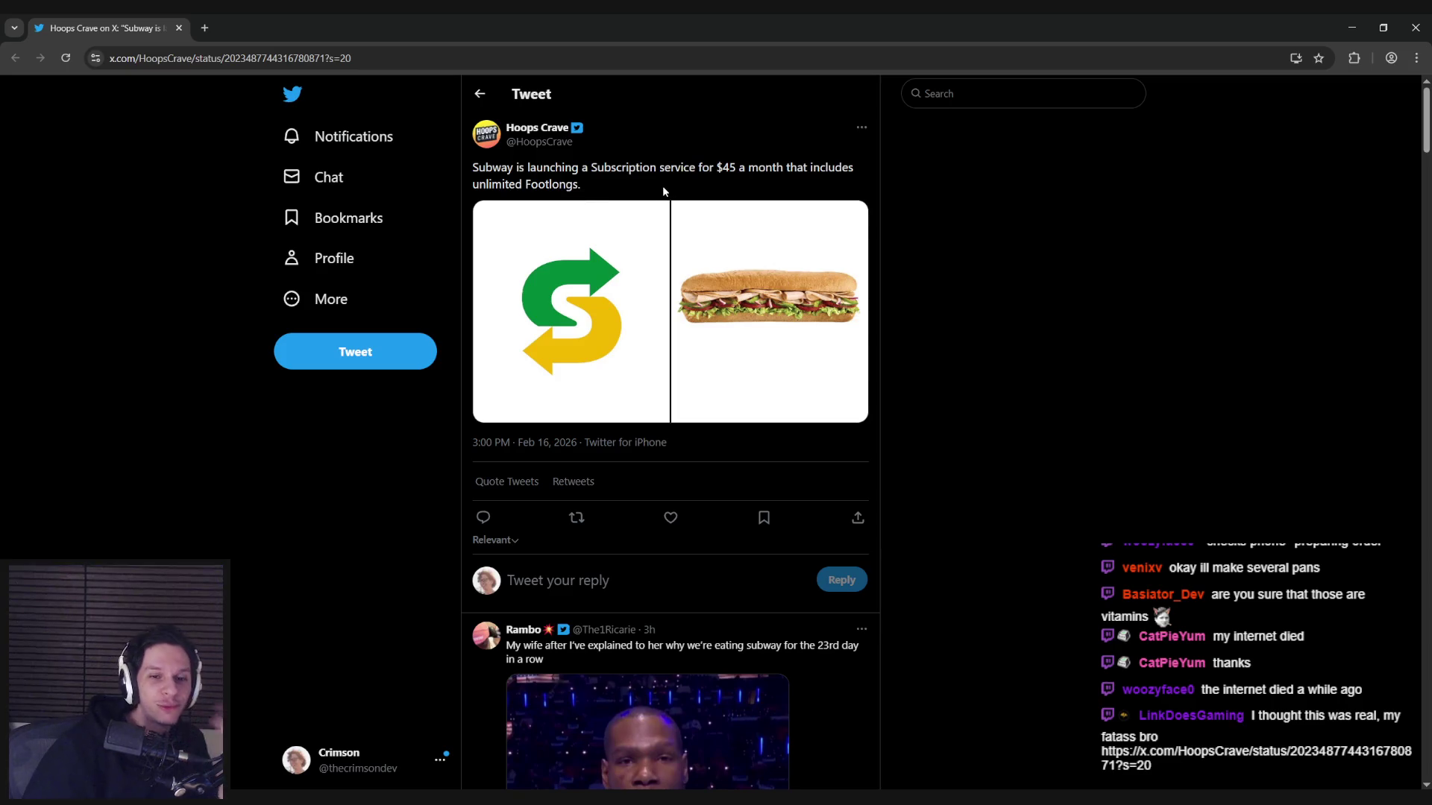
pyautogui.hotkey('alt', 'Tab')
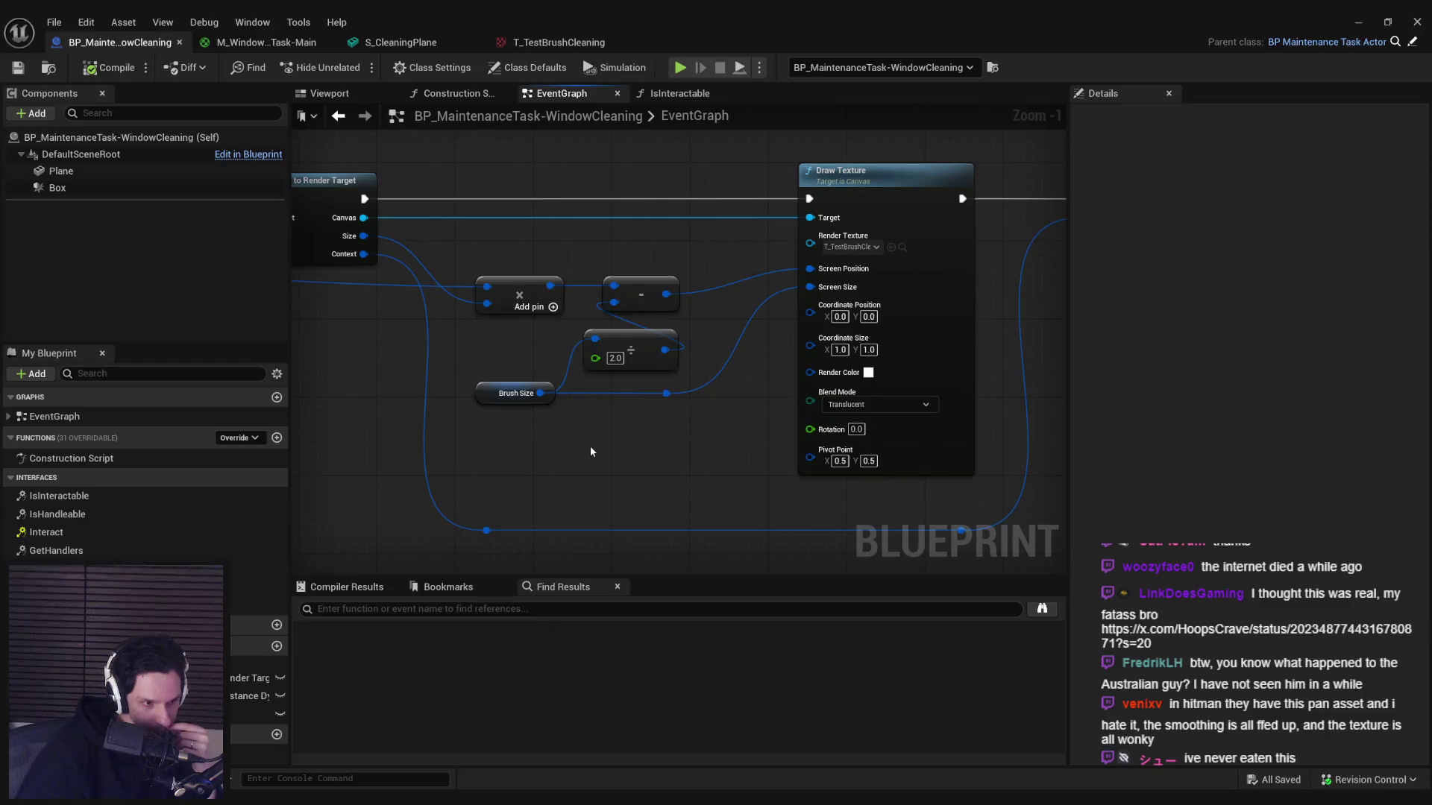
# - Recentre the event graph nodes, then minimize the Blueprint editor to reach the level
pyautogui.moveTo(590, 451); pyautogui.dragTo(526, 391)
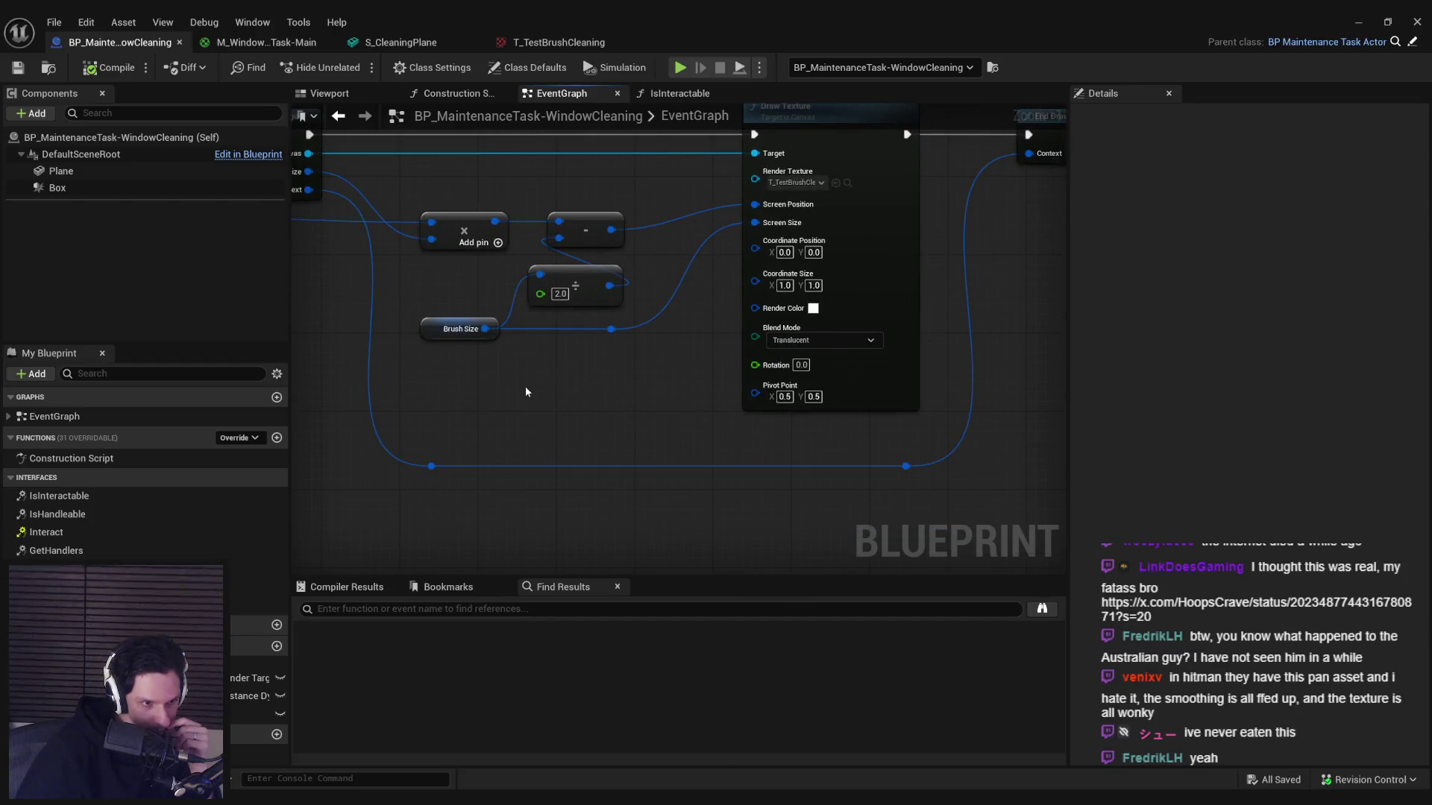
pyautogui.moveTo(506, 445); pyautogui.dragTo(491, 457)
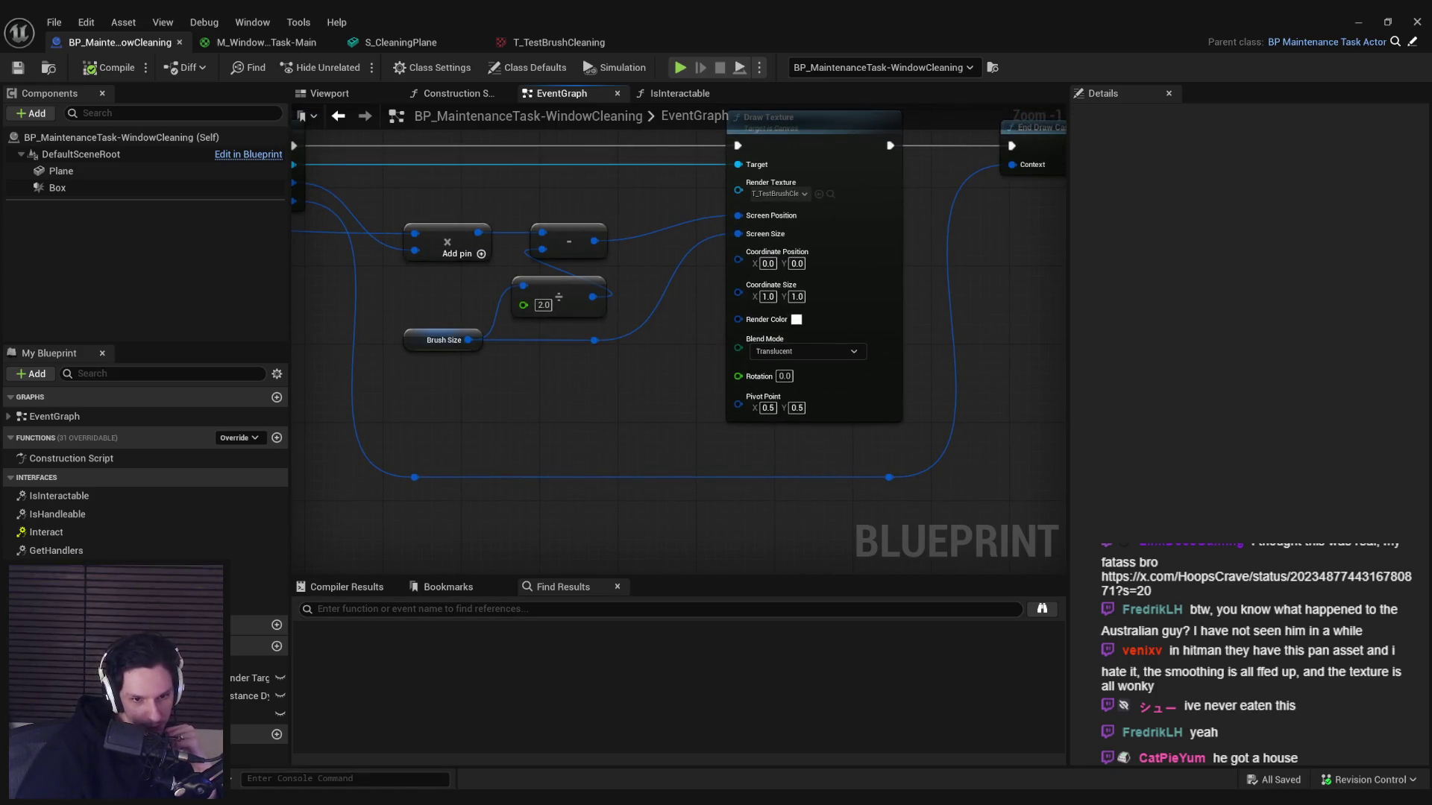
pyautogui.moveTo(399, 802)
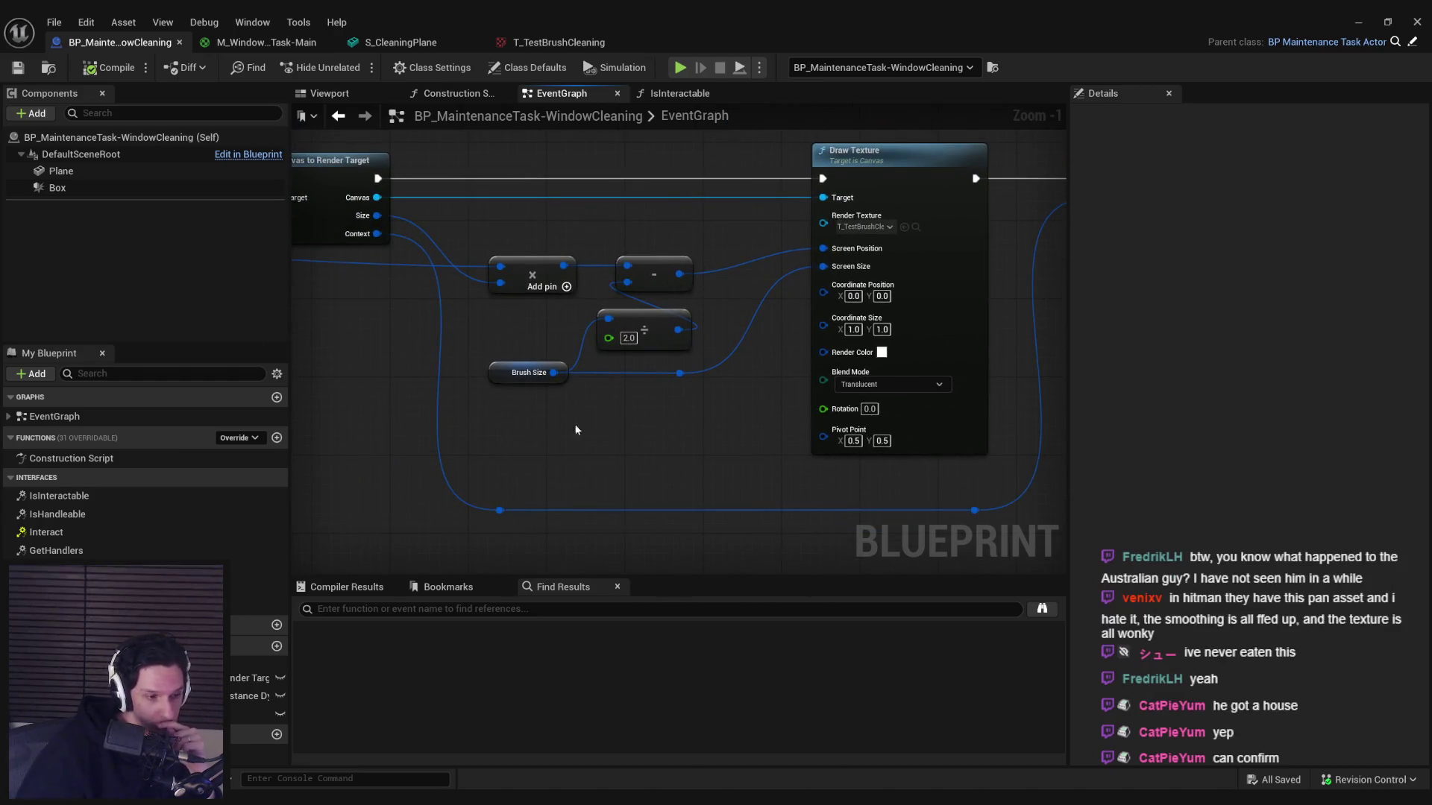
pyautogui.moveTo(559, 419); pyautogui.dragTo(622, 430)
pyautogui.hotkey('alt', 'Tab')
pyautogui.hotkey('alt', 'Tab')
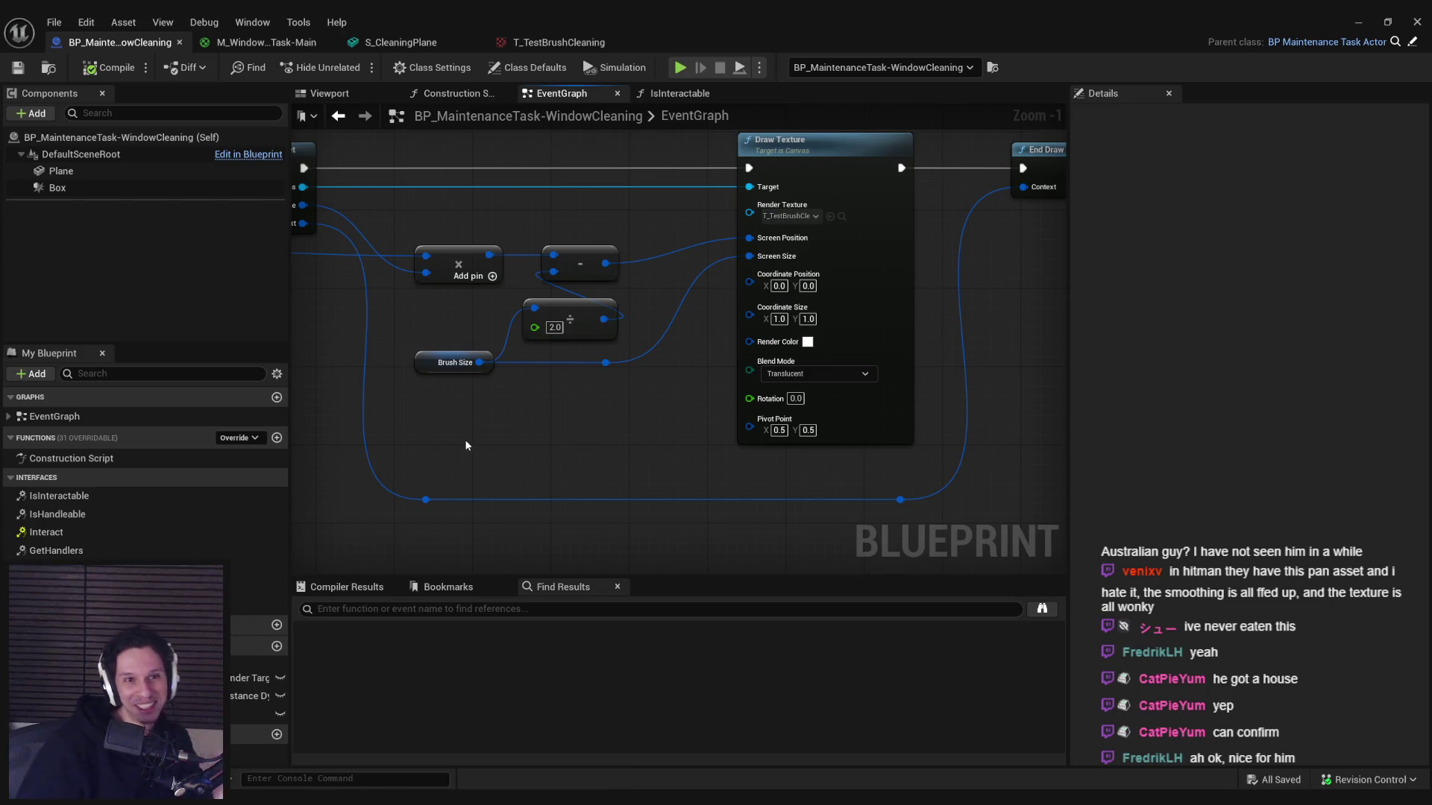
pyautogui.click(1358, 22)
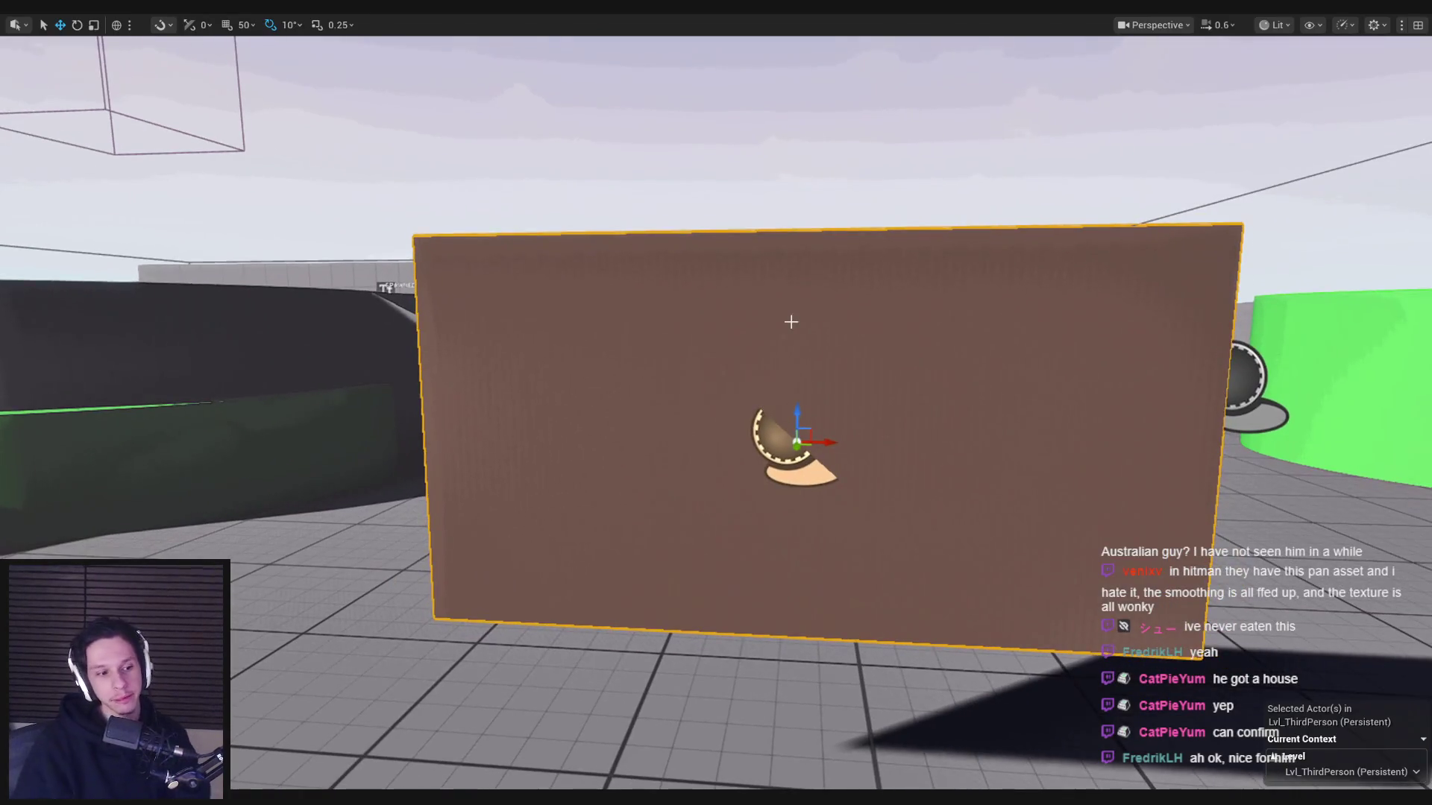
pyautogui.hotkey('alt', 'p')
pyautogui.press('Escape')
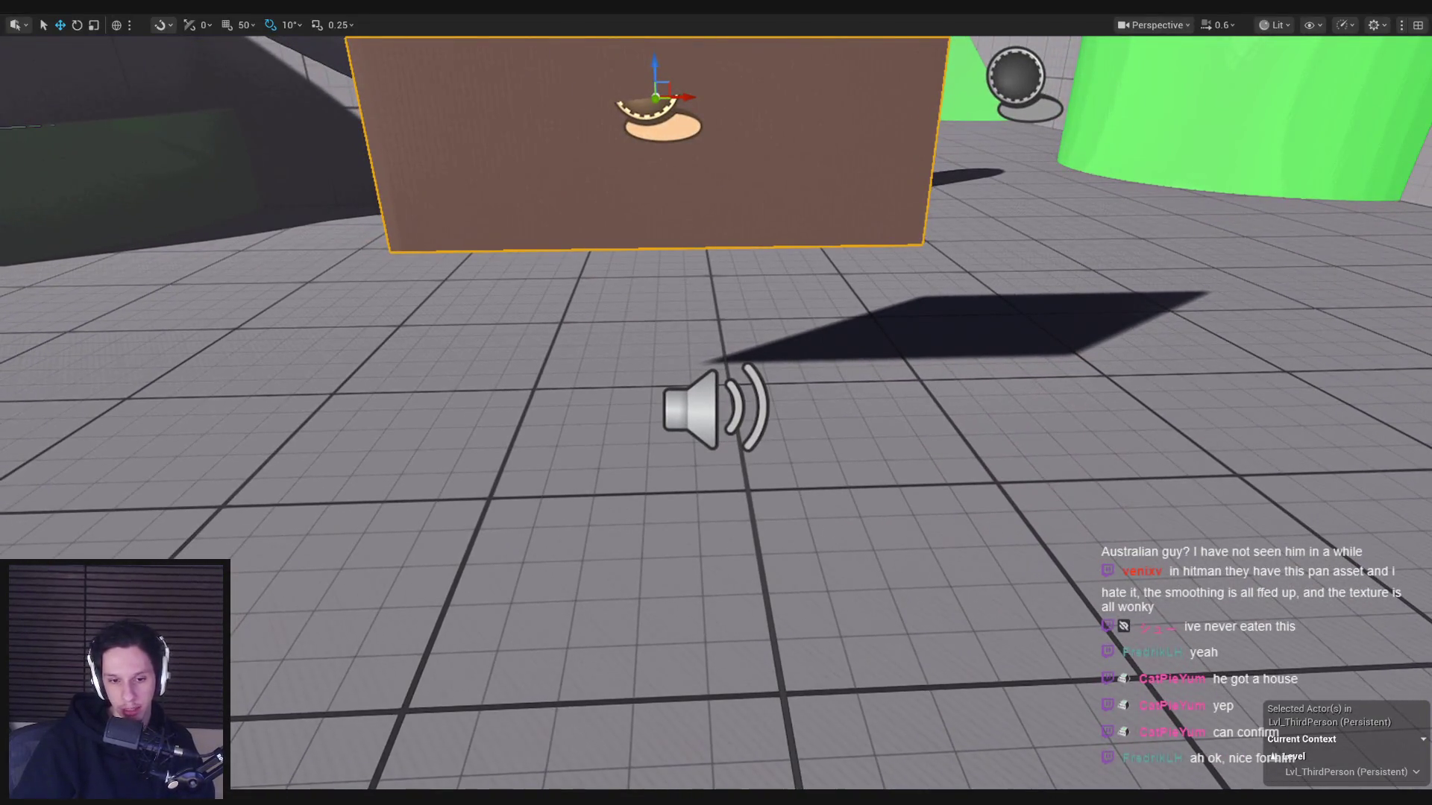
pyautogui.hotkey('alt', 'Tab')
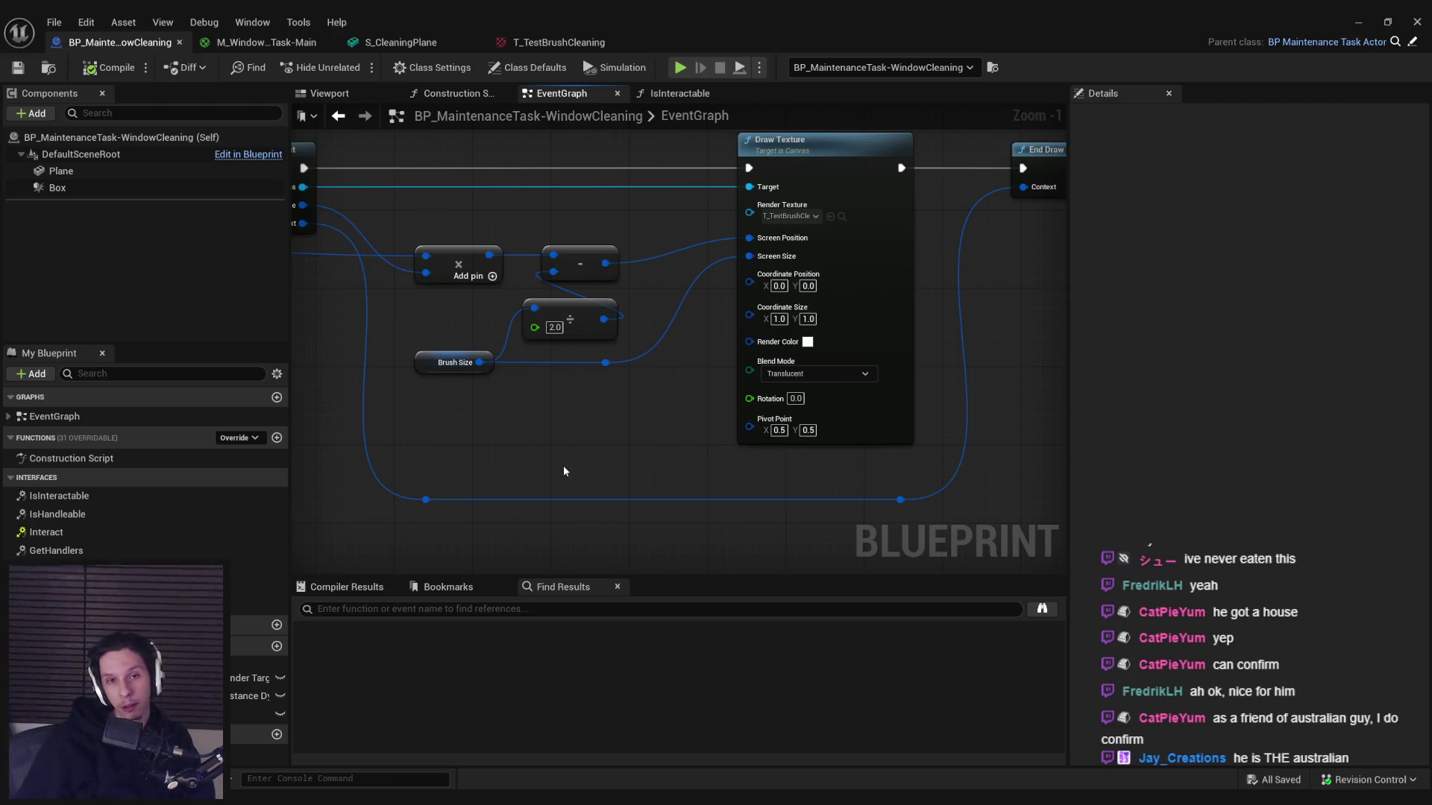
# - Review the Interact logic and End Draw Canvas to Render Target, then start a play test
pyautogui.scroll(-2, 552, 397)
pyautogui.moveTo(552, 397)
pyautogui.mouseDown()
pyautogui.moveTo(858, 430)
pyautogui.moveTo(561, 438)
pyautogui.mouseUp()
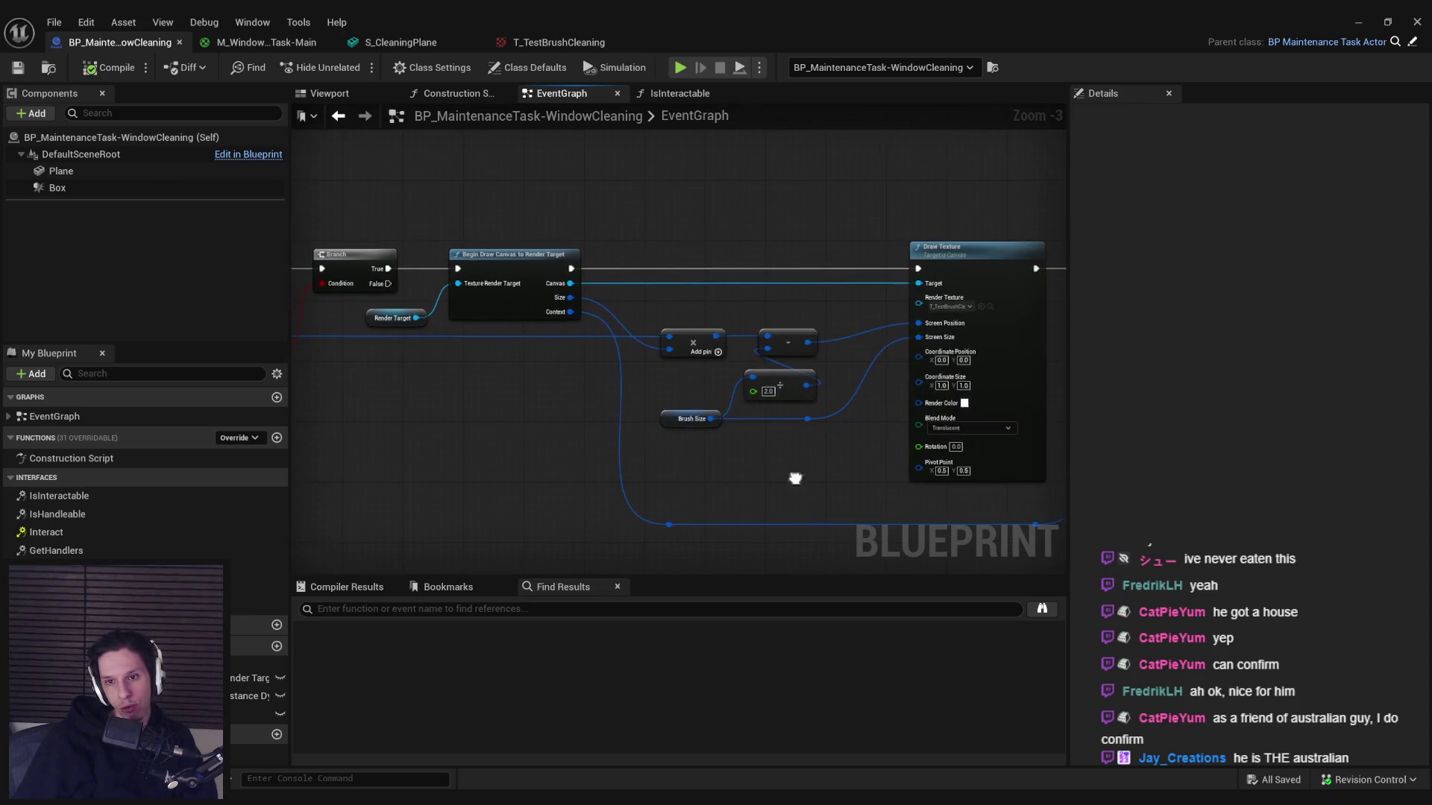
pyautogui.moveTo(750, 464); pyautogui.dragTo(583, 438)
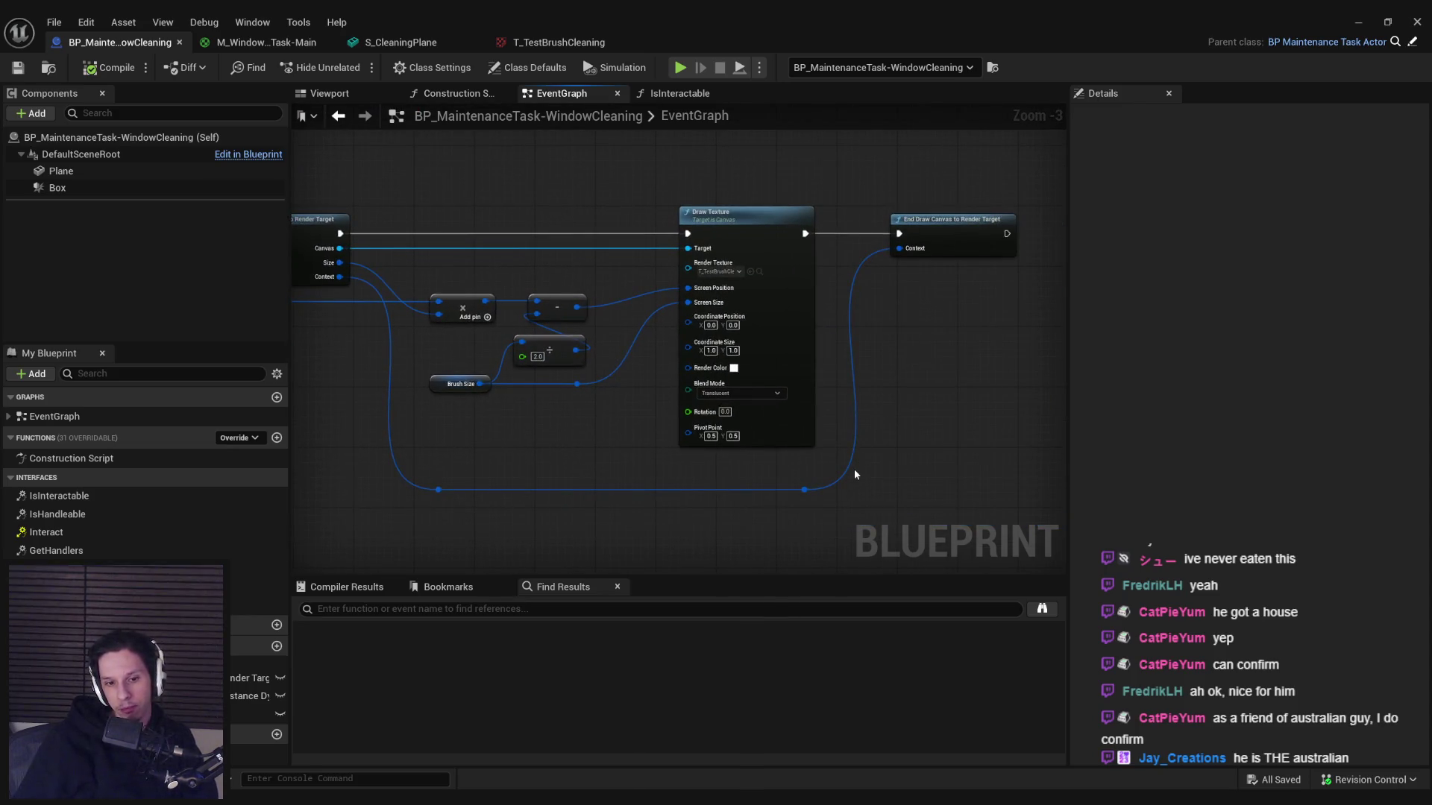
pyautogui.click(1358, 22)
pyautogui.hotkey('alt', 'p')
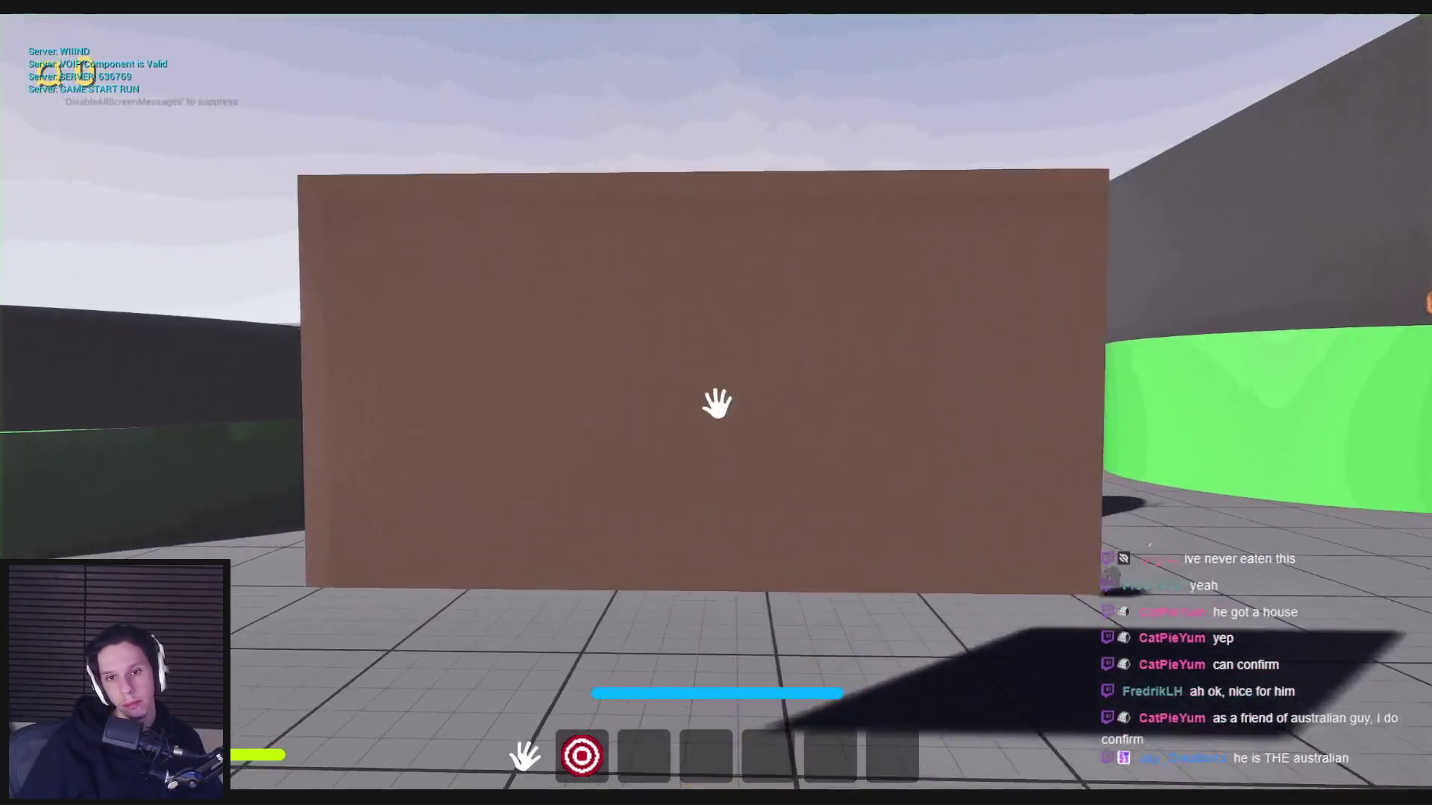
# - Clean six patches off the brown wall, stop the session, and reopen the window-cleaning Blueprint
pyautogui.click(716, 402)
pyautogui.click(716, 402)
pyautogui.click(716, 402)
pyautogui.click(716, 403)
pyautogui.click(715, 403)
pyautogui.click(716, 403)
pyautogui.click(716, 403)
pyautogui.click(716, 403)
pyautogui.click(716, 403)
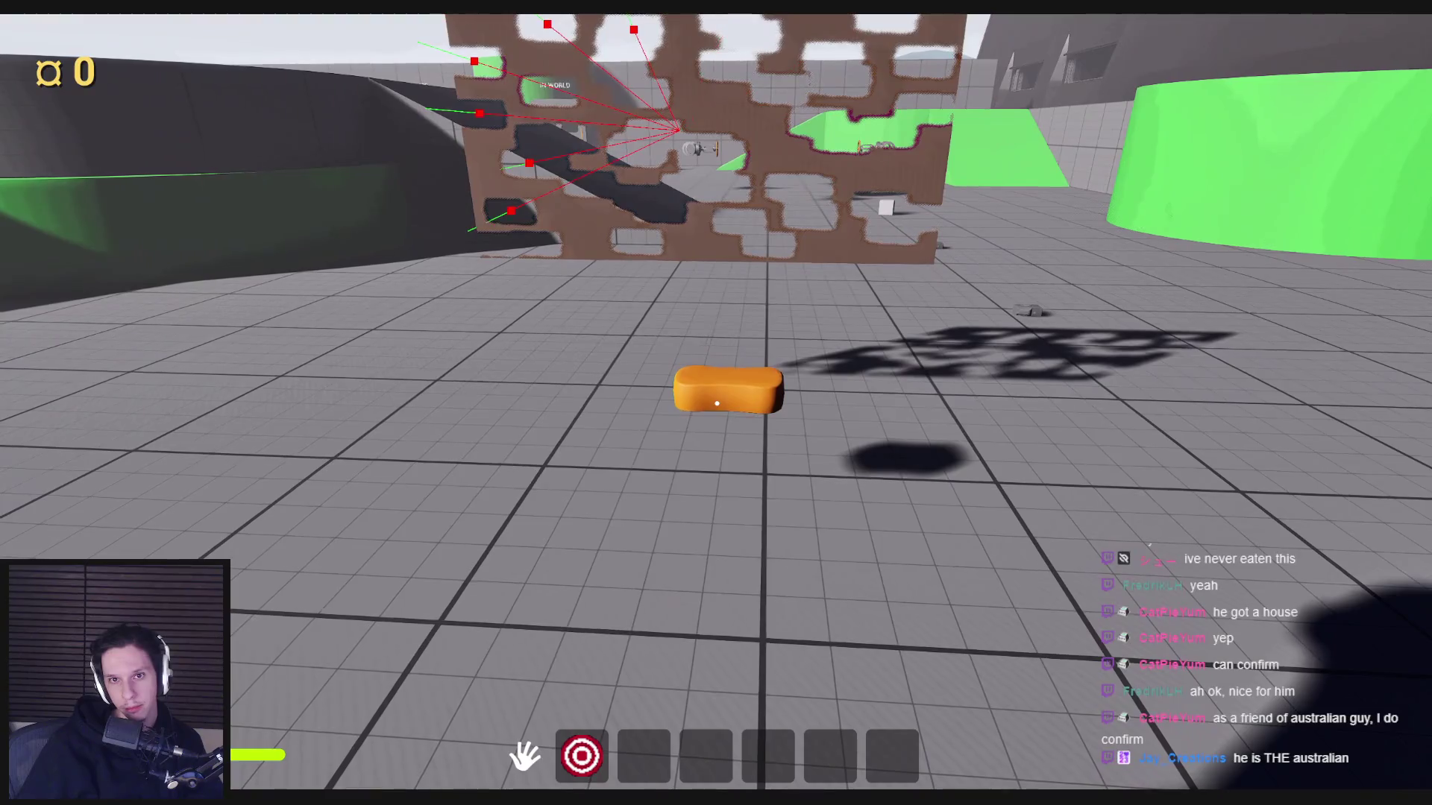
pyautogui.press('Escape')
pyautogui.click(548, 735)
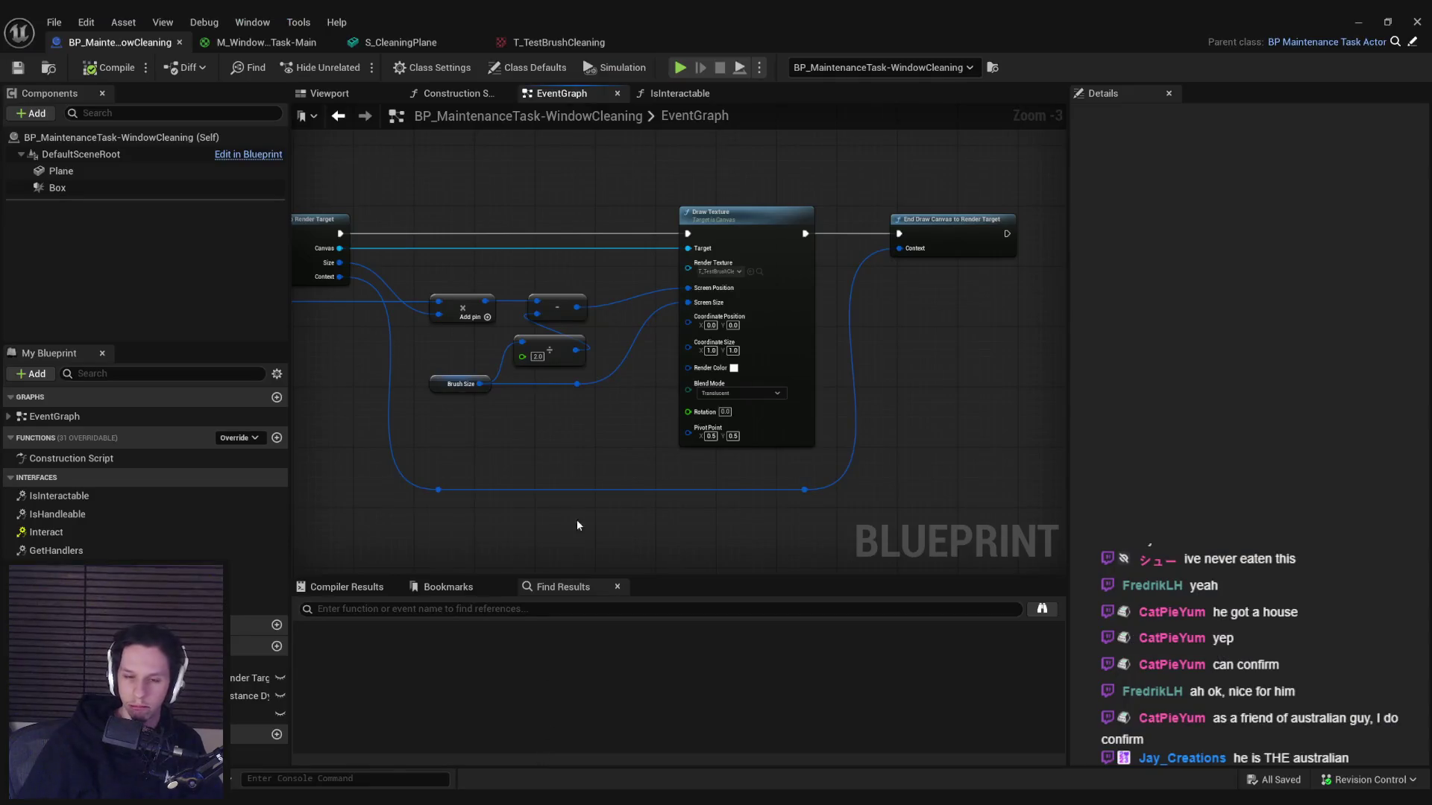
# - Minimize the Blueprint editor and browse the Content Browser to the Content/0_Core folder
pyautogui.moveTo(506, 402); pyautogui.dragTo(916, 410)
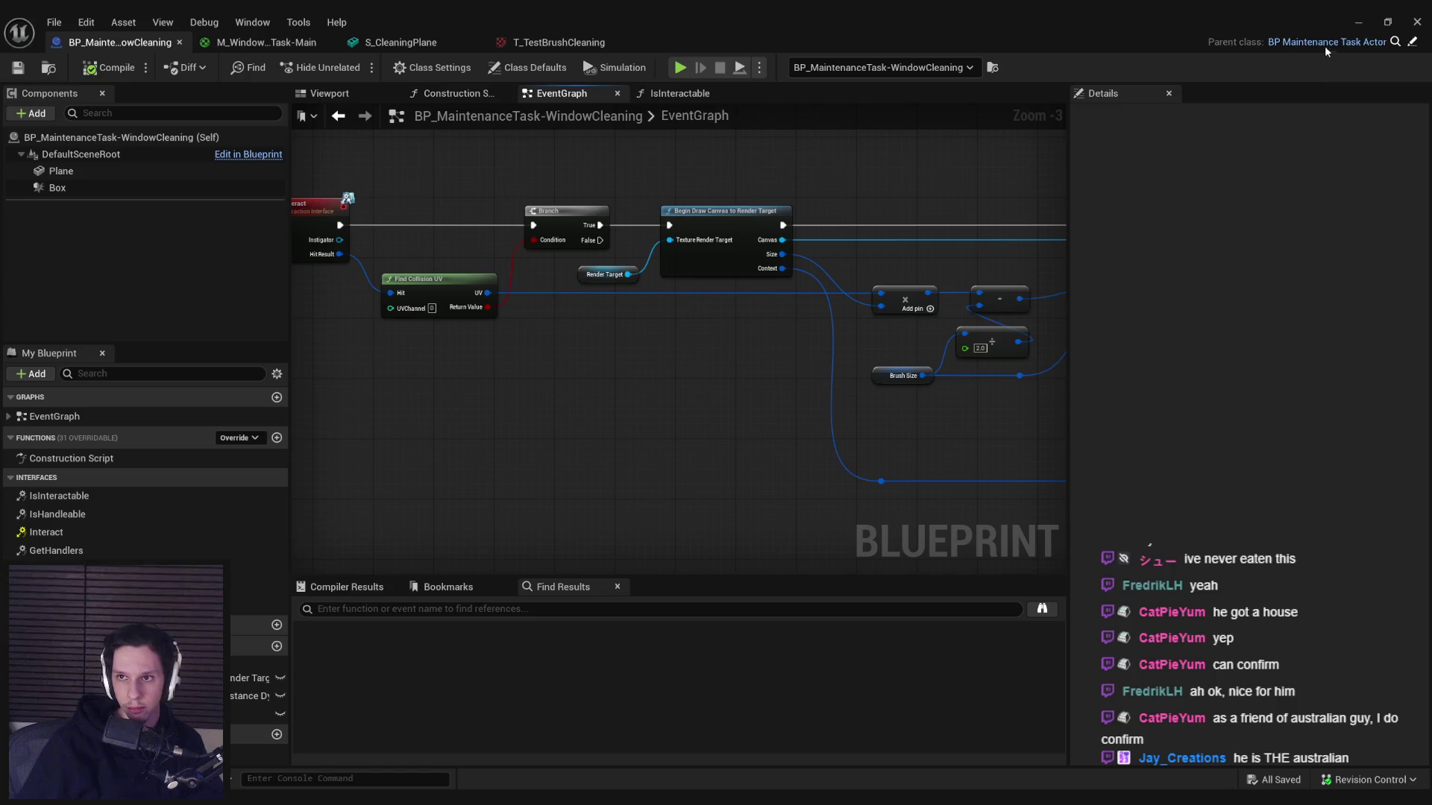
pyautogui.click(1358, 22)
pyautogui.scroll(-3, 922, 333)
pyautogui.press('F11')
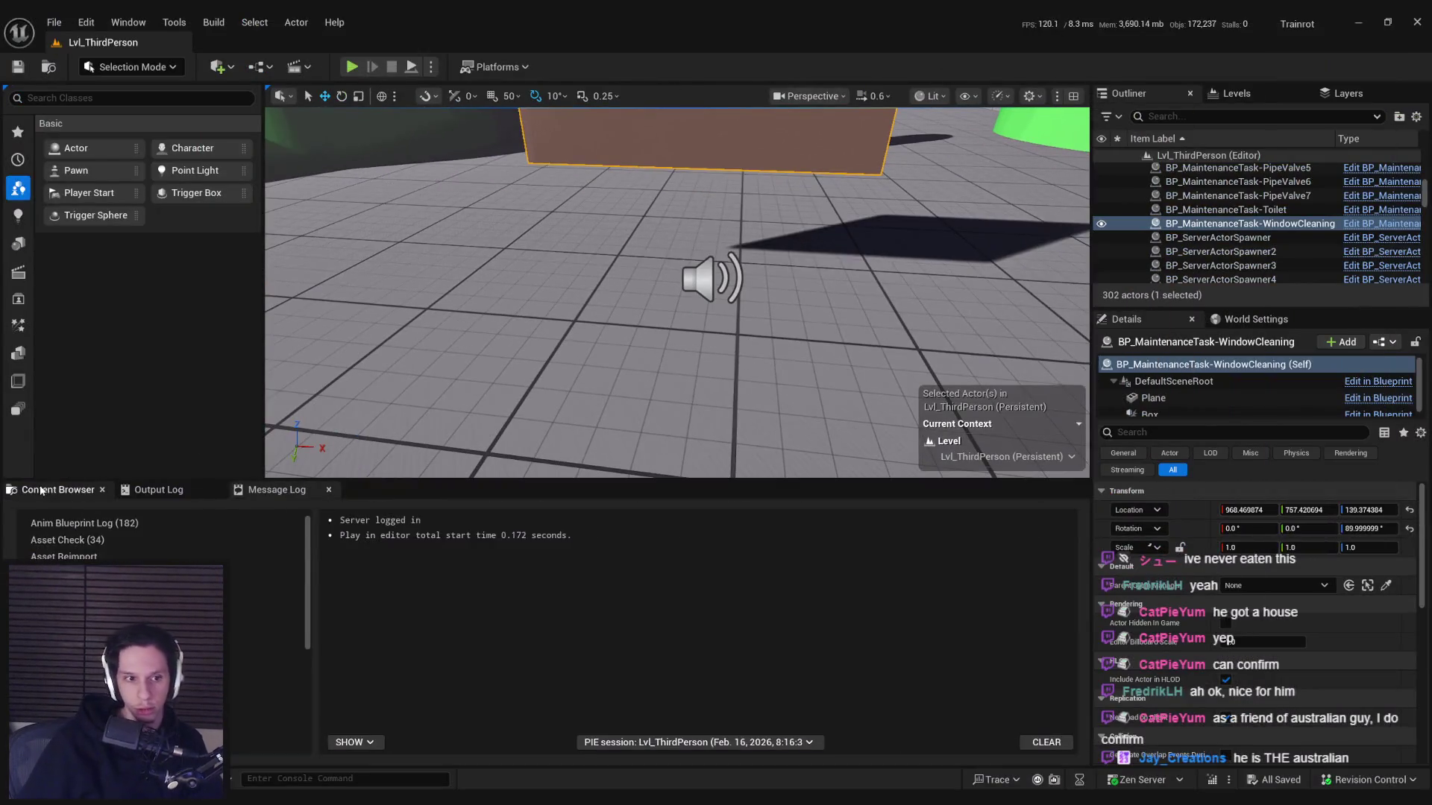
pyautogui.click(58, 490)
pyautogui.click(721, 513)
pyautogui.click(644, 513)
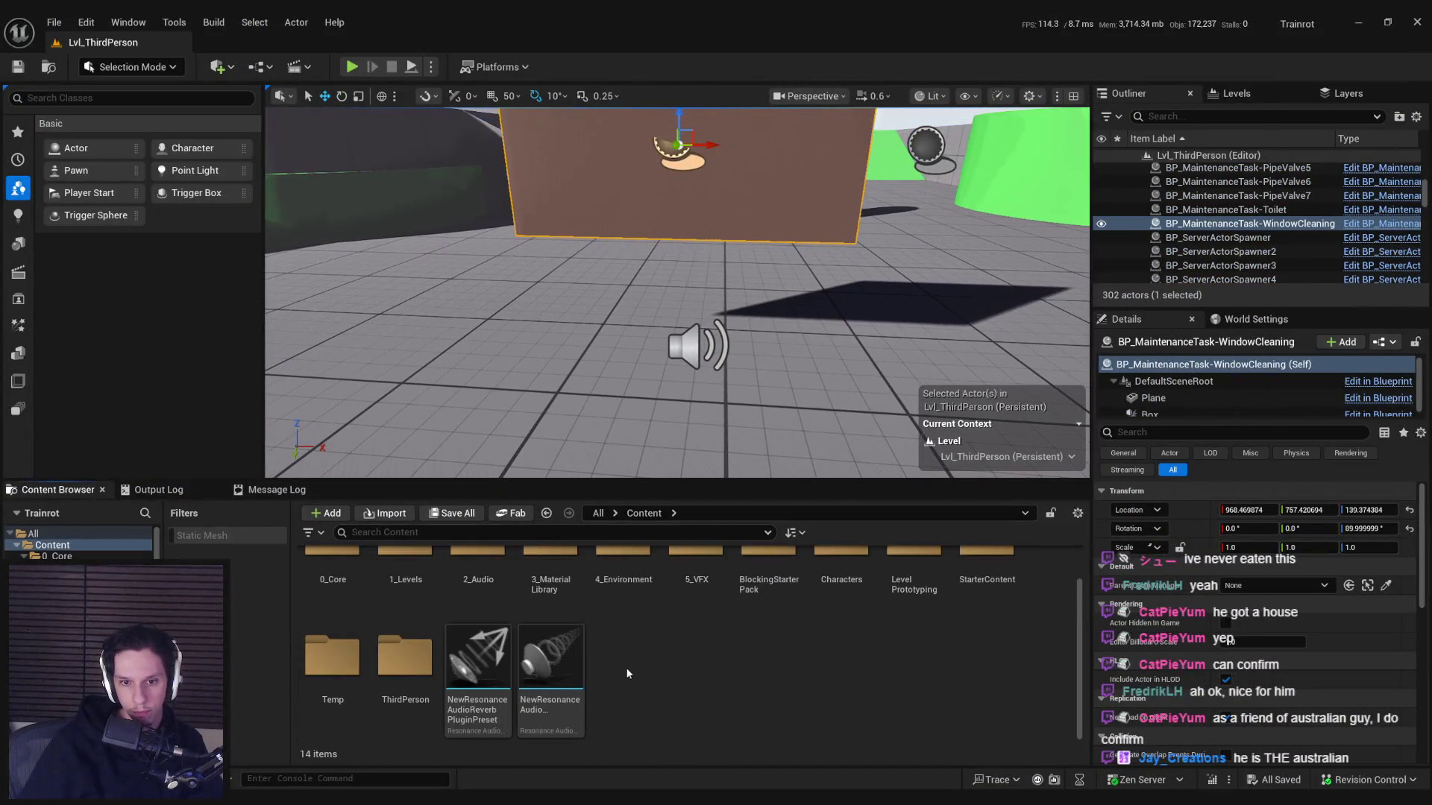
pyautogui.doubleClick(332, 585)
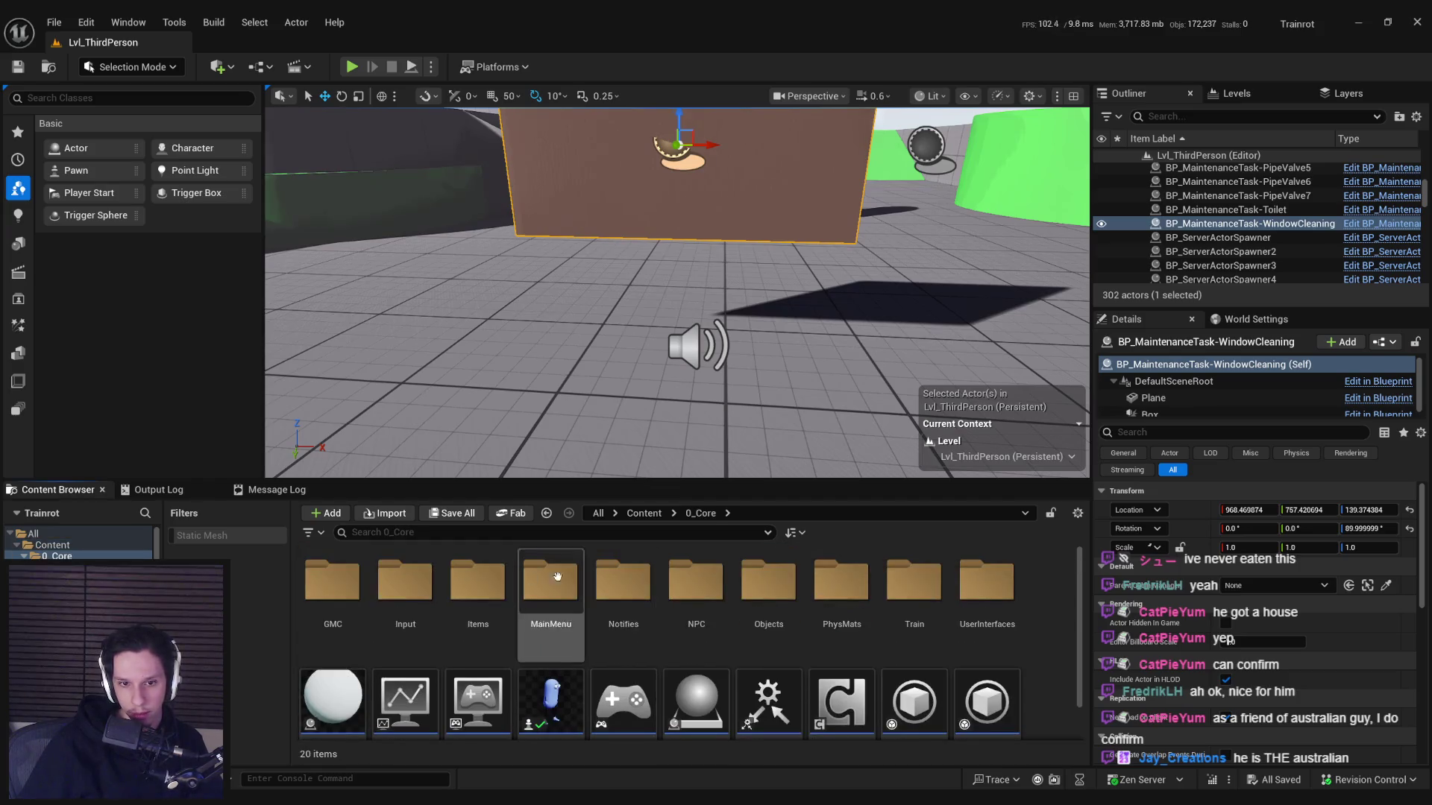
# - Open BP_Item-CleaningSponge from the Items folder and look around its ShakingTick graph
pyautogui.doubleClick(492, 589)
pyautogui.doubleClick(417, 594)
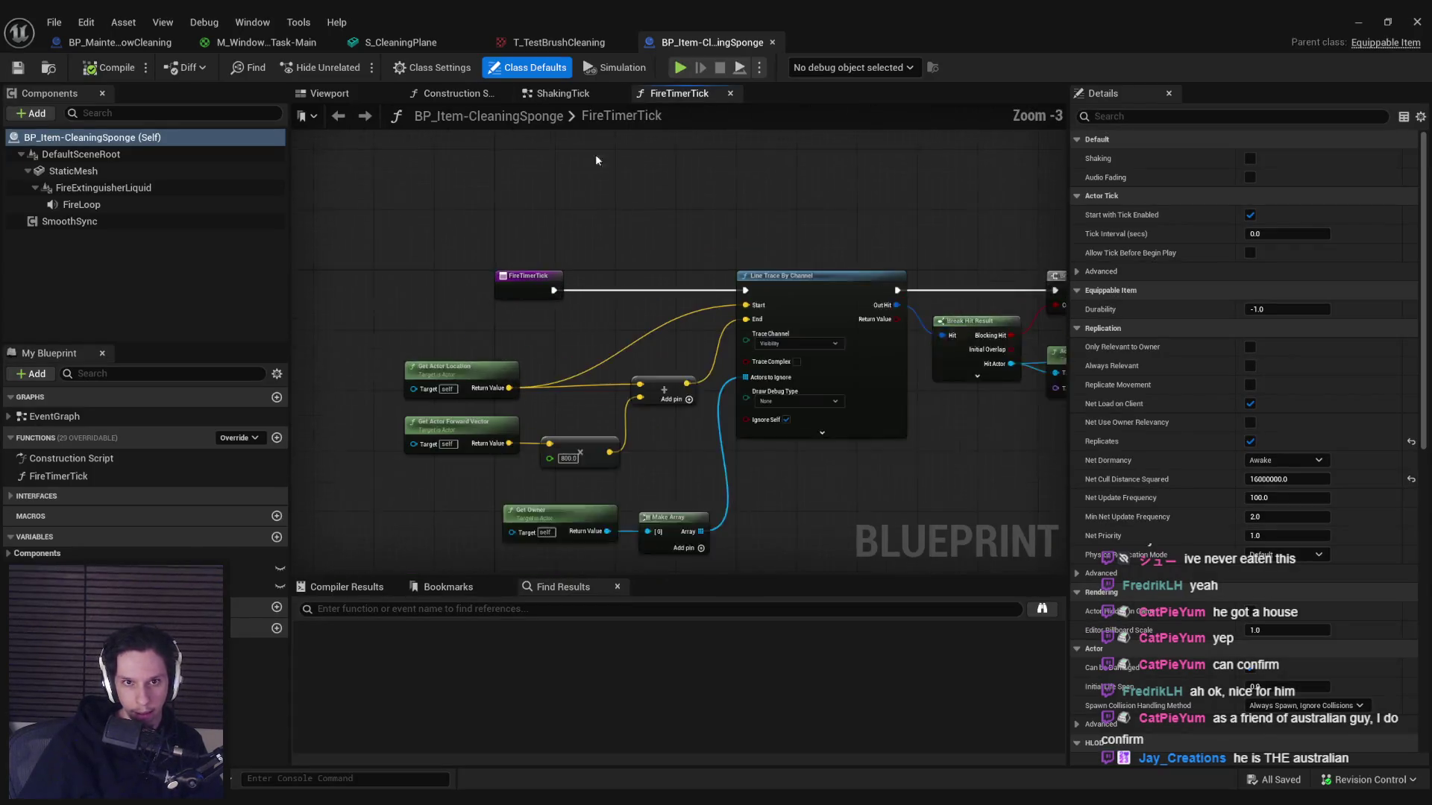
pyautogui.click(561, 93)
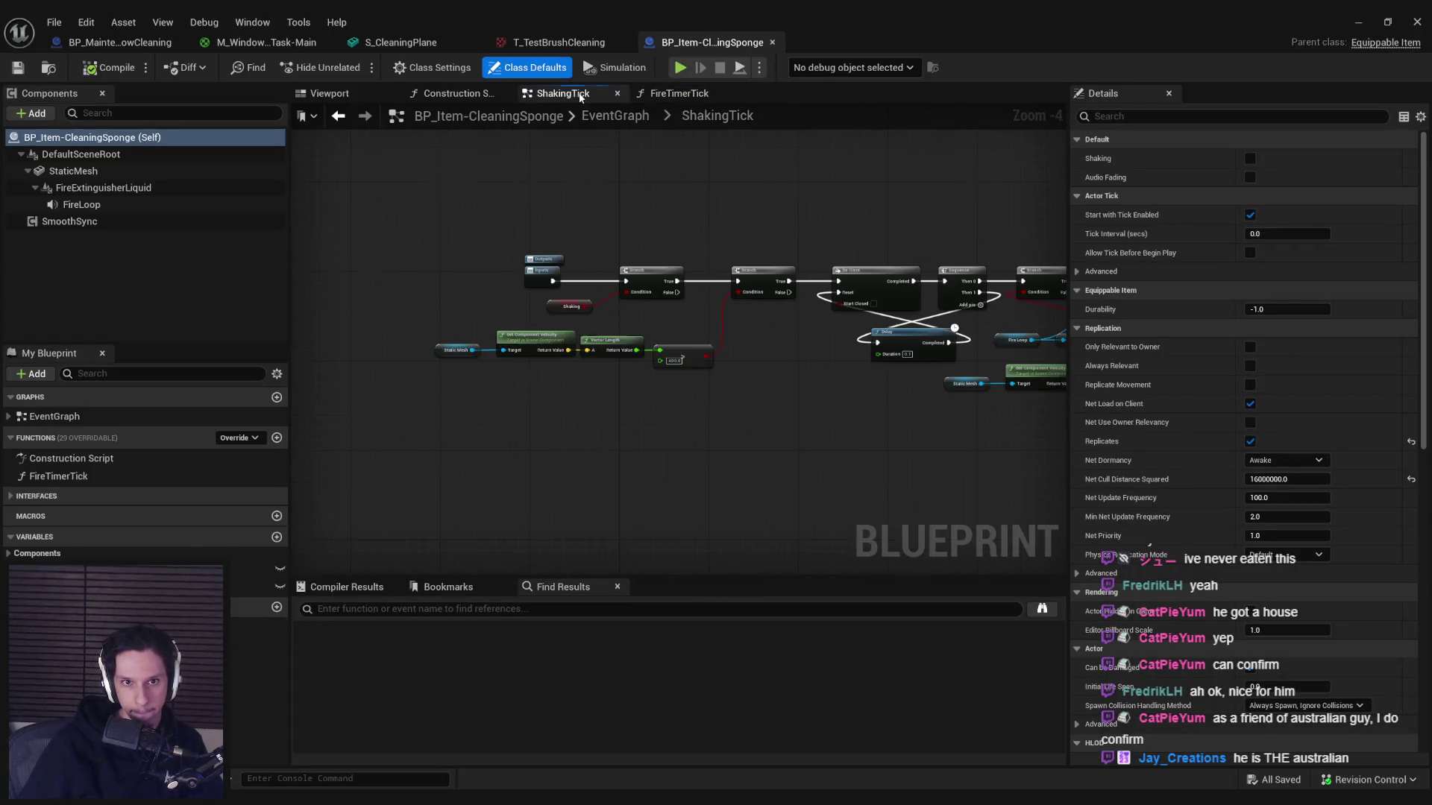
pyautogui.scroll(-2, 721, 338)
pyautogui.moveTo(722, 338)
pyautogui.mouseDown()
pyautogui.moveTo(828, 373)
pyautogui.moveTo(616, 359)
pyautogui.moveTo(450, 376)
pyautogui.moveTo(478, 395)
pyautogui.moveTo(746, 417)
pyautogui.moveTo(750, 364)
pyautogui.moveTo(1106, 419)
pyautogui.mouseUp()
pyautogui.scroll(-2, 693, 363)
pyautogui.scroll(2, 616, 359)
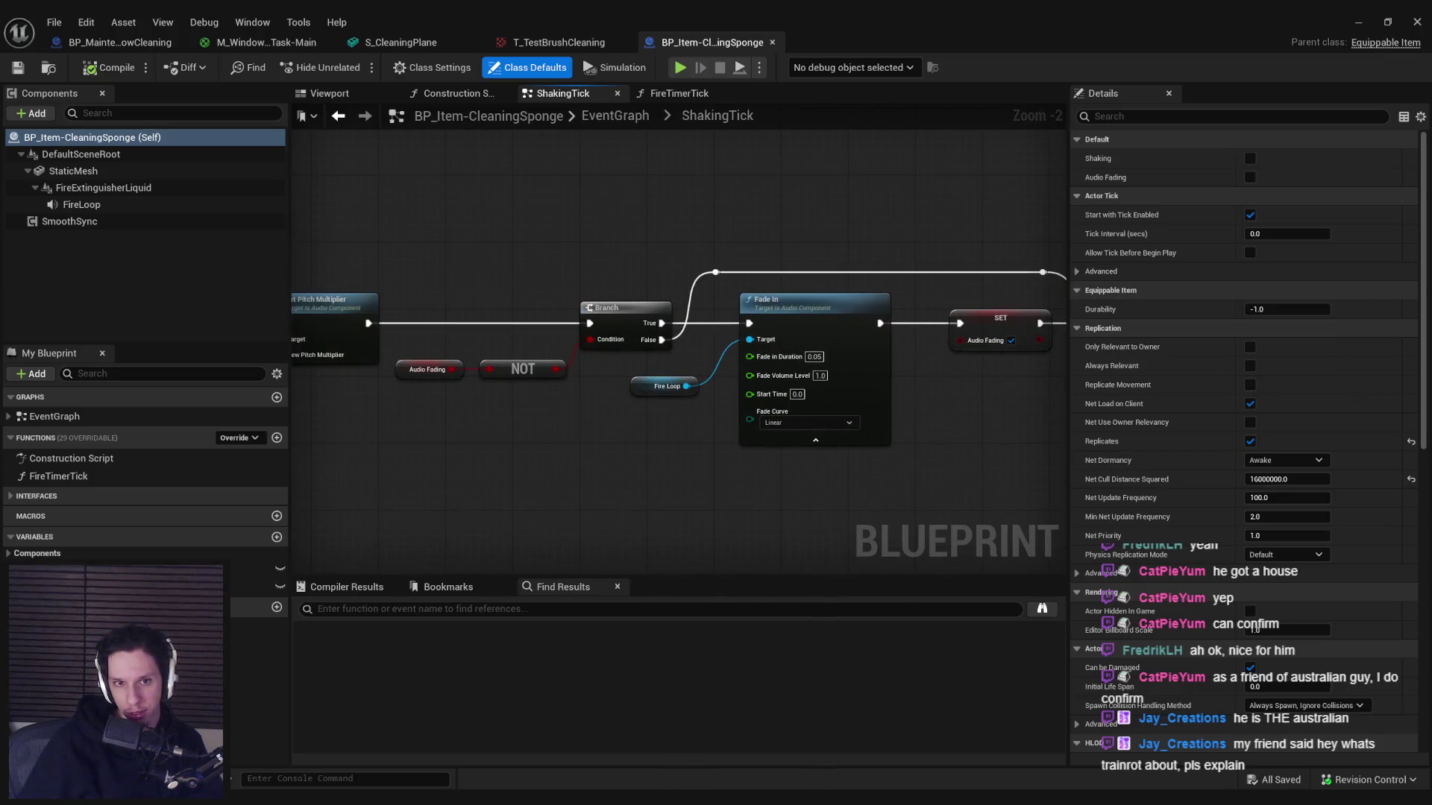
# - Inspect the ShakingTick pitch multiplier nodes, then switch to the sponge's EventGraph
pyautogui.moveTo(578, 475)
pyautogui.mouseDown()
pyautogui.moveTo(646, 366)
pyautogui.moveTo(1011, 382)
pyautogui.moveTo(631, 368)
pyautogui.mouseUp()
pyautogui.scroll(-2, 646, 365)
pyautogui.scroll(1, 930, 378)
pyautogui.scroll(-1, 929, 379)
pyautogui.doubleClick(55, 416)
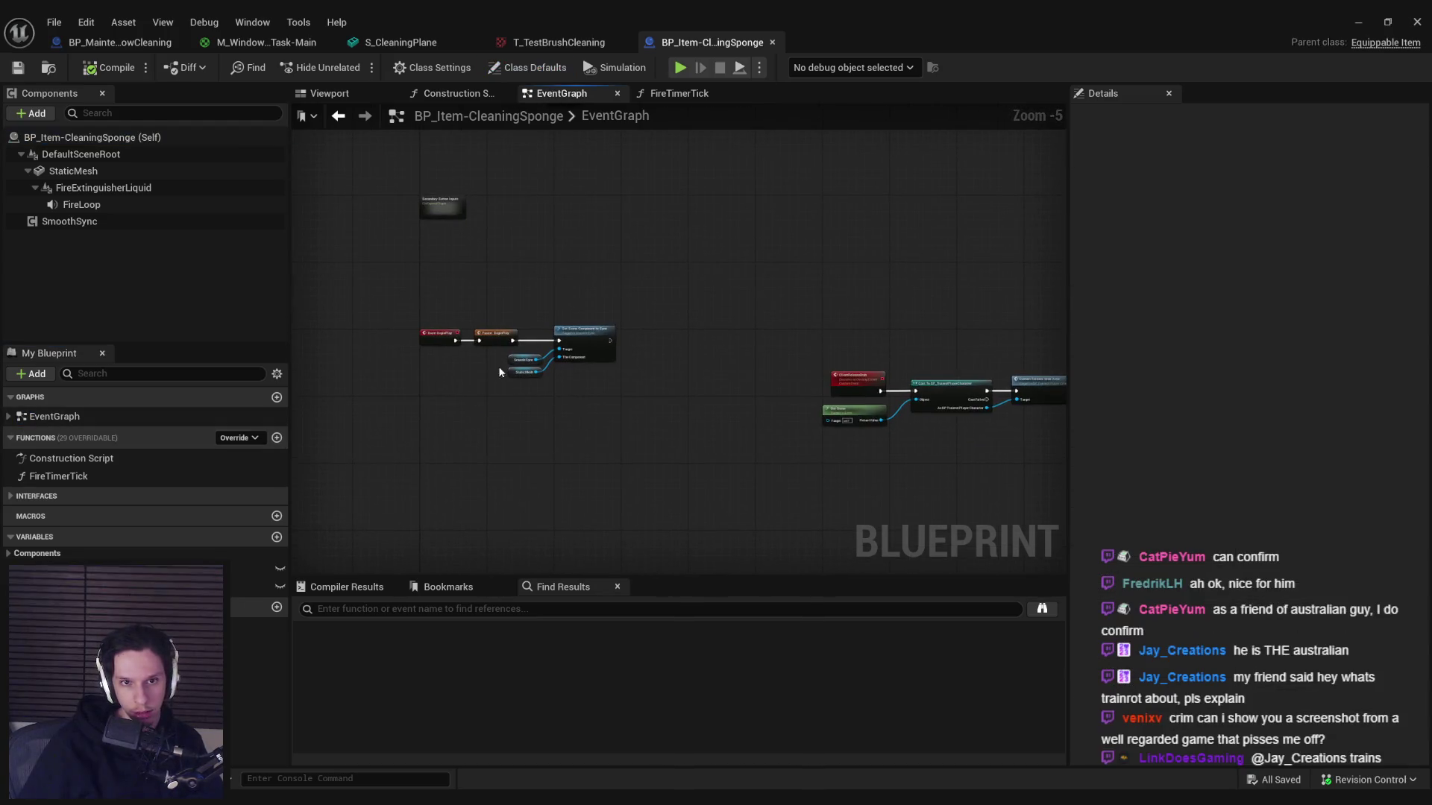
# - Add a Custom Event named CleanTrace to the EventGraph and nudge it down
pyautogui.rightClick(391, 445)
pyautogui.write('custom event')
pyautogui.press('Return')
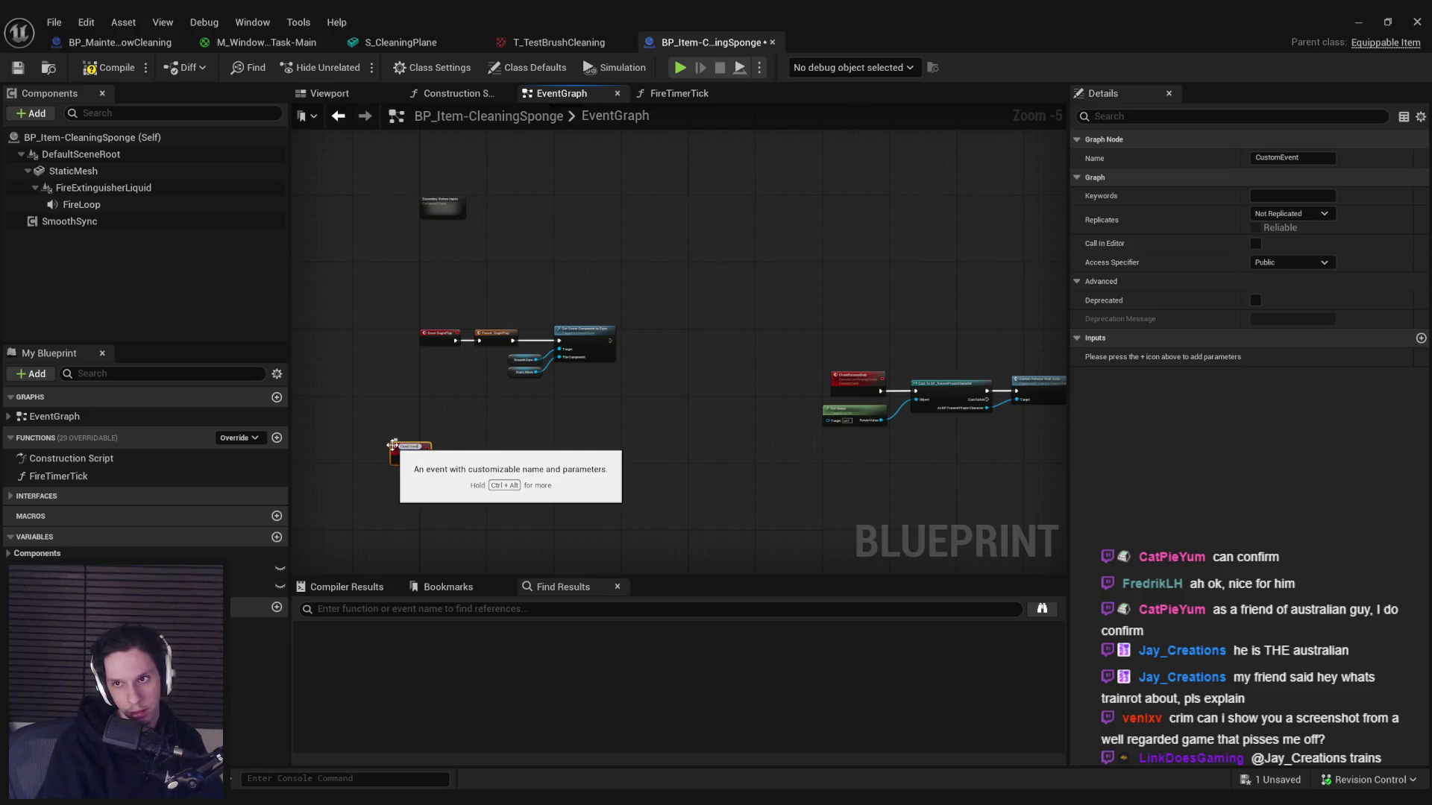
pyautogui.write('CleanTrace')
pyautogui.press('Return')
pyautogui.scroll(3, 395, 446)
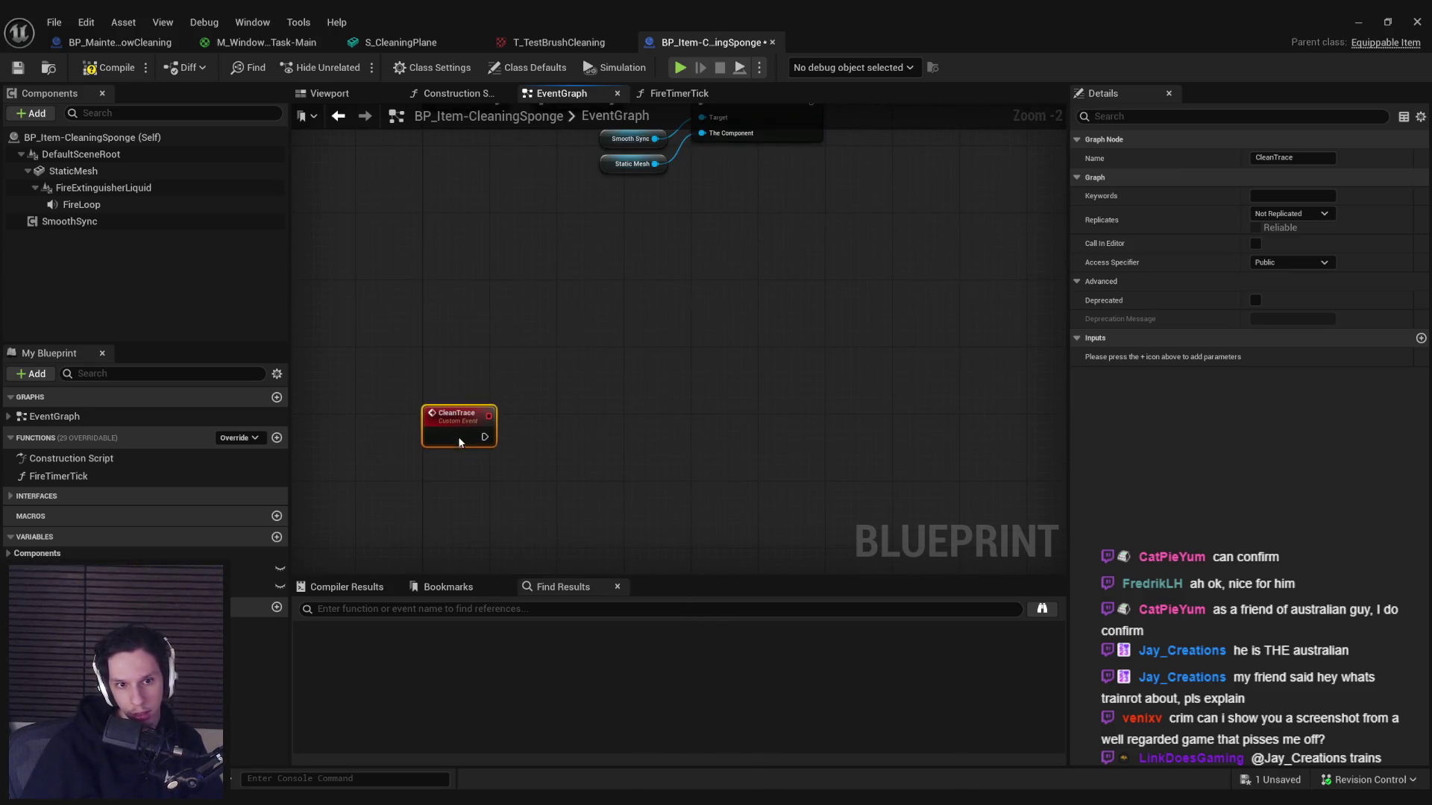
pyautogui.moveTo(459, 438); pyautogui.dragTo(459, 456)
# - Make CleanTrace private, then compile, save and check out the sponge Blueprint
pyautogui.click(1294, 263)
pyautogui.click(1264, 297)
pyautogui.moveTo(395, 321); pyautogui.dragTo(396, 369)
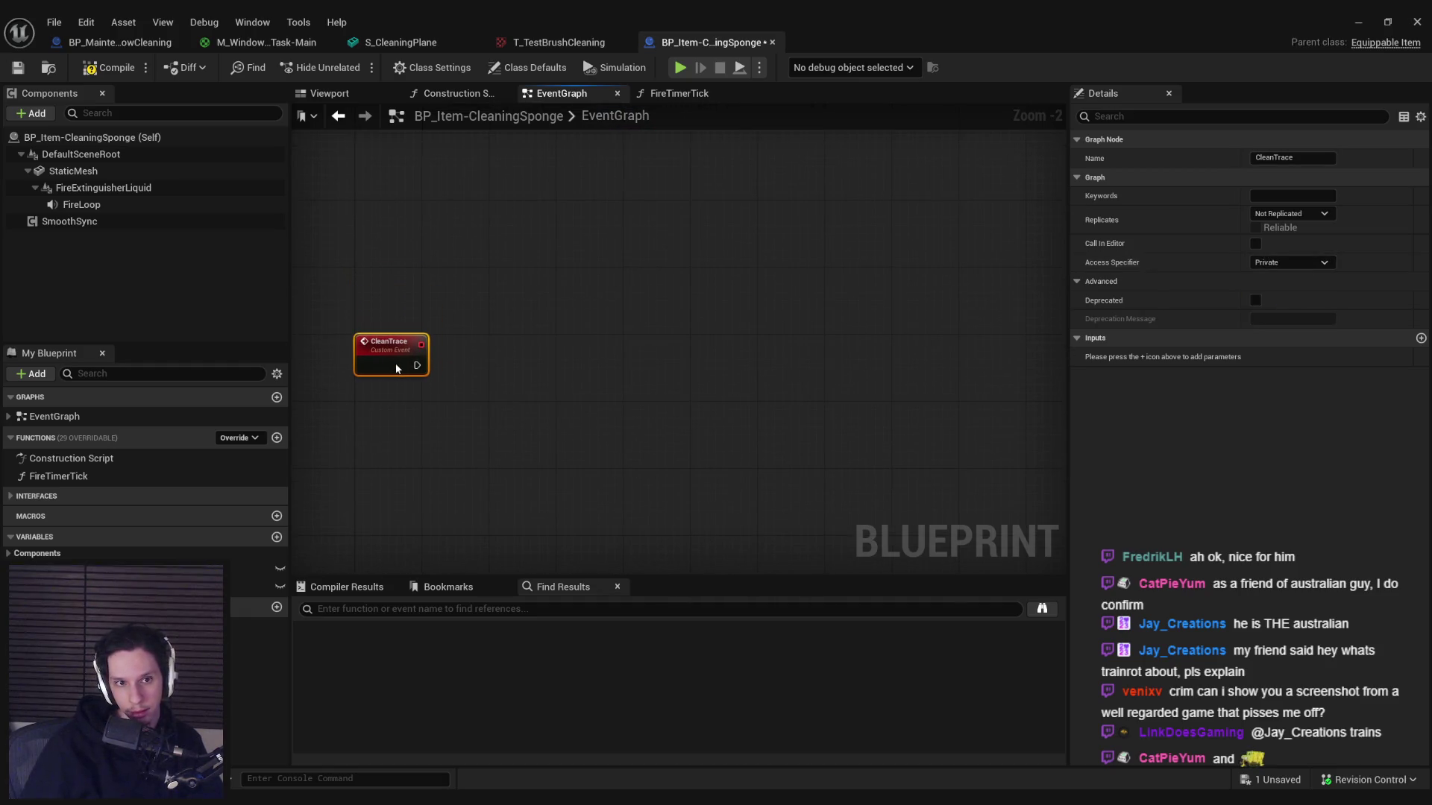
pyautogui.click(110, 68)
pyautogui.click(18, 68)
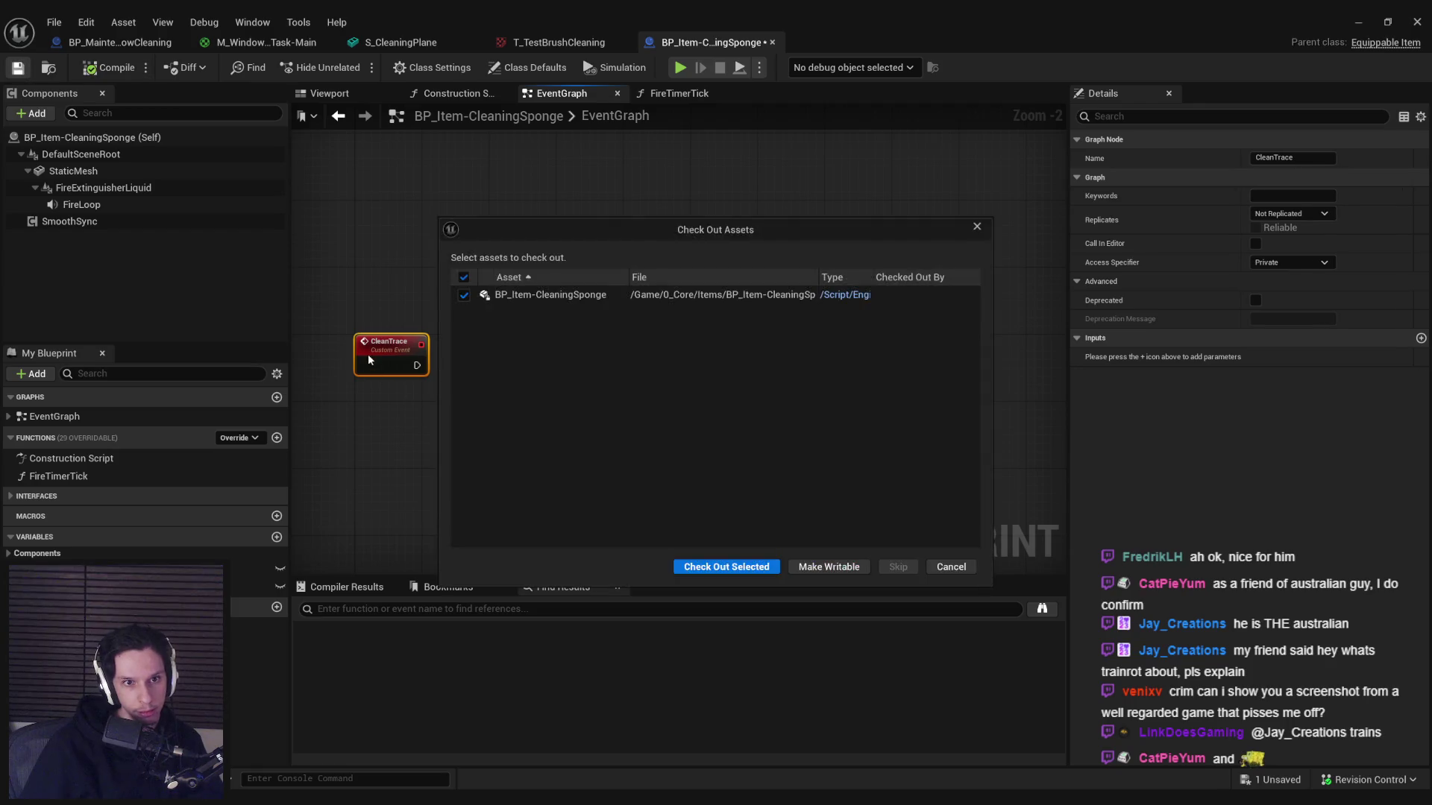
pyautogui.click(690, 567)
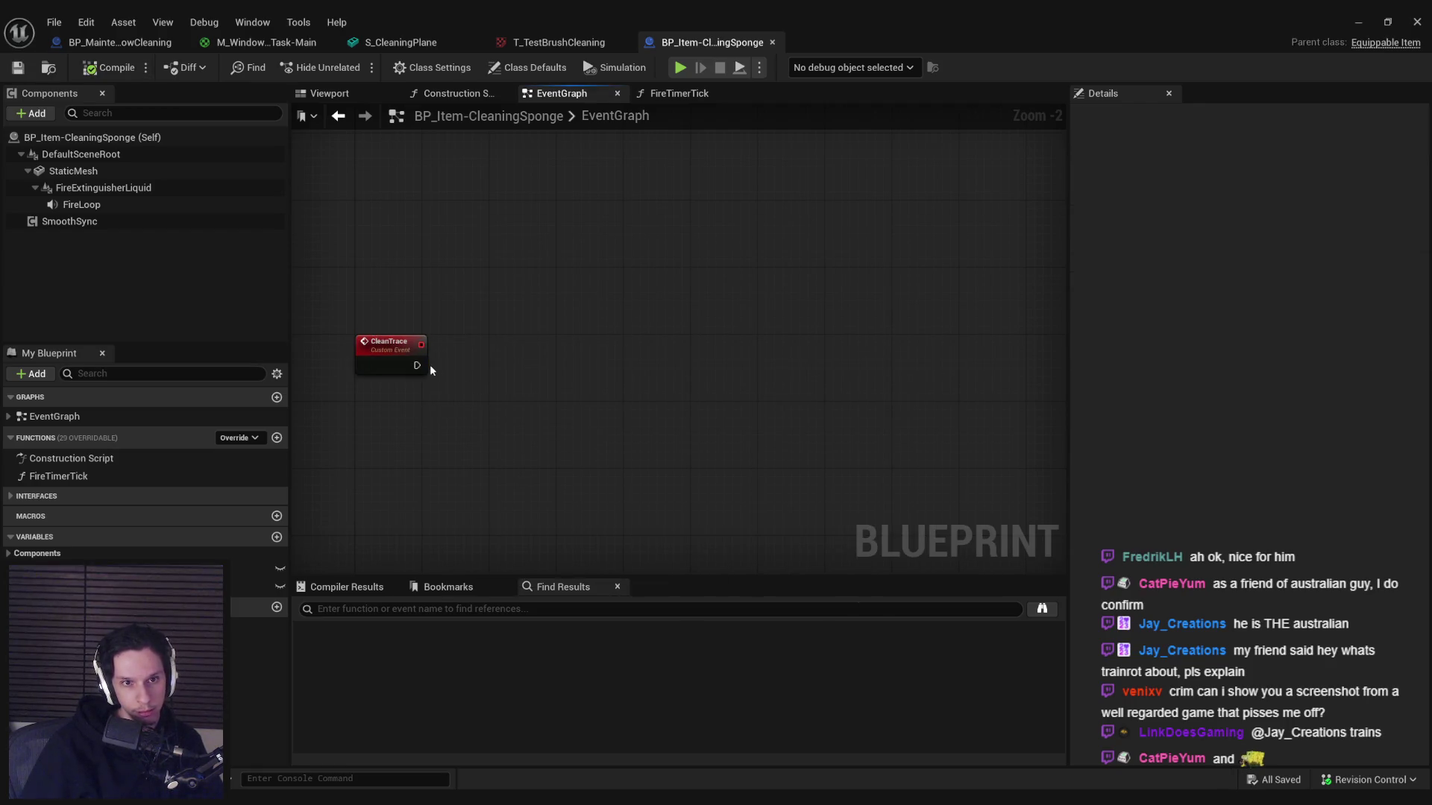
pyautogui.moveTo(417, 366); pyautogui.dragTo(472, 366)
# - Connect a Line Trace For Objects node to CleanTrace's execution output
pyautogui.write('linetrace')
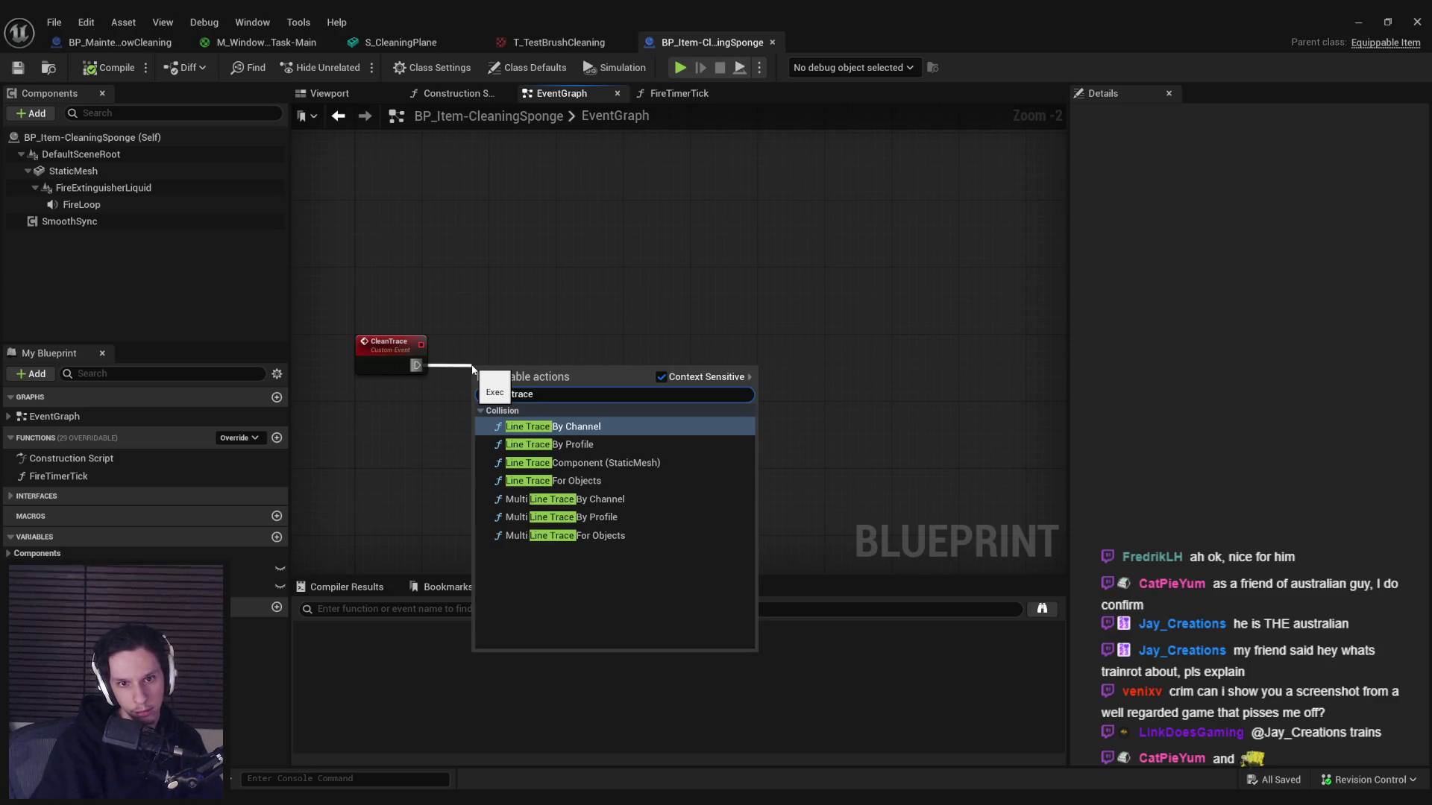
pyautogui.press('Escape')
pyautogui.moveTo(417, 365); pyautogui.dragTo(479, 366)
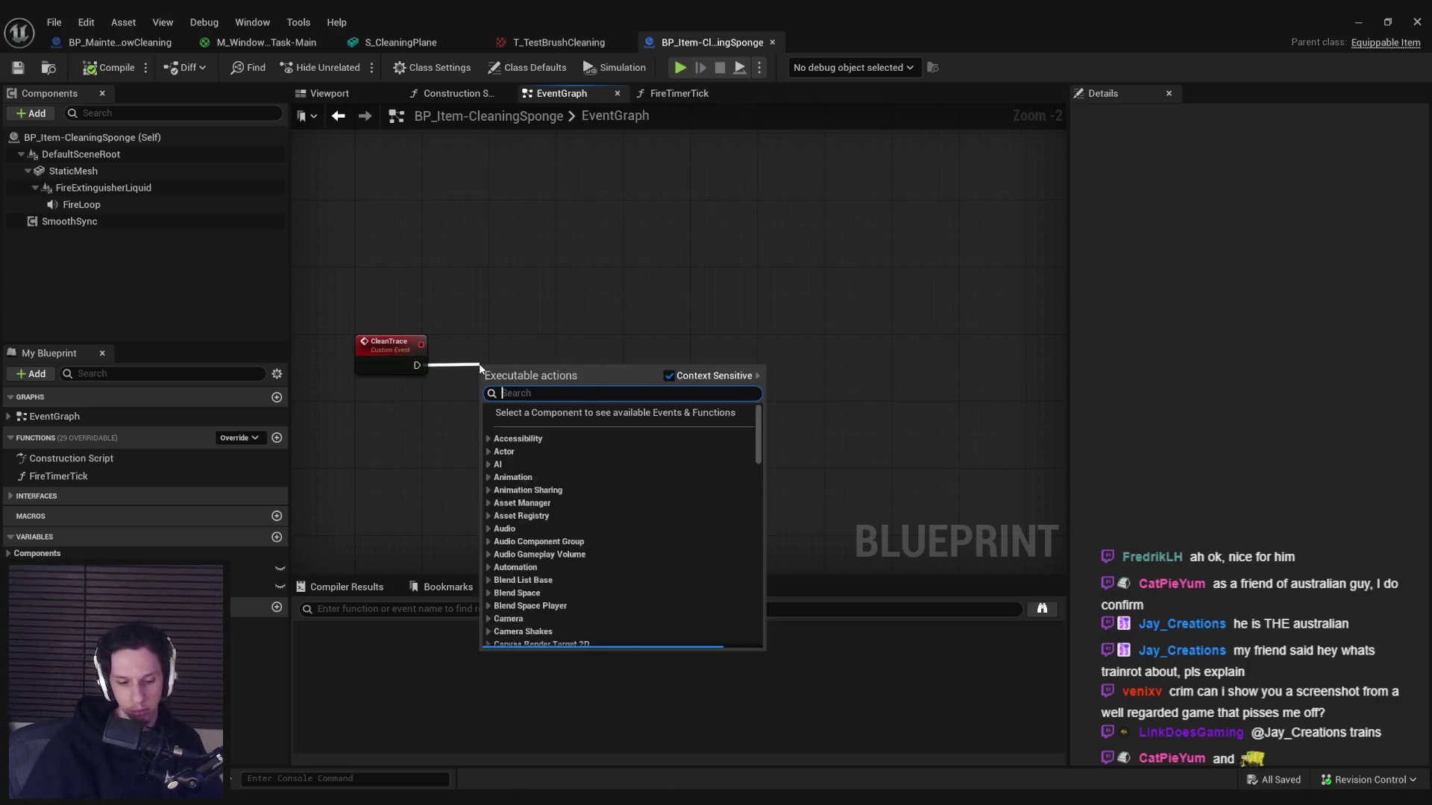
pyautogui.write('line trace')
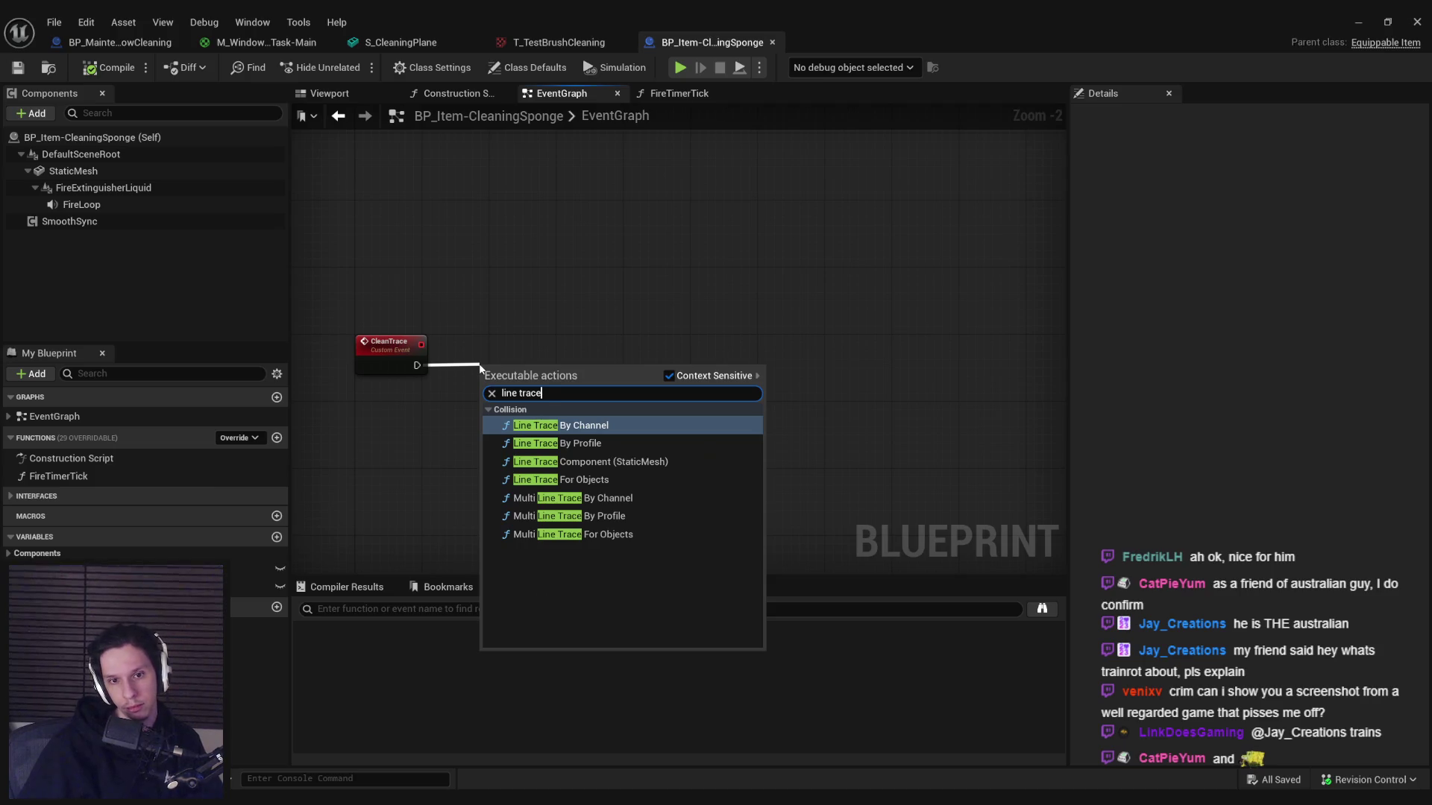
pyautogui.press('Down')
pyautogui.press('Down')
pyautogui.press('Down')
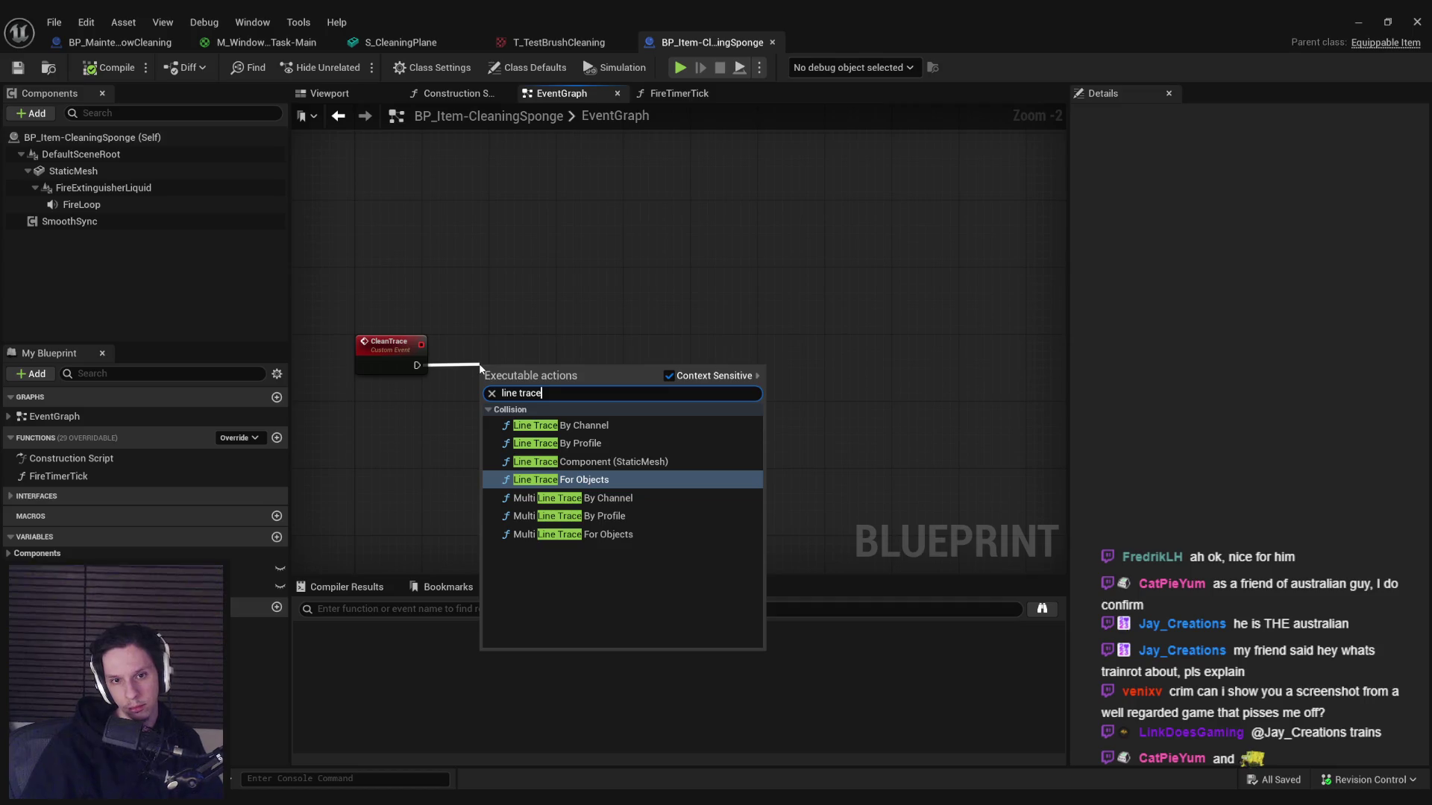
pyautogui.press('Return')
pyautogui.moveTo(570, 352); pyautogui.dragTo(717, 352)
# - Feed the Static Mesh's Get World Location into the line trace Start
pyautogui.moveTo(73, 171)
pyautogui.mouseDown()
pyautogui.moveTo(458, 416)
pyautogui.moveTo(549, 415)
pyautogui.mouseUp()
pyautogui.write('get wolrld')
pyautogui.hotkey('ctrl', 'a')
pyautogui.write('get world location')
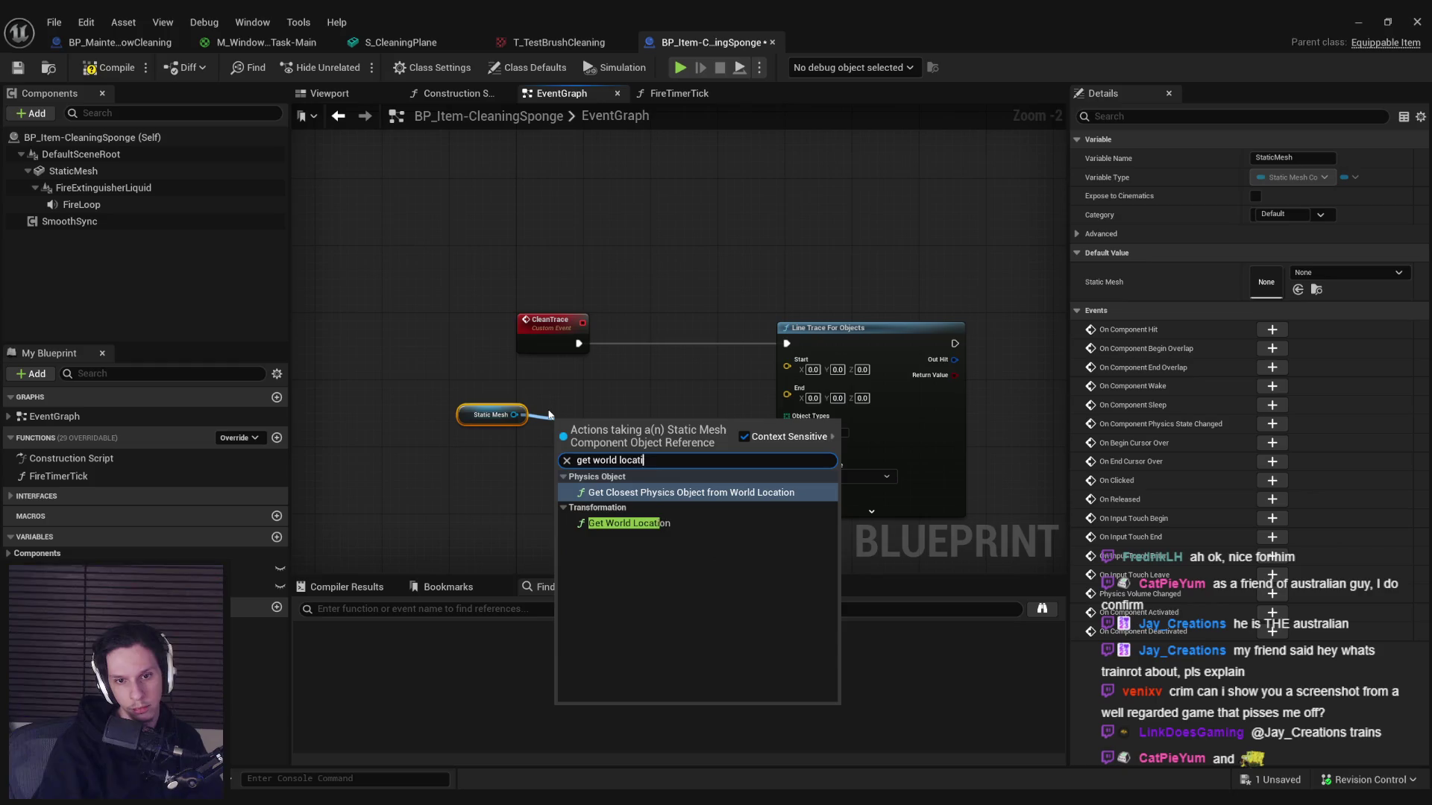
pyautogui.click(629, 523)
pyautogui.moveTo(491, 415); pyautogui.dragTo(491, 443)
pyautogui.moveTo(651, 443)
pyautogui.mouseDown()
pyautogui.moveTo(667, 451)
pyautogui.moveTo(787, 359)
pyautogui.mouseUp()
pyautogui.moveTo(605, 426); pyautogui.dragTo(571, 400)
pyautogui.click(591, 476)
# - Add a Make Array node feeding the line trace's Object Types
pyautogui.moveTo(787, 403); pyautogui.dragTo(630, 547)
pyautogui.write('make')
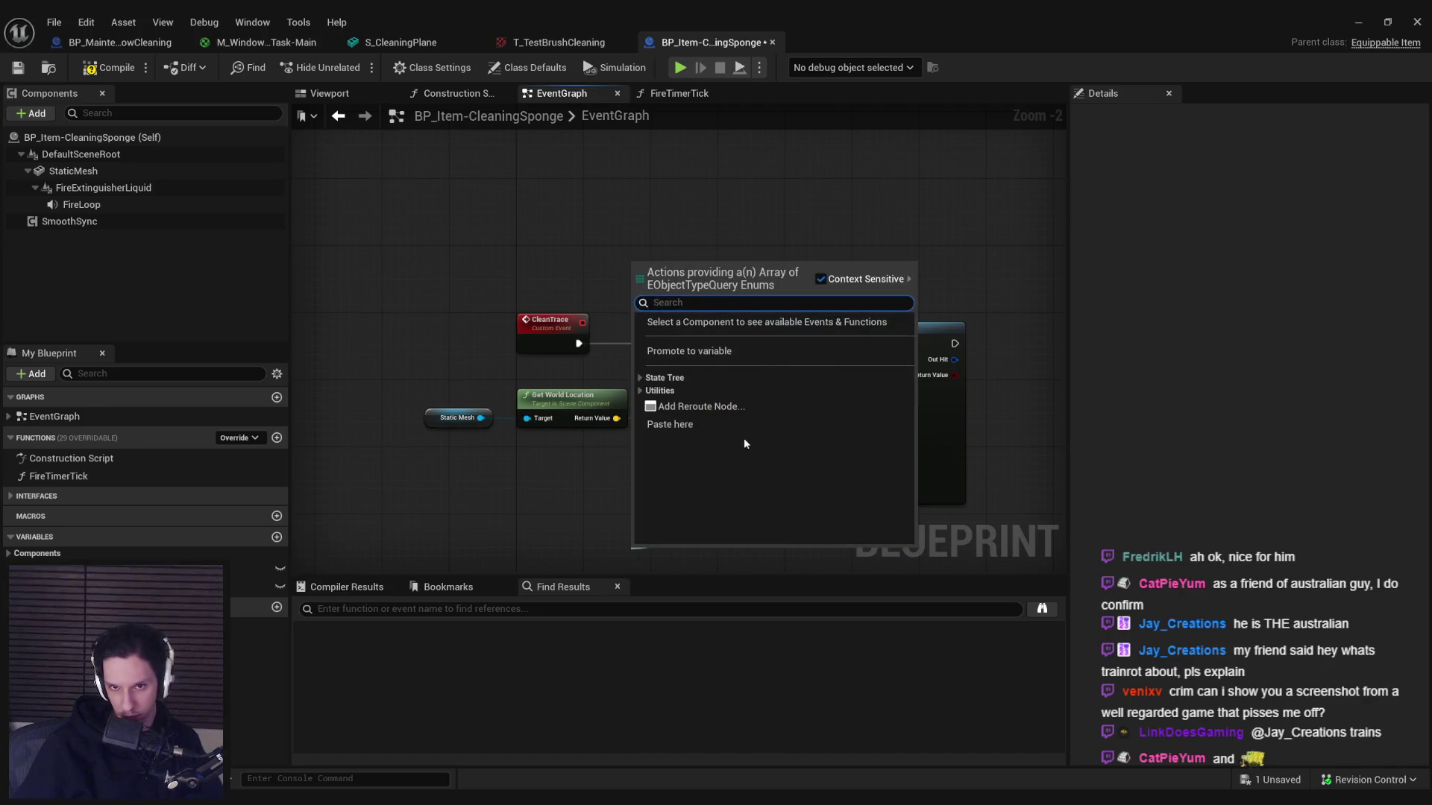
pyautogui.press('Return')
pyautogui.click(617, 435)
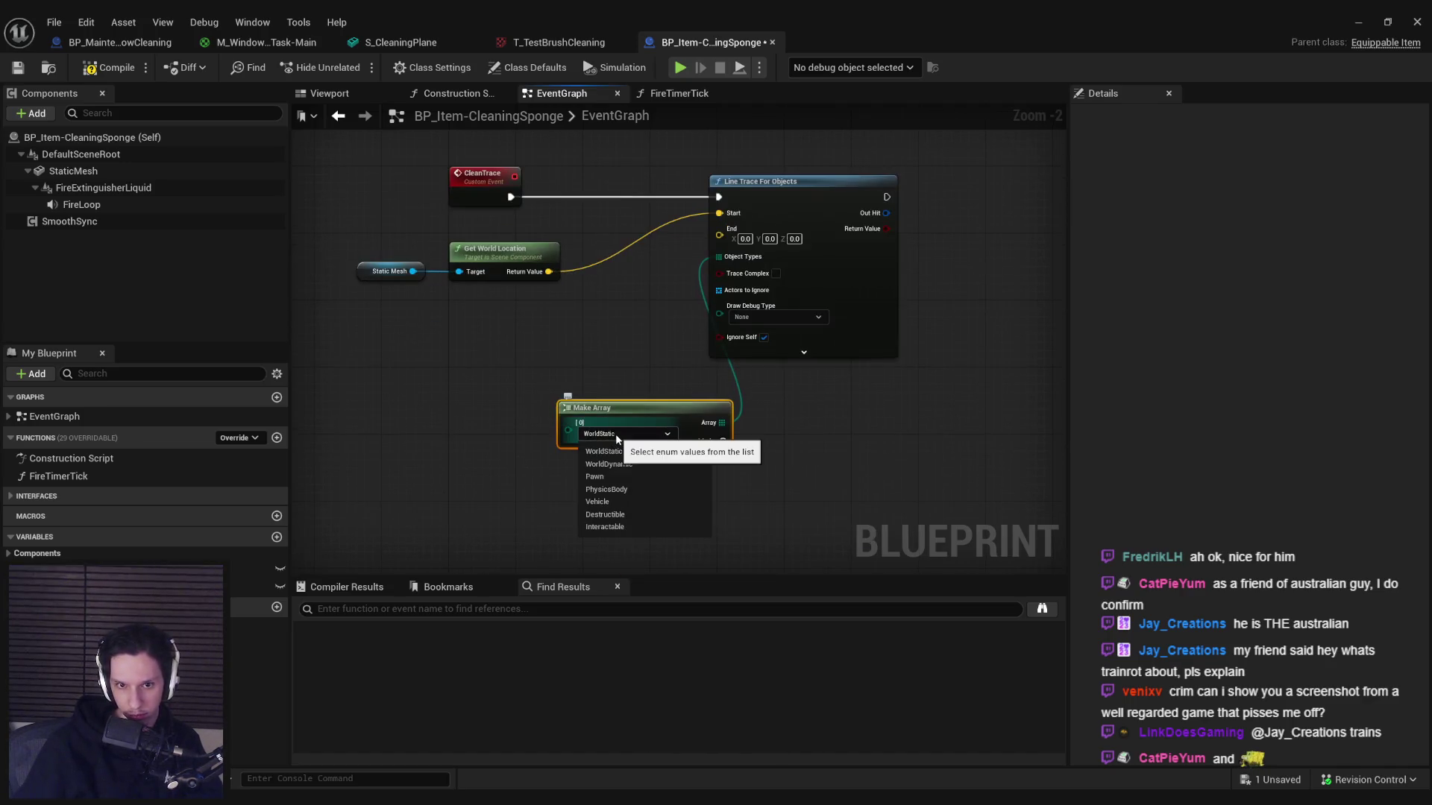
pyautogui.click(597, 447)
pyautogui.click(153, 42)
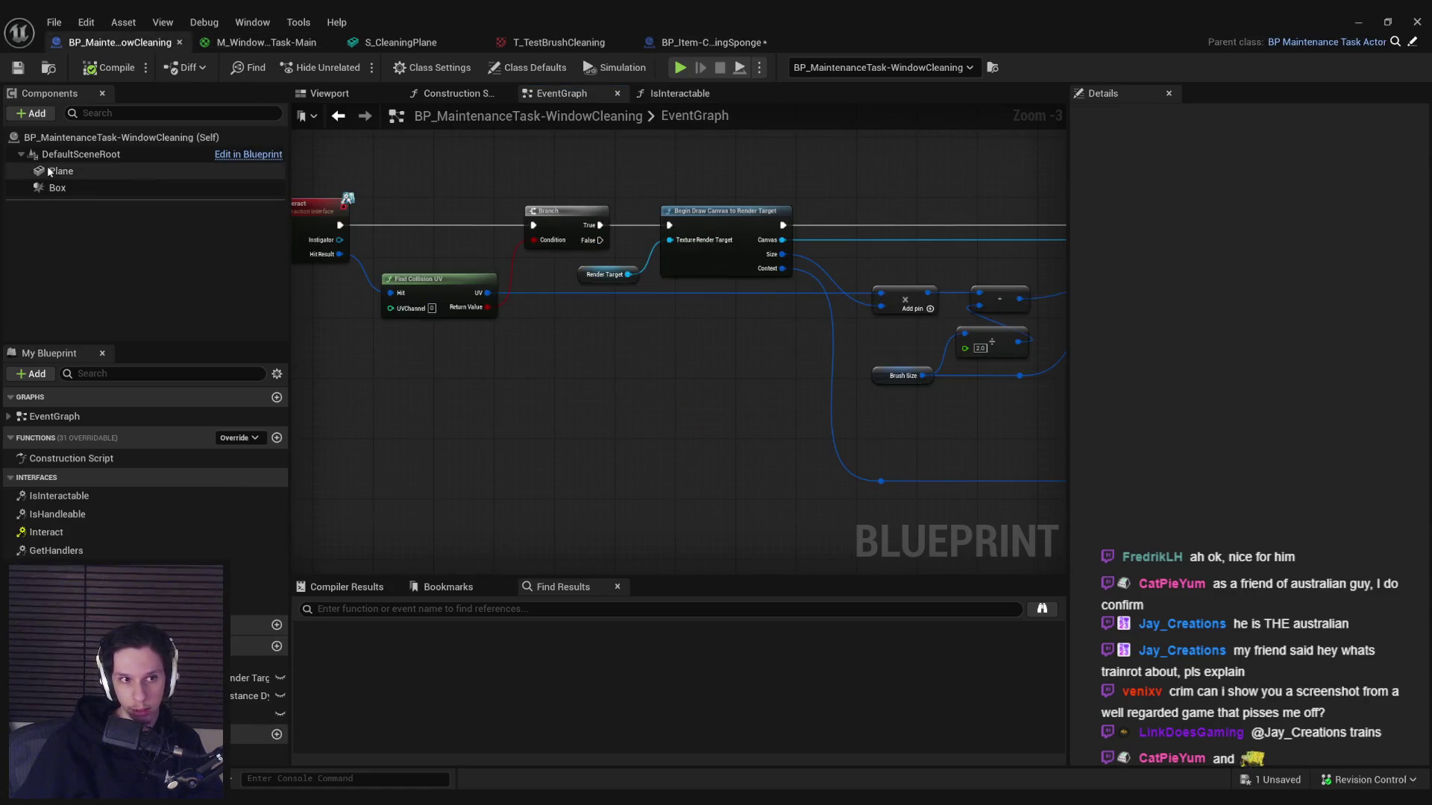
# - Make the window-cleaning Plane ignore Interactable, set its Object Type to WorldDynamic, and compile
pyautogui.moveTo(1423, 224); pyautogui.dragTo(1423, 357)
pyautogui.click(713, 43)
pyautogui.click(608, 434)
pyautogui.click(119, 43)
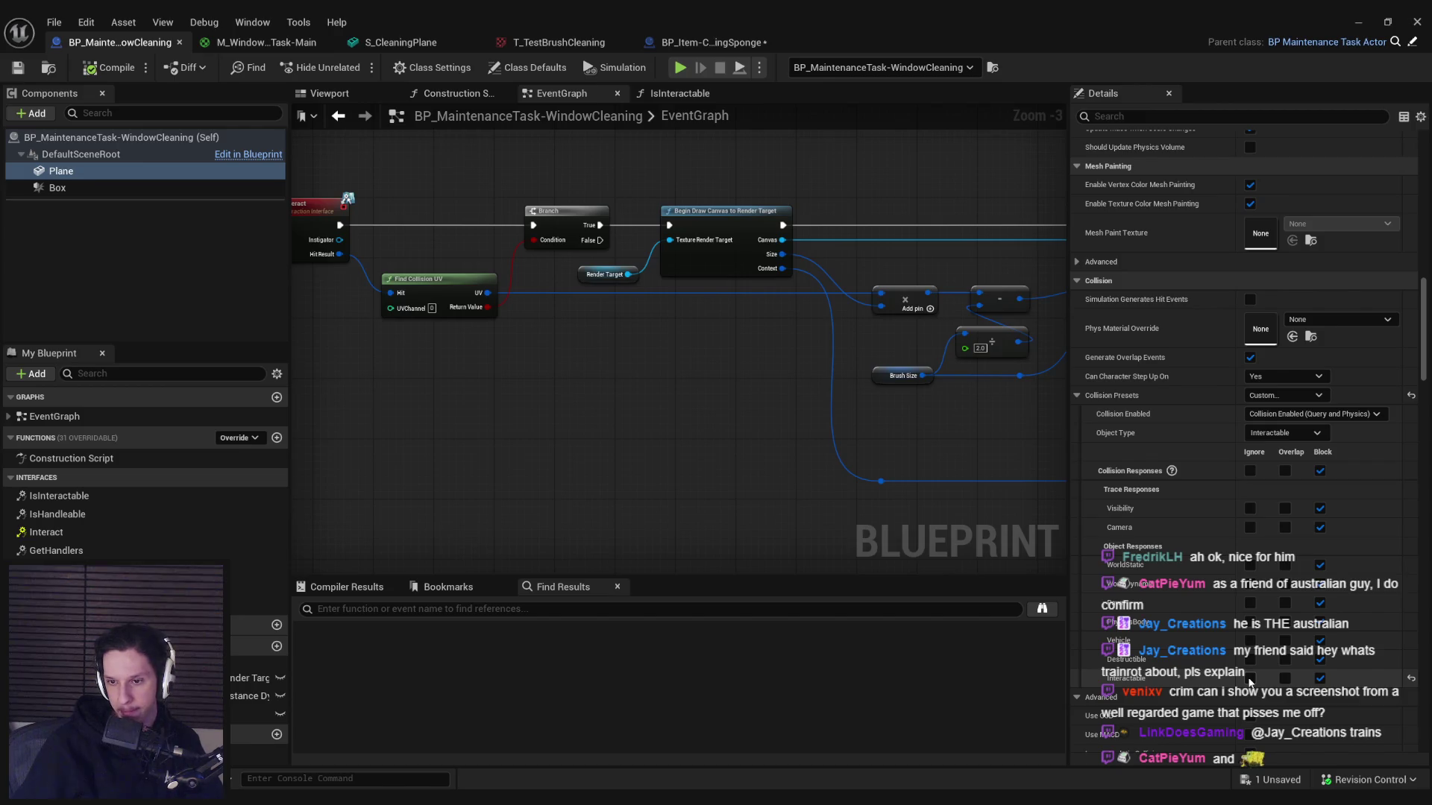
pyautogui.click(1250, 677)
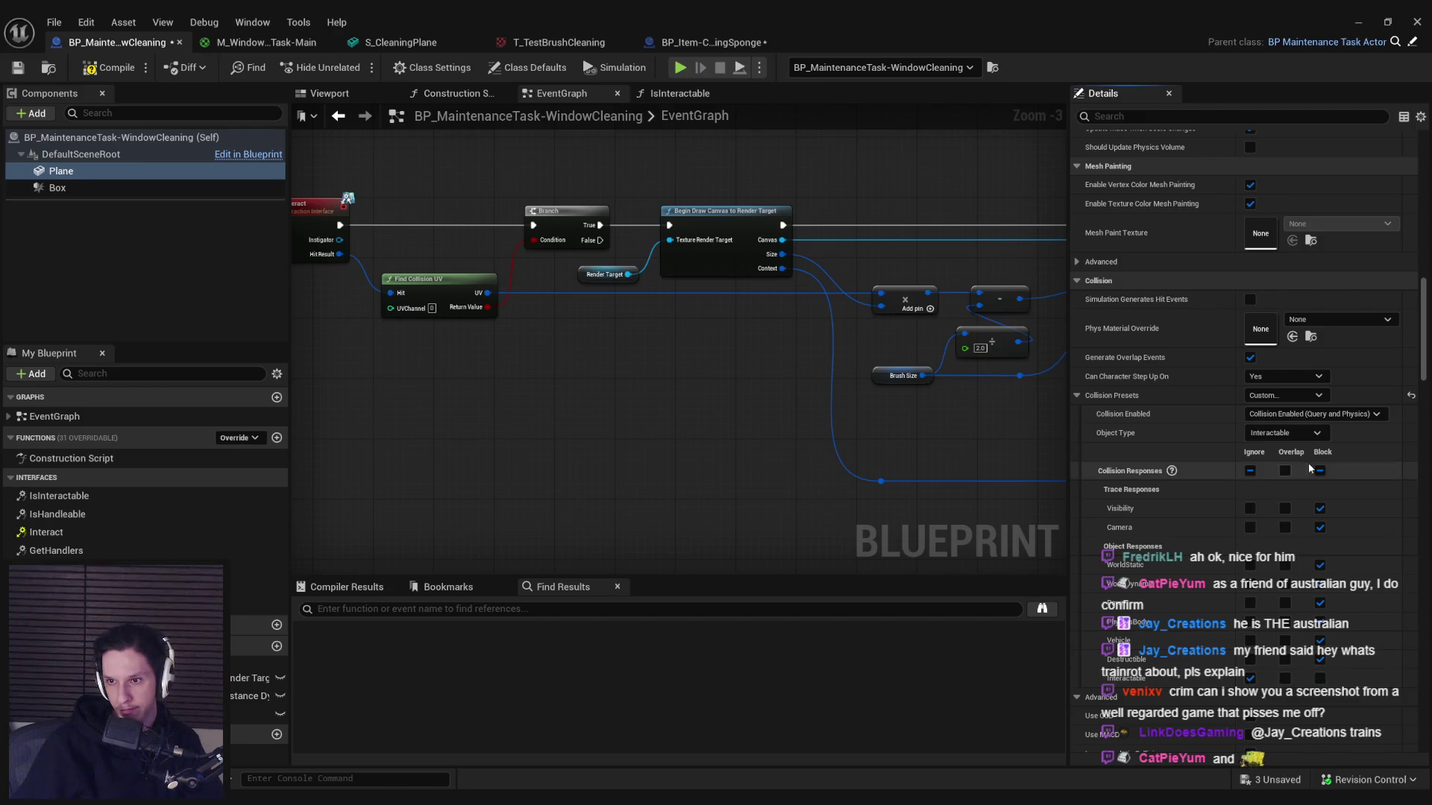
pyautogui.click(1281, 433)
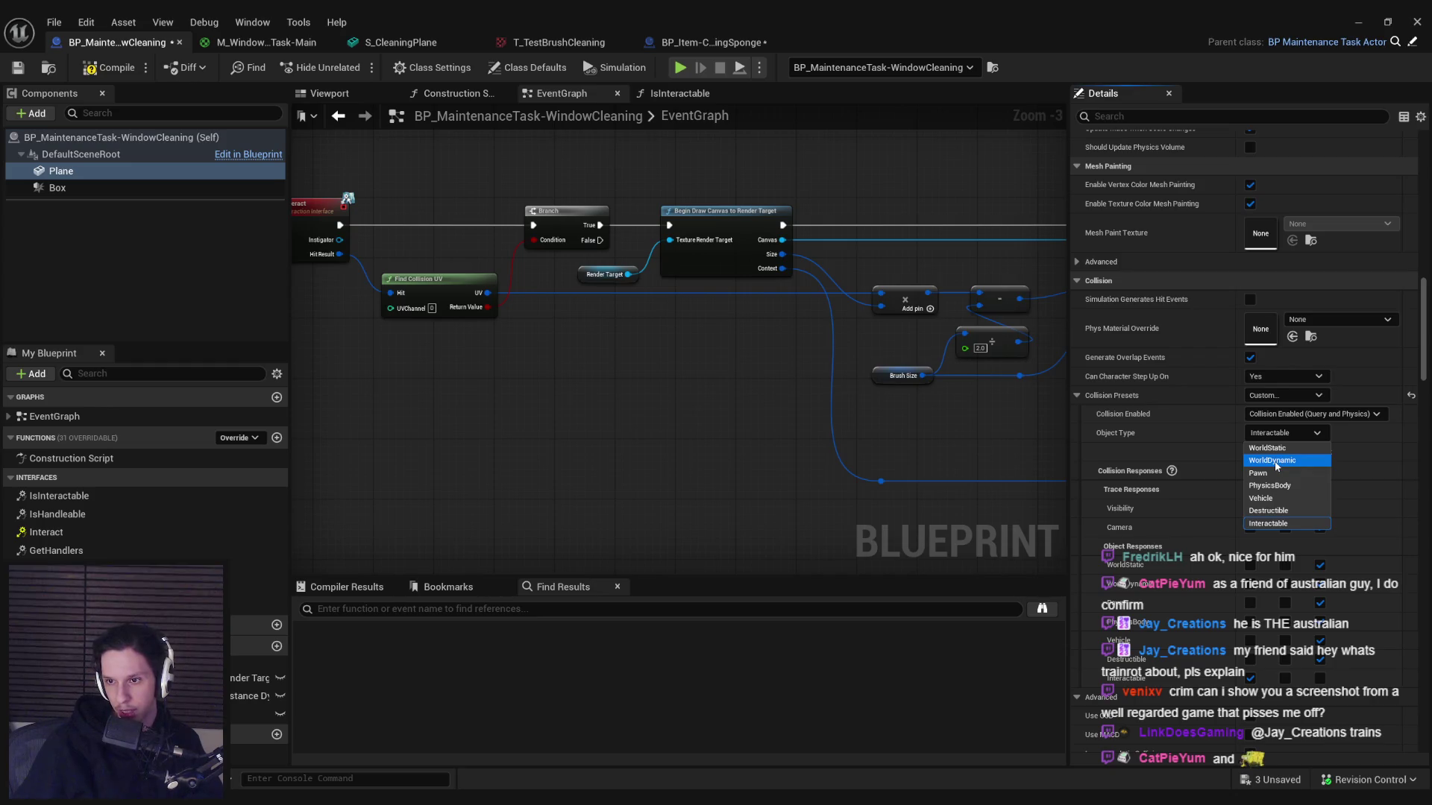
pyautogui.click(1274, 461)
pyautogui.click(110, 68)
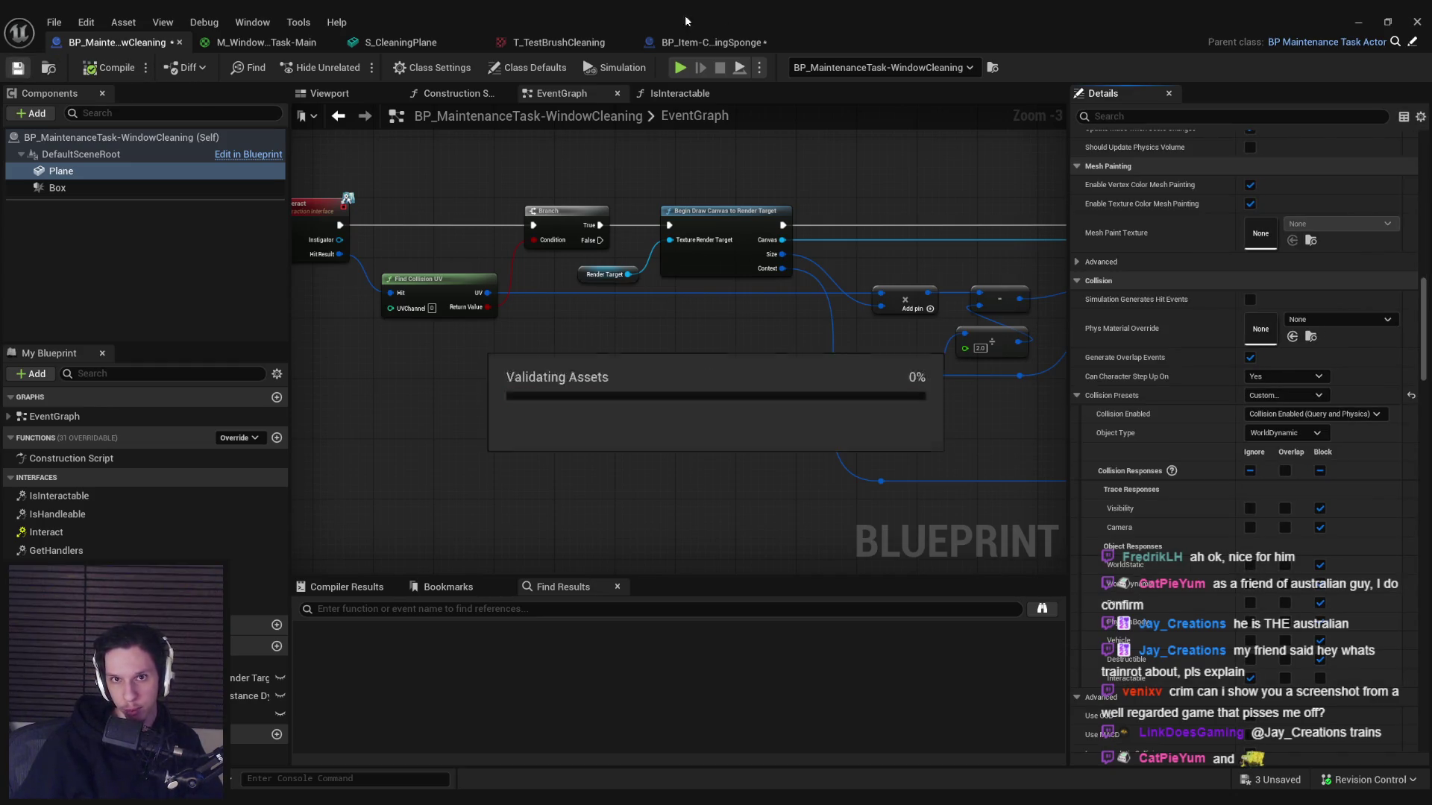
# - In the sponge Blueprint, set the Make Array entry to WorldDynamic and place it beside Get World Location
pyautogui.click(713, 42)
pyautogui.click(630, 434)
pyautogui.click(620, 441)
pyautogui.moveTo(621, 442)
pyautogui.mouseDown()
pyautogui.moveTo(535, 343)
pyautogui.moveTo(513, 343)
pyautogui.mouseUp()
pyautogui.click(508, 442)
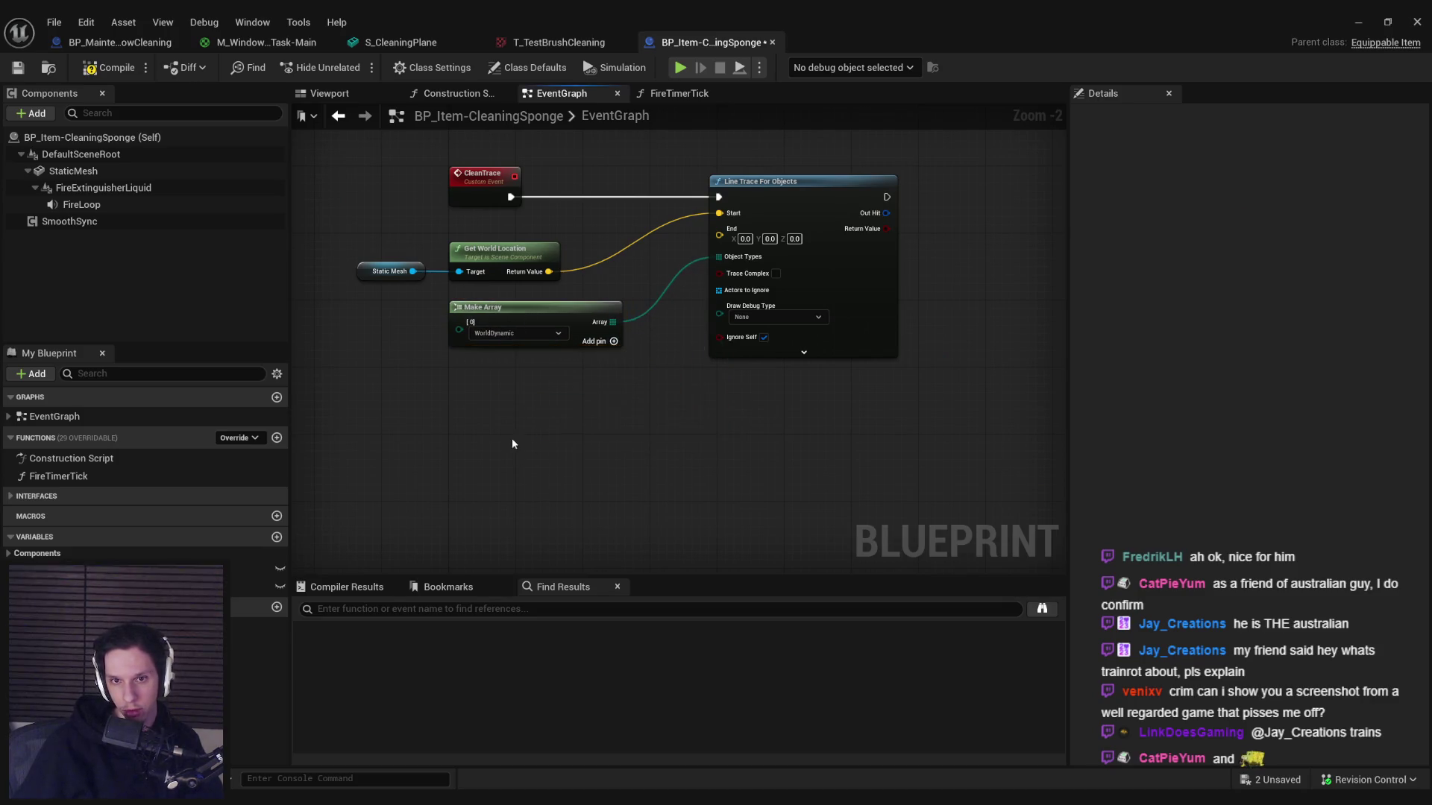
# - Compile and save BP_Item-CleaningSponge, then maximise the Imgur browser window
pyautogui.click(110, 68)
pyautogui.click(17, 67)
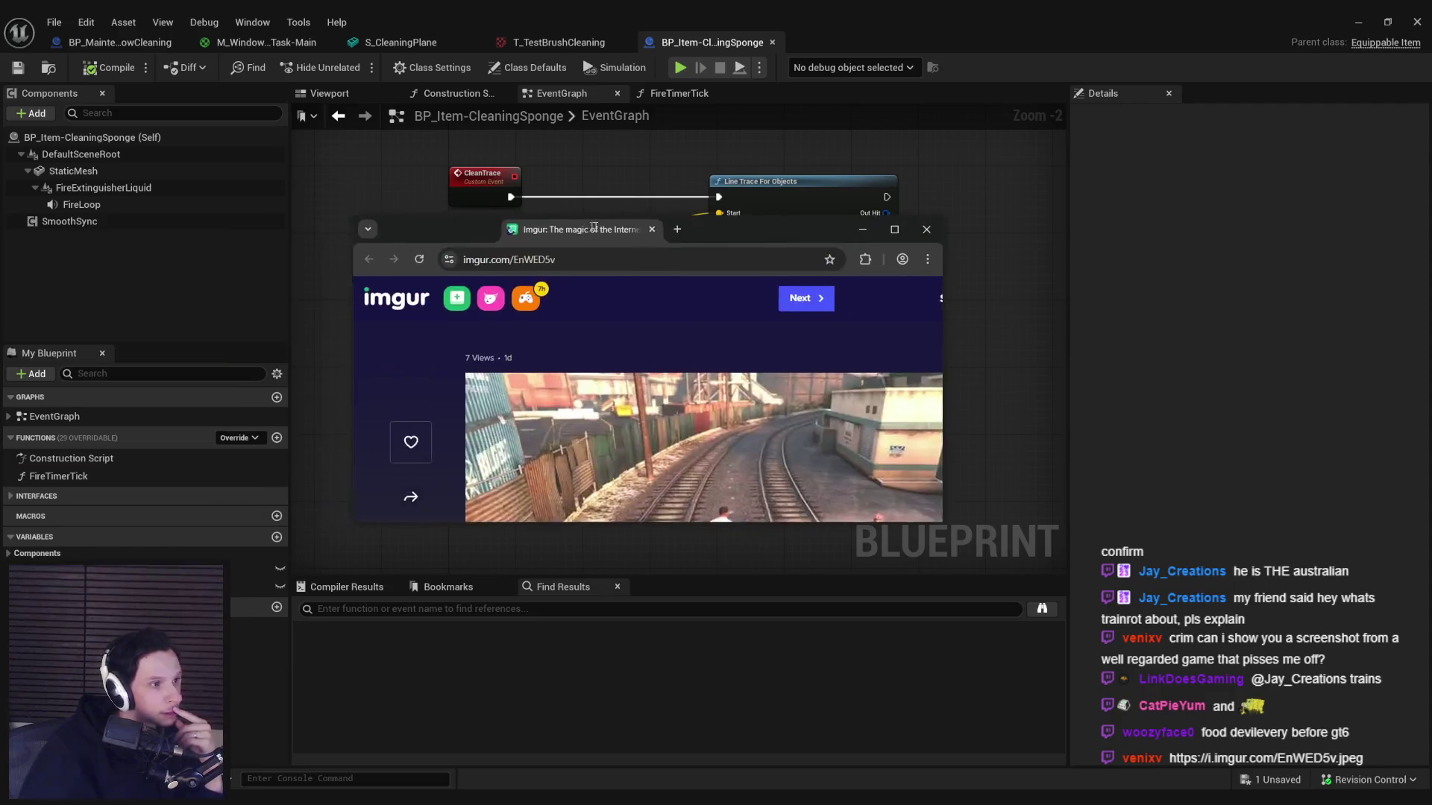
pyautogui.doubleClick(637, 230)
# - Enlarge the railway screenshot on Imgur, then return to Unreal Engine
pyautogui.click(528, 448)
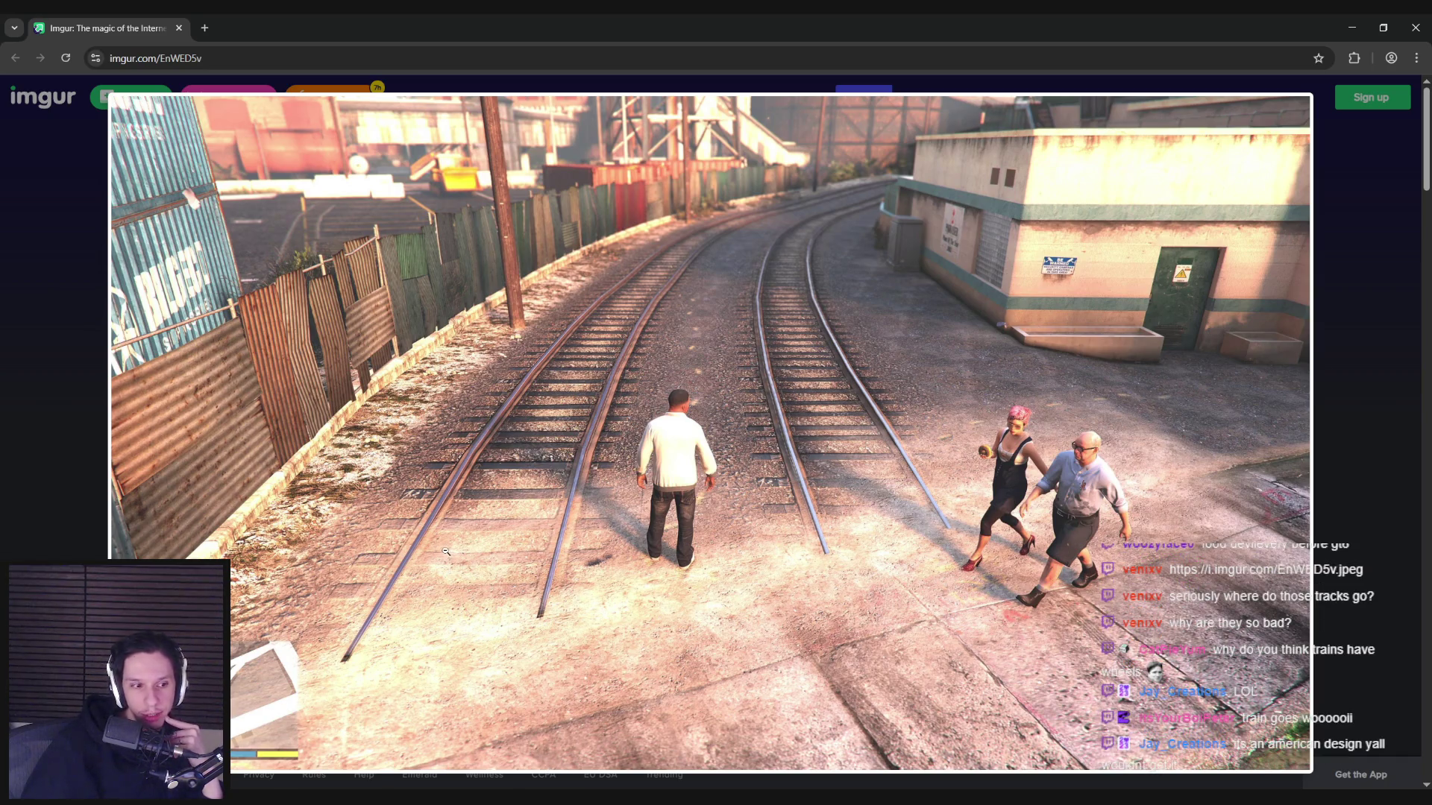
pyautogui.hotkey('alt', 'Tab')
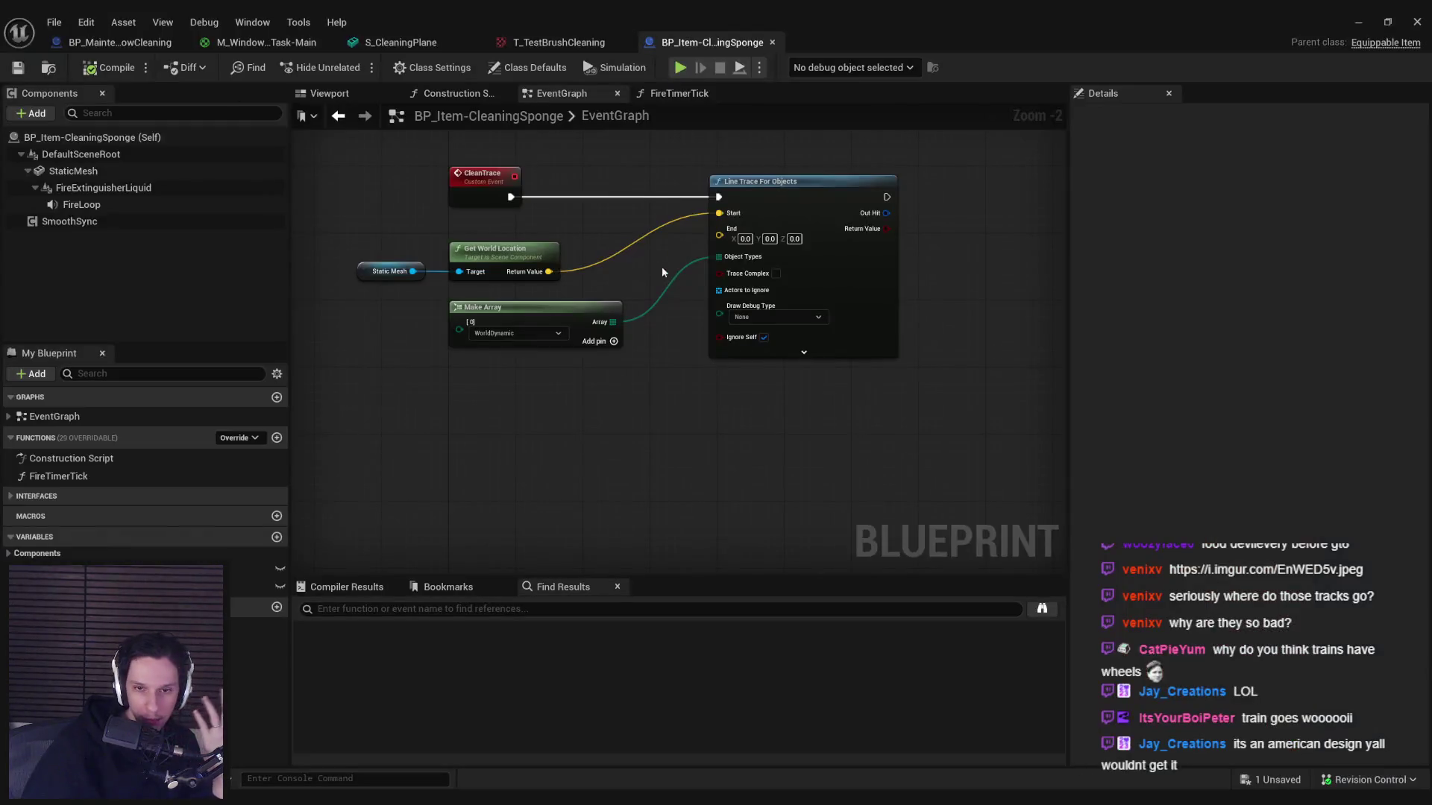
# - Reposition the Make Array node lower and slightly right, beneath Get World Location
pyautogui.moveTo(545, 477); pyautogui.dragTo(521, 515)
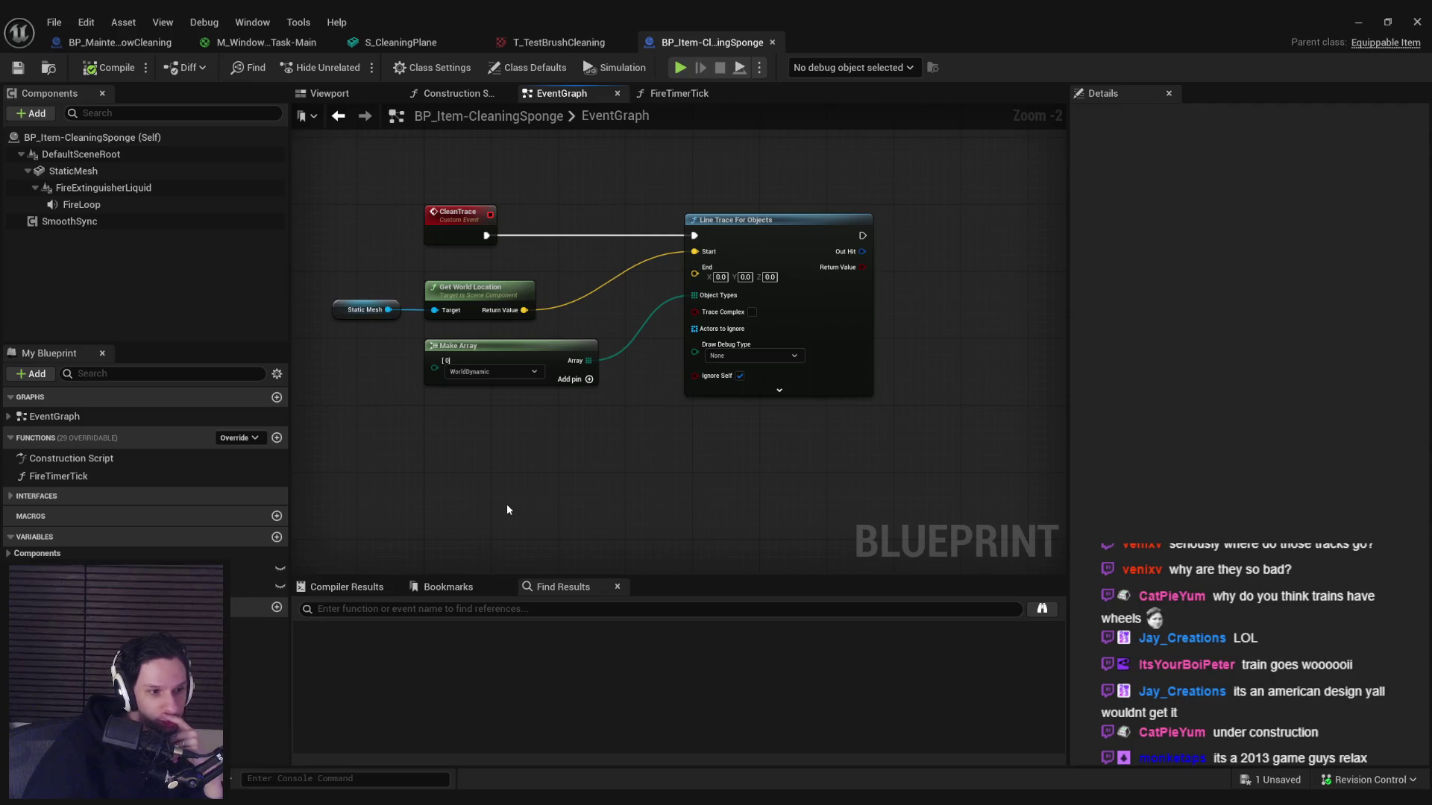
pyautogui.moveTo(475, 545); pyautogui.dragTo(655, 530)
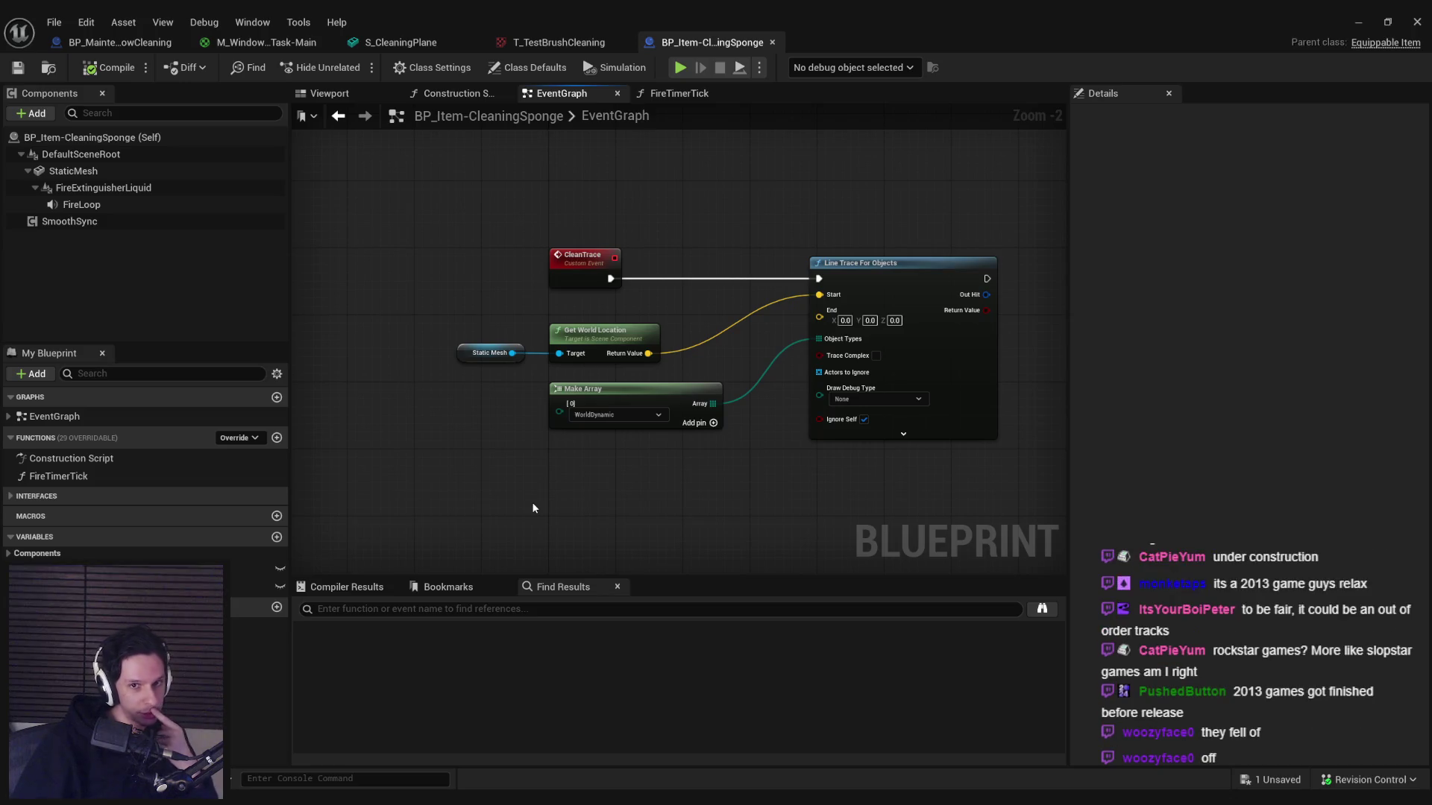
pyautogui.moveTo(674, 404)
pyautogui.mouseDown()
pyautogui.moveTo(674, 483)
pyautogui.moveTo(674, 470)
pyautogui.mouseUp()
pyautogui.click(669, 422)
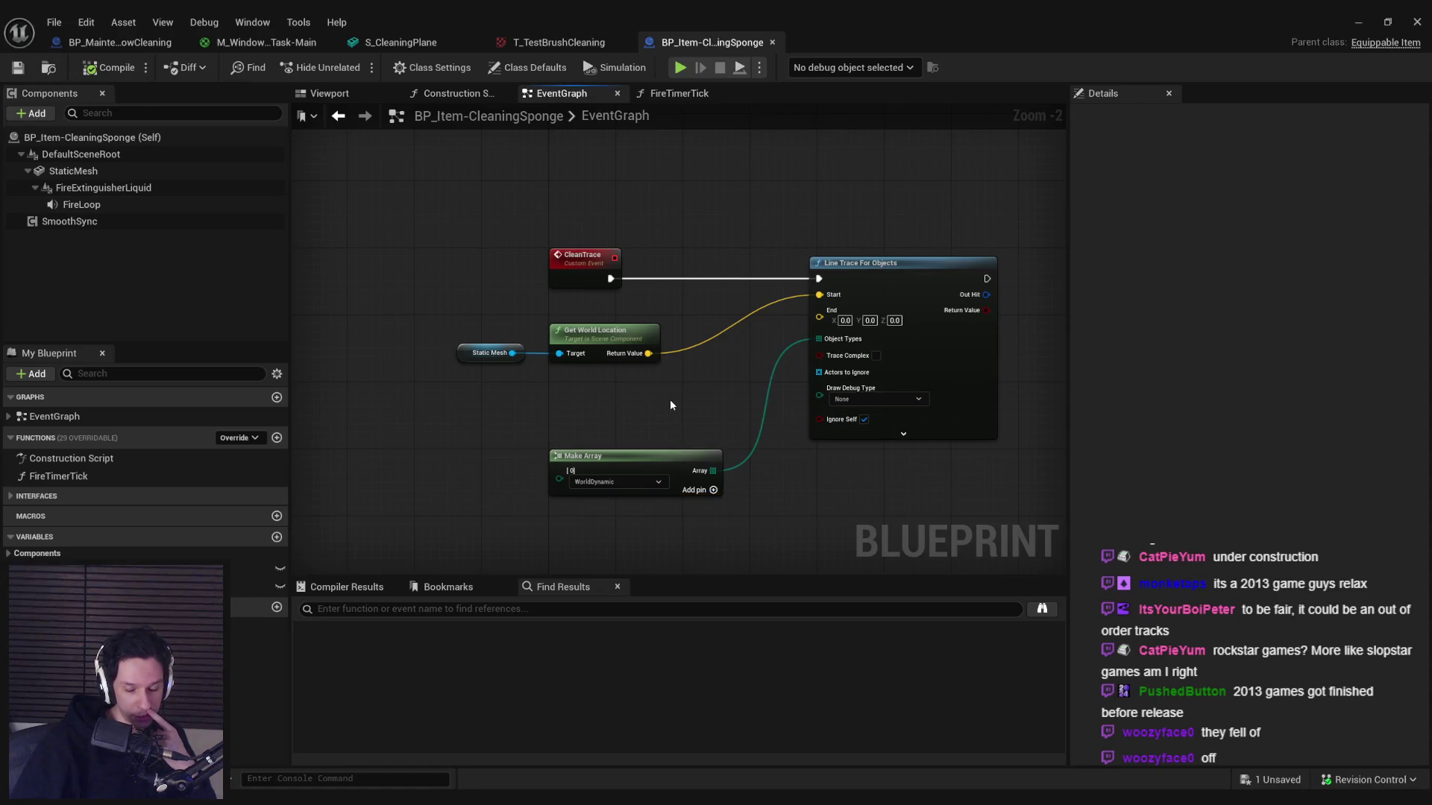
pyautogui.moveTo(742, 389); pyautogui.dragTo(741, 390)
pyautogui.scroll(1, 740, 391)
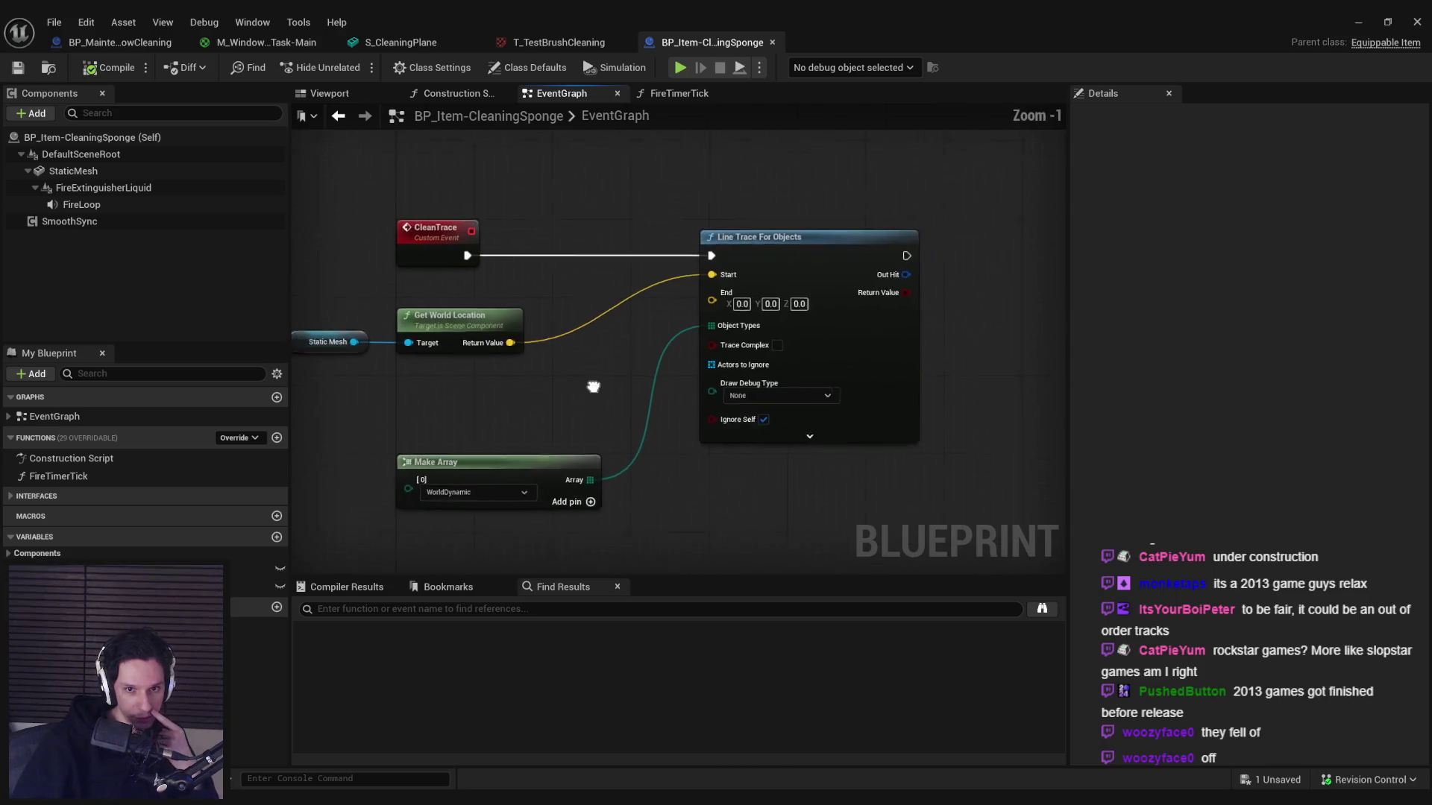
pyautogui.moveTo(586, 390); pyautogui.dragTo(535, 359)
pyautogui.click(636, 450)
pyautogui.moveTo(636, 447); pyautogui.dragTo(646, 448)
pyautogui.click(550, 380)
# - Save the sponge Blueprint with Ctrl+S, then bring the Steam window forward
pyautogui.hotkey('ctrl', 's')
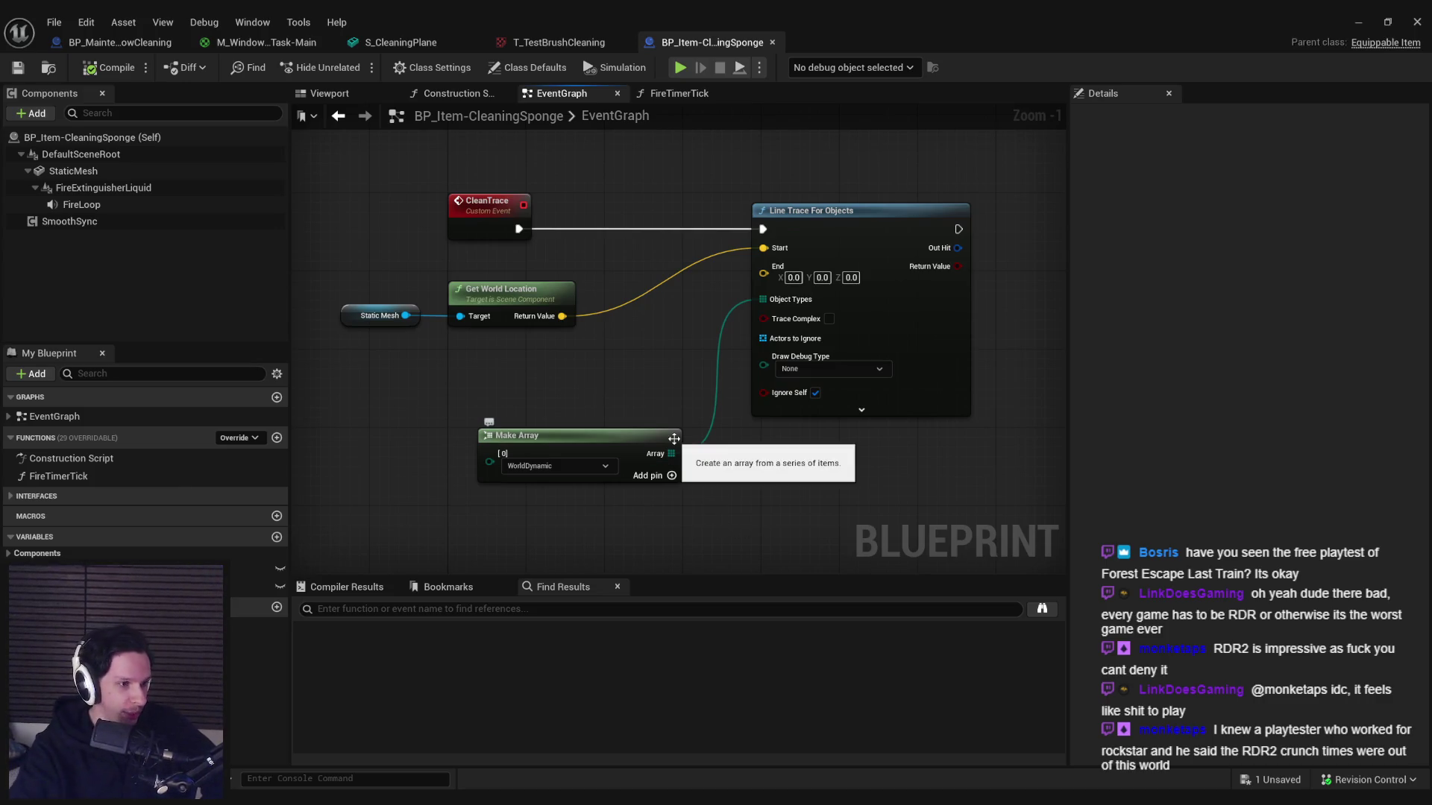
pyautogui.hotkey('alt', 'Tab')
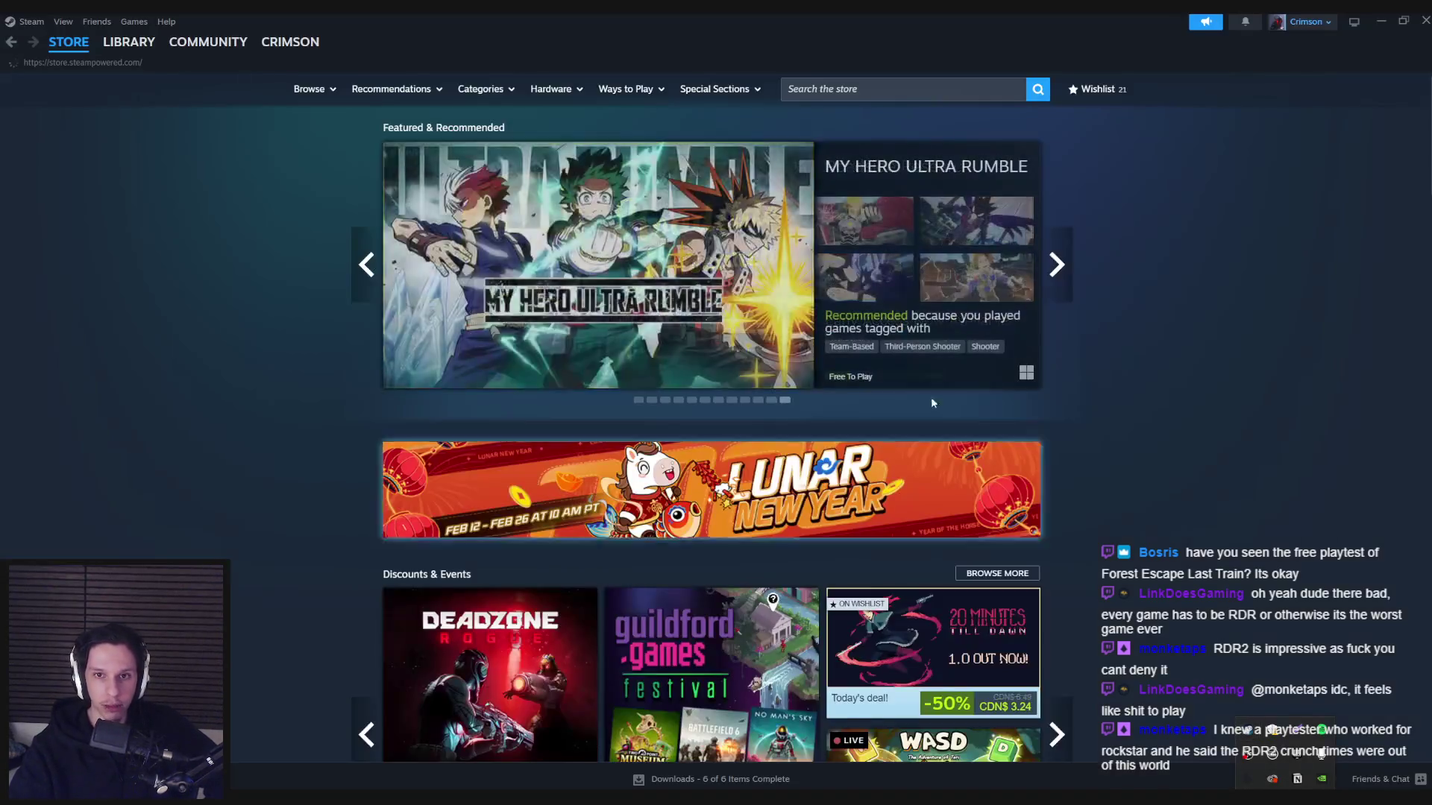
# - Search the Steam store for 'forest escape' and open the Forest Escape: Last Train page
pyautogui.click(828, 88)
pyautogui.write('forest escape')
pyautogui.click(951, 149)
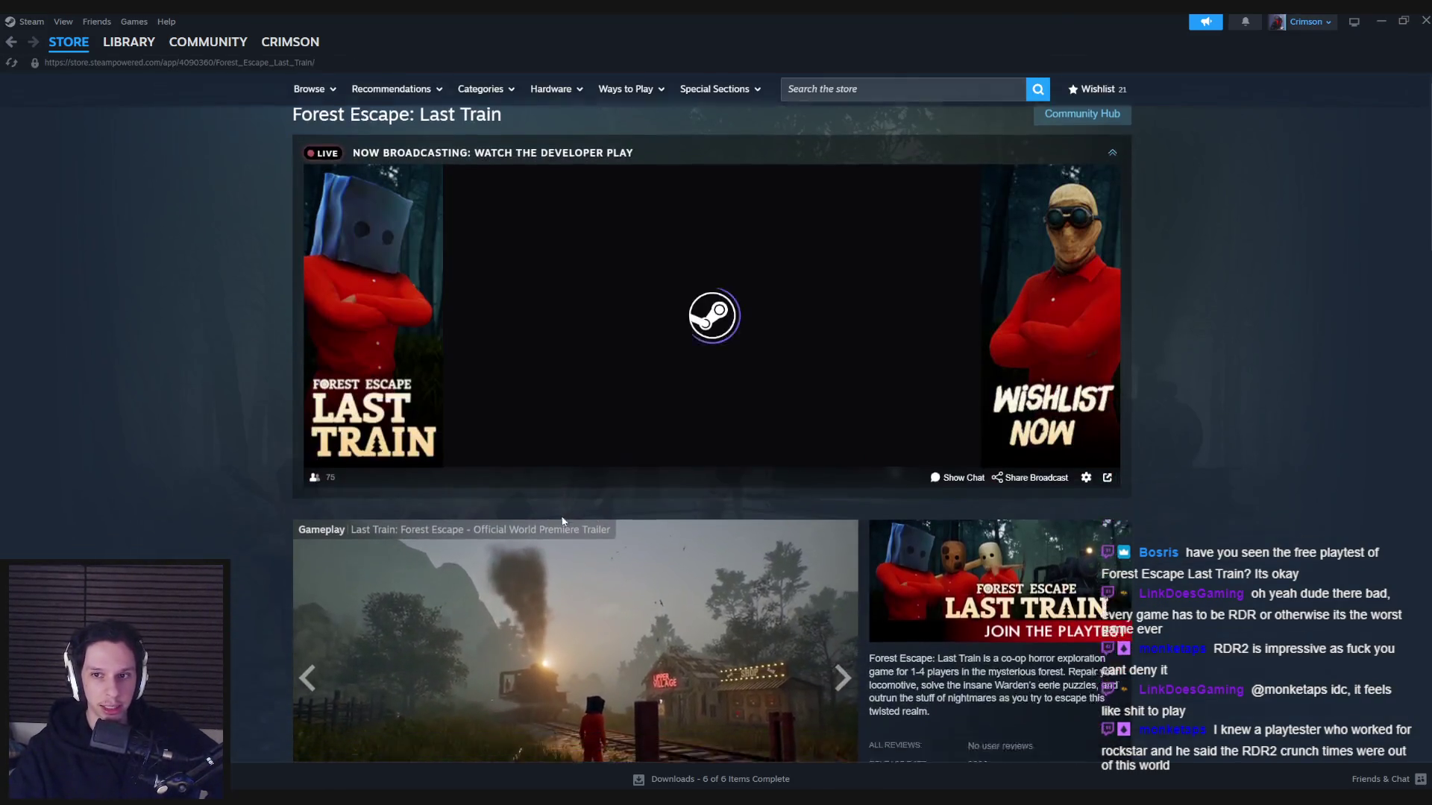
pyautogui.scroll(-5, 561, 522)
# - Page forward through the game's gallery screenshots to the treehouse forest image
pyautogui.click(416, 544)
pyautogui.click(487, 556)
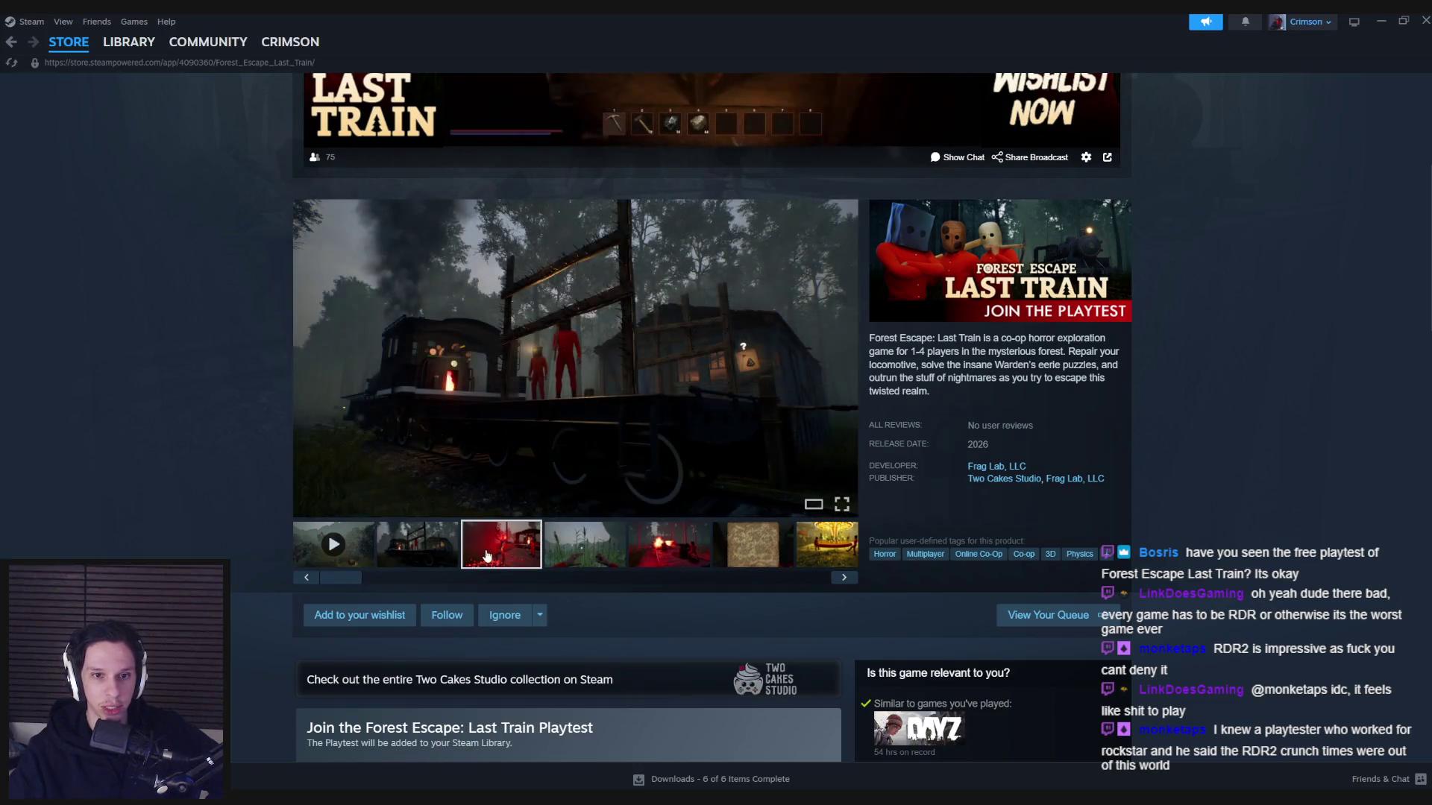
pyautogui.scroll(2, 821, 417)
pyautogui.scroll(-1, 841, 426)
pyautogui.click(841, 426)
pyautogui.click(842, 427)
pyautogui.click(843, 429)
pyautogui.click(846, 432)
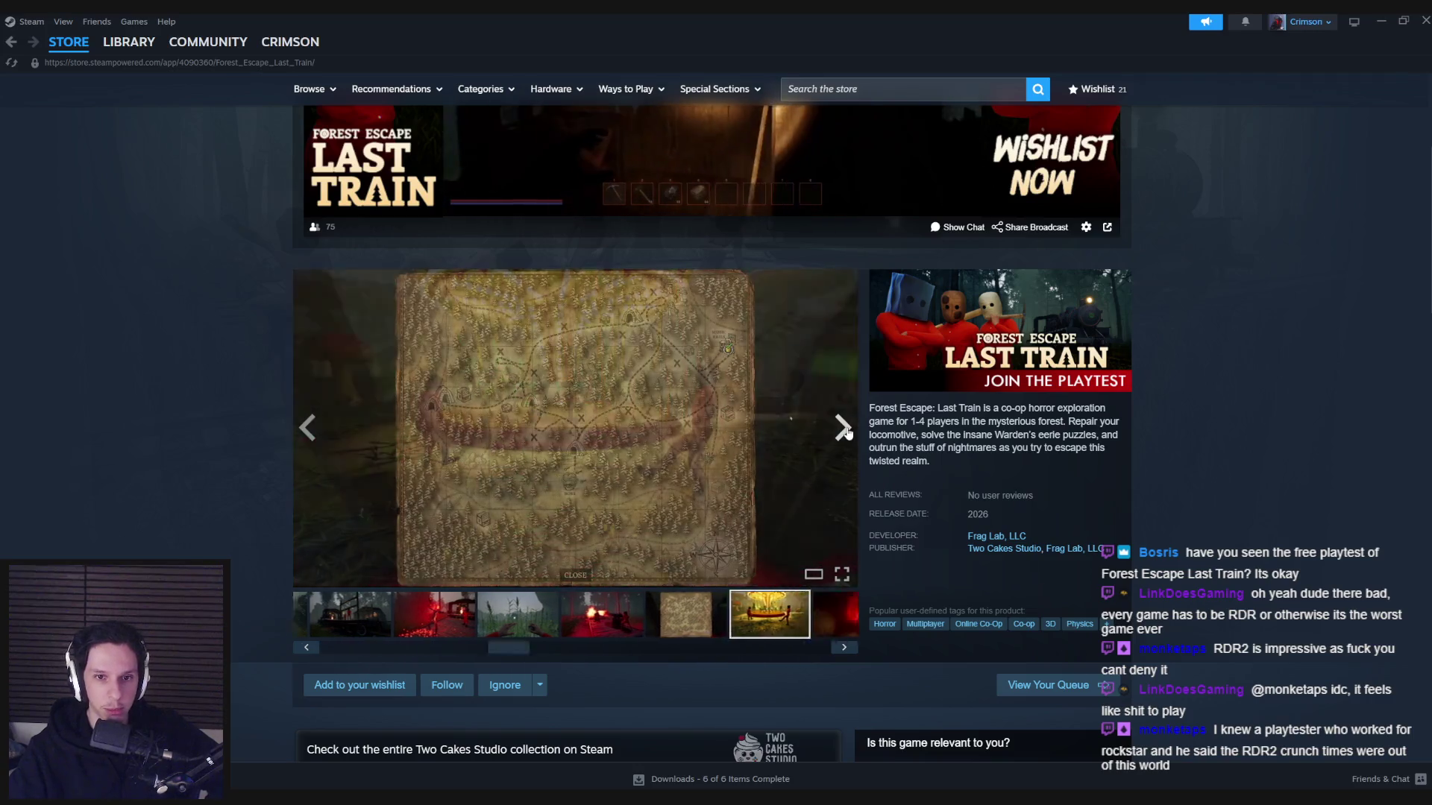
pyautogui.click(846, 432)
pyautogui.click(846, 432)
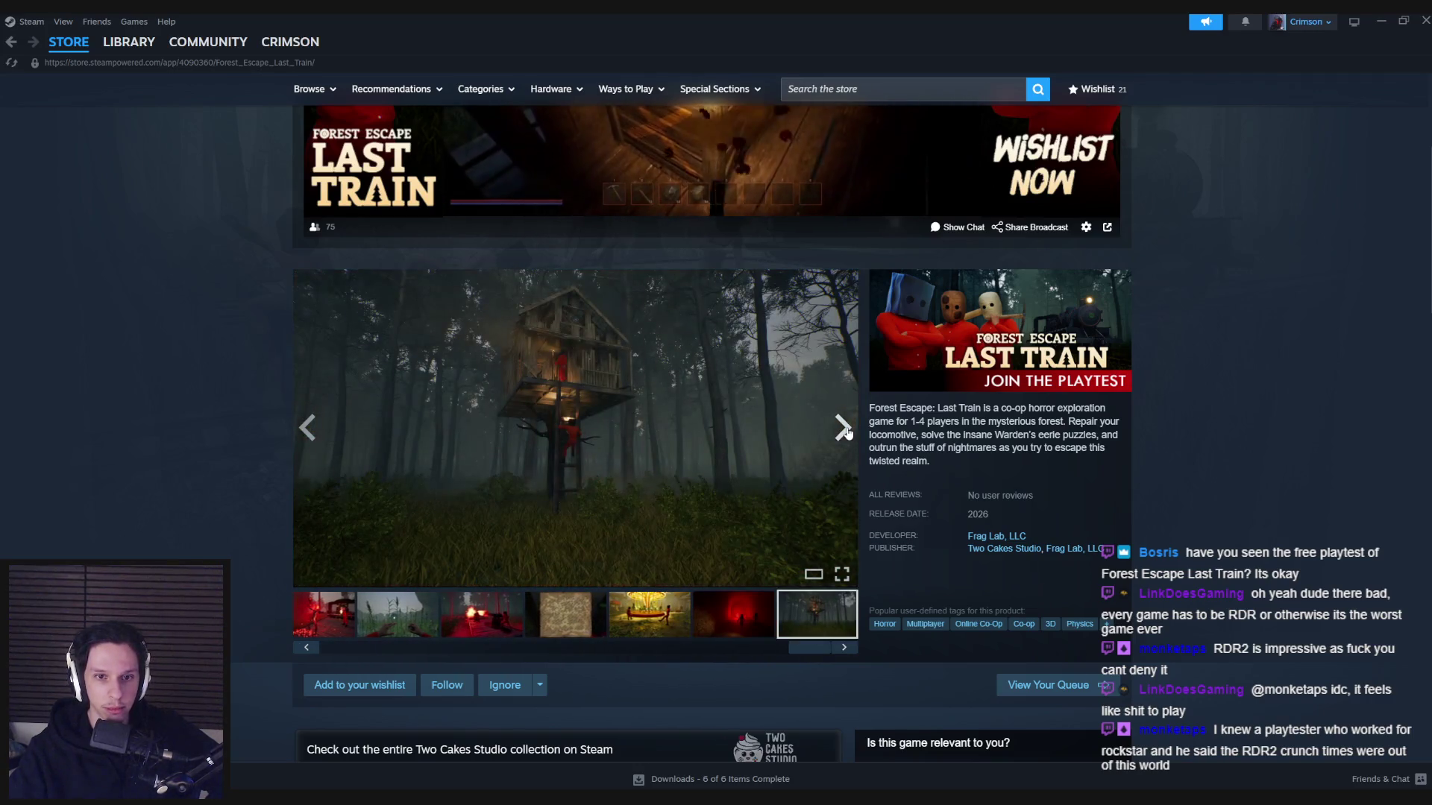
pyautogui.scroll(3, 201, 429)
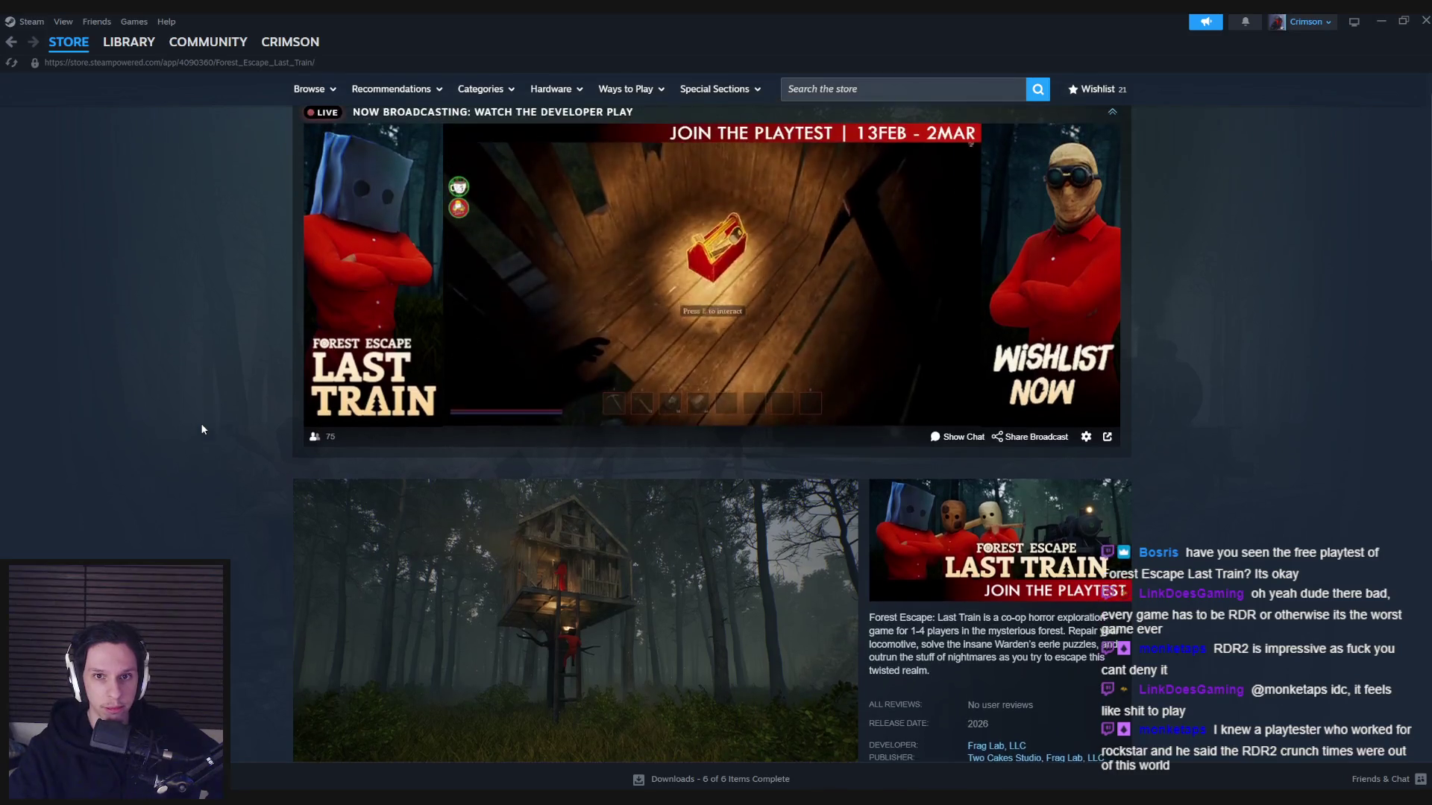
pyautogui.scroll(1, 200, 429)
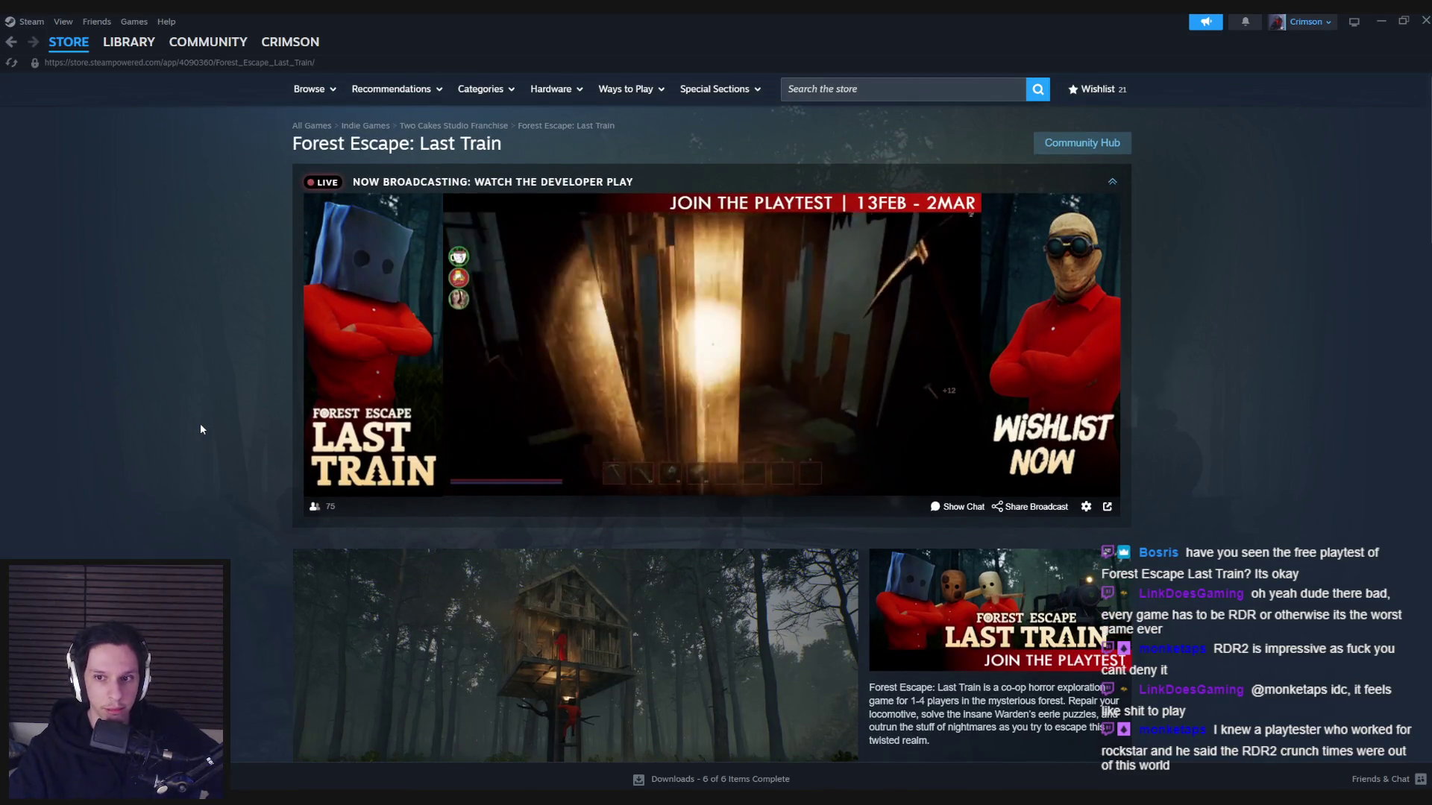
pyautogui.scroll(-4, 200, 423)
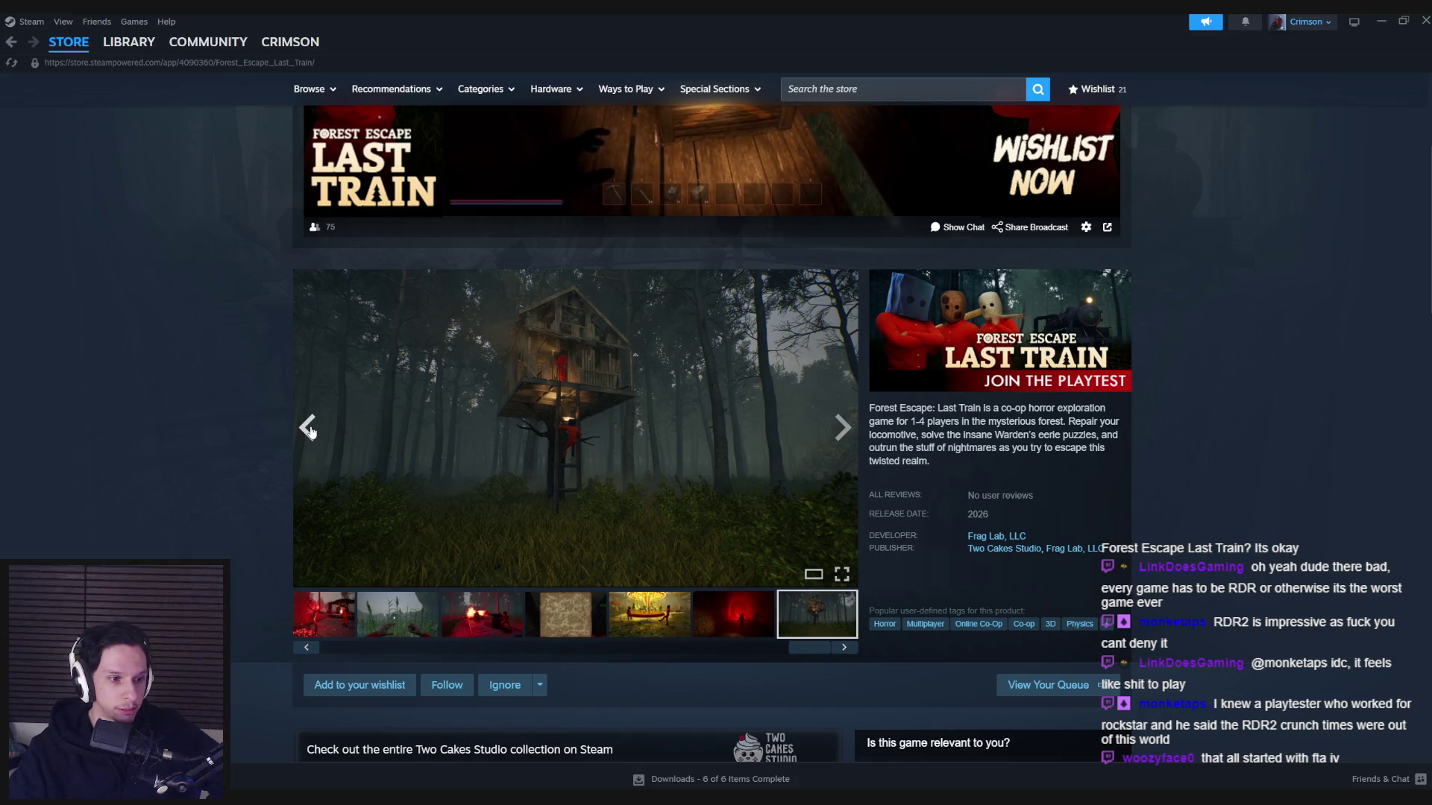
# - Step back through the gallery to the first red screenshot
pyautogui.click(308, 428)
pyautogui.click(308, 428)
pyautogui.click(308, 428)
pyautogui.click(308, 428)
pyautogui.click(308, 428)
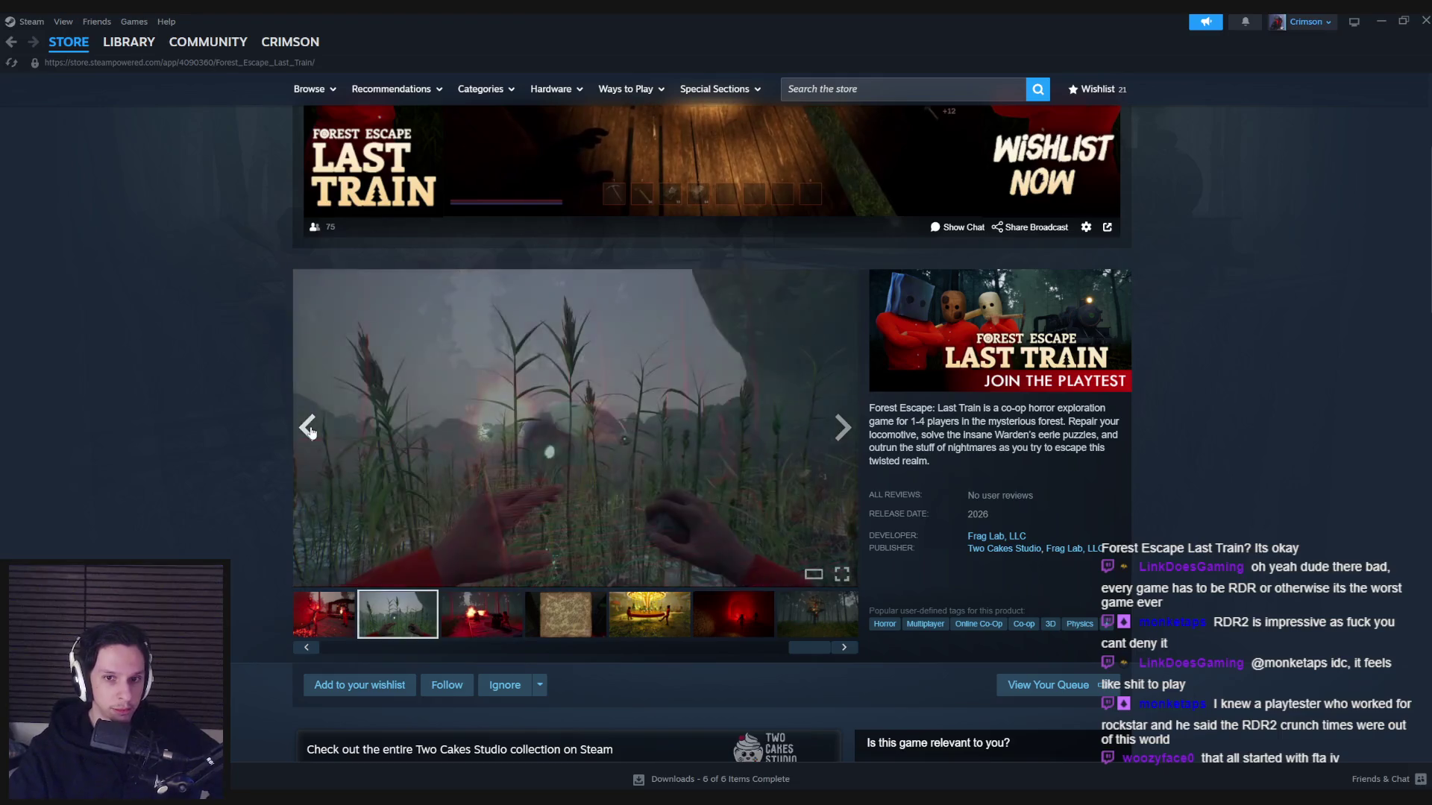
pyautogui.click(308, 428)
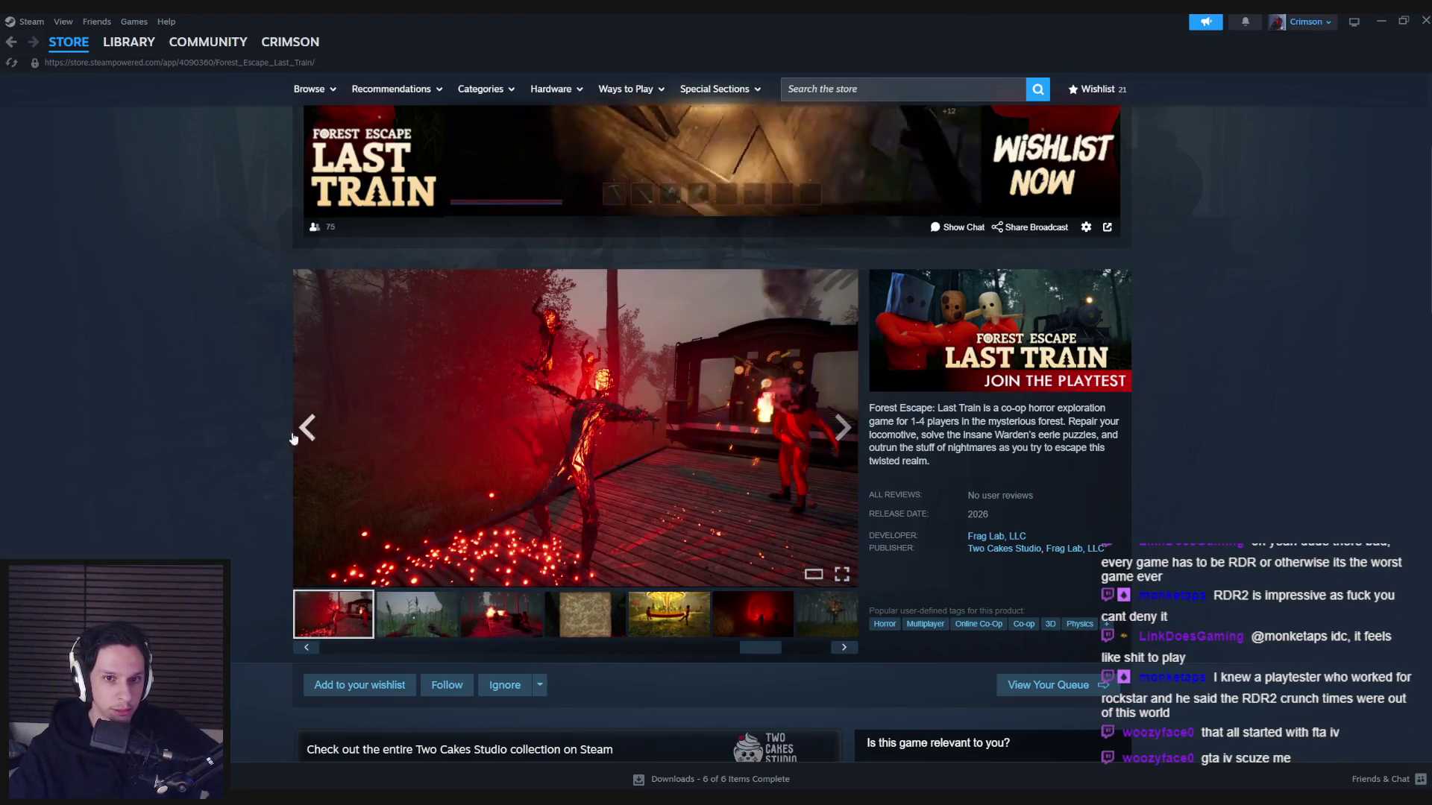
# - Enlarge the red screenshot, close it, and return to the Unreal editor
pyautogui.click(554, 432)
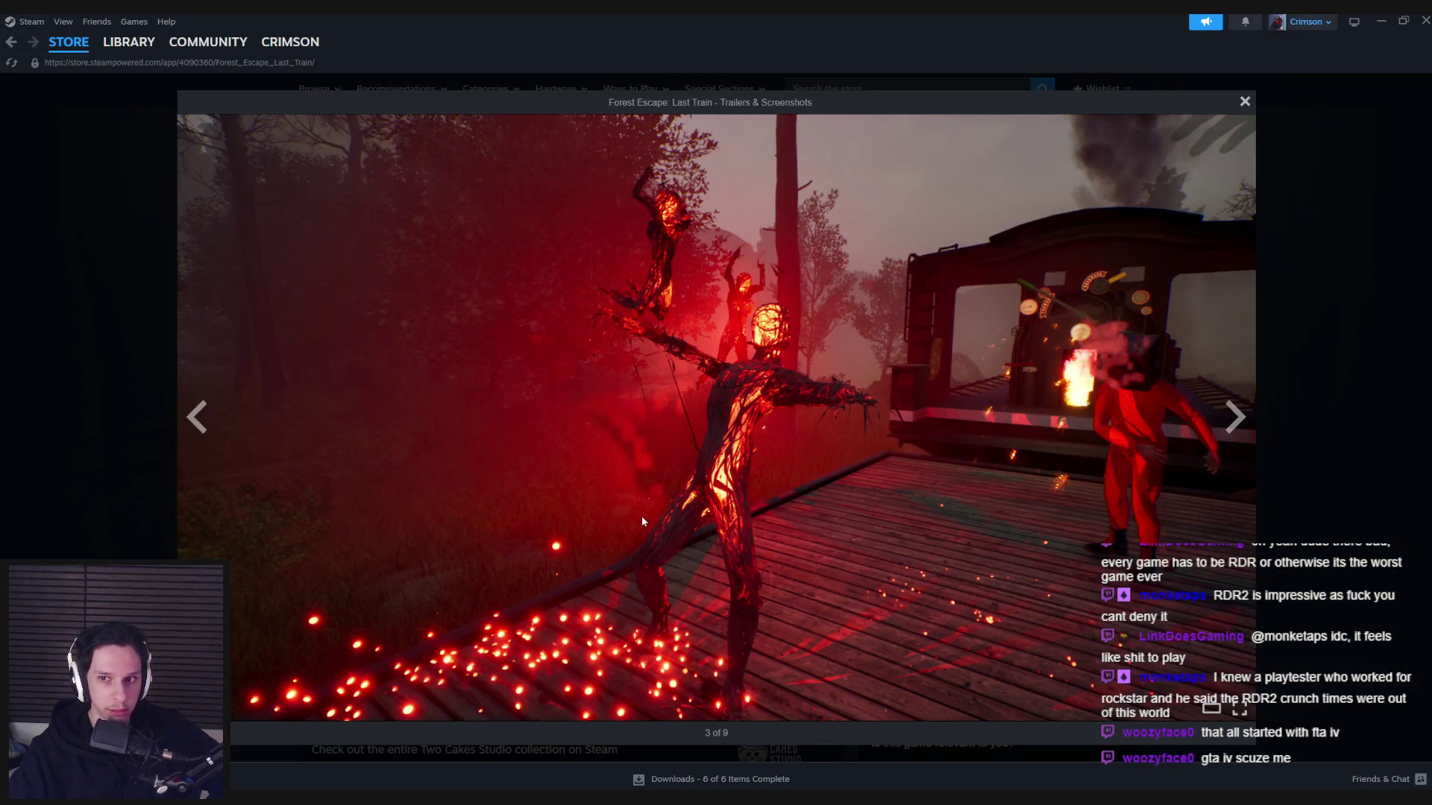
pyautogui.click(109, 370)
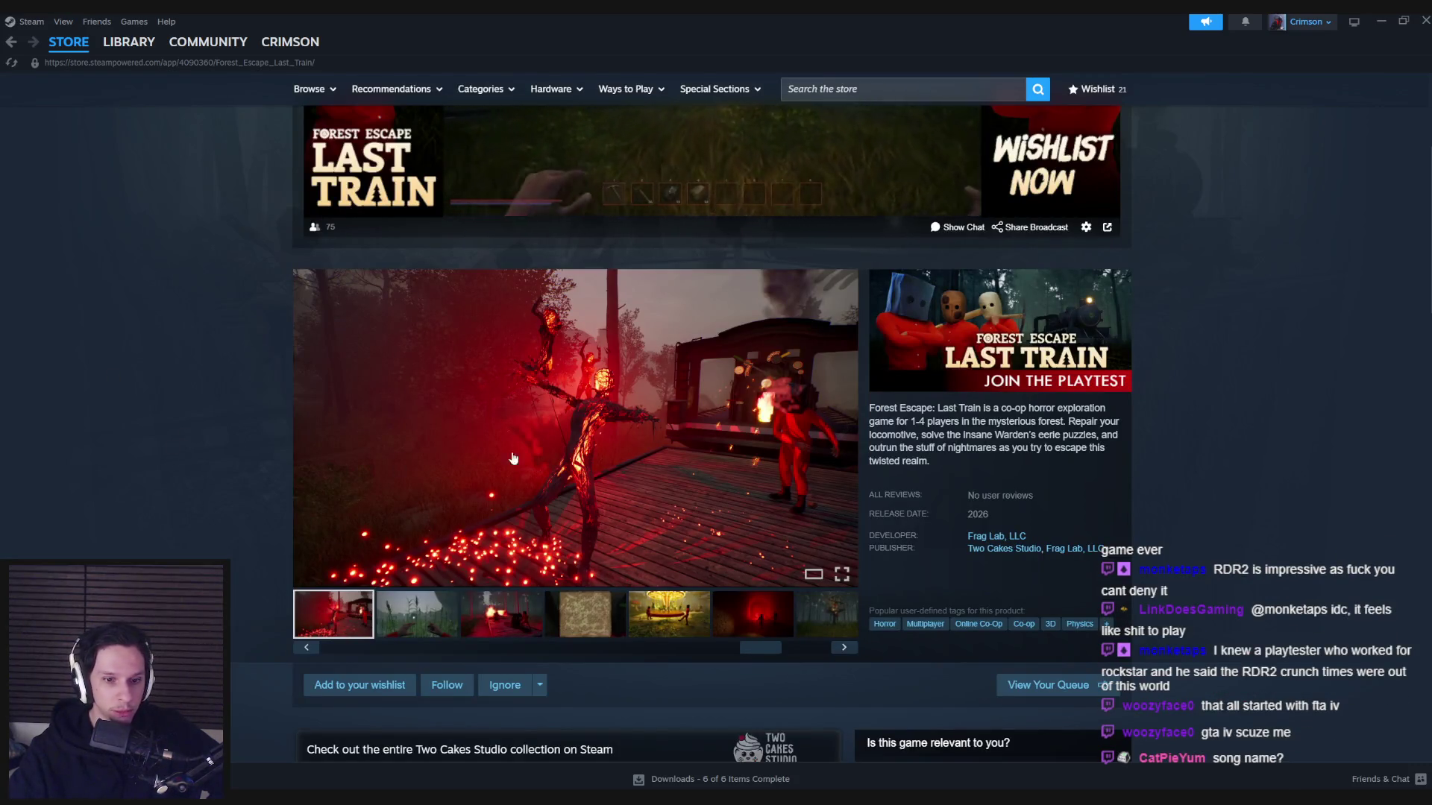
pyautogui.hotkey('alt', 'Tab')
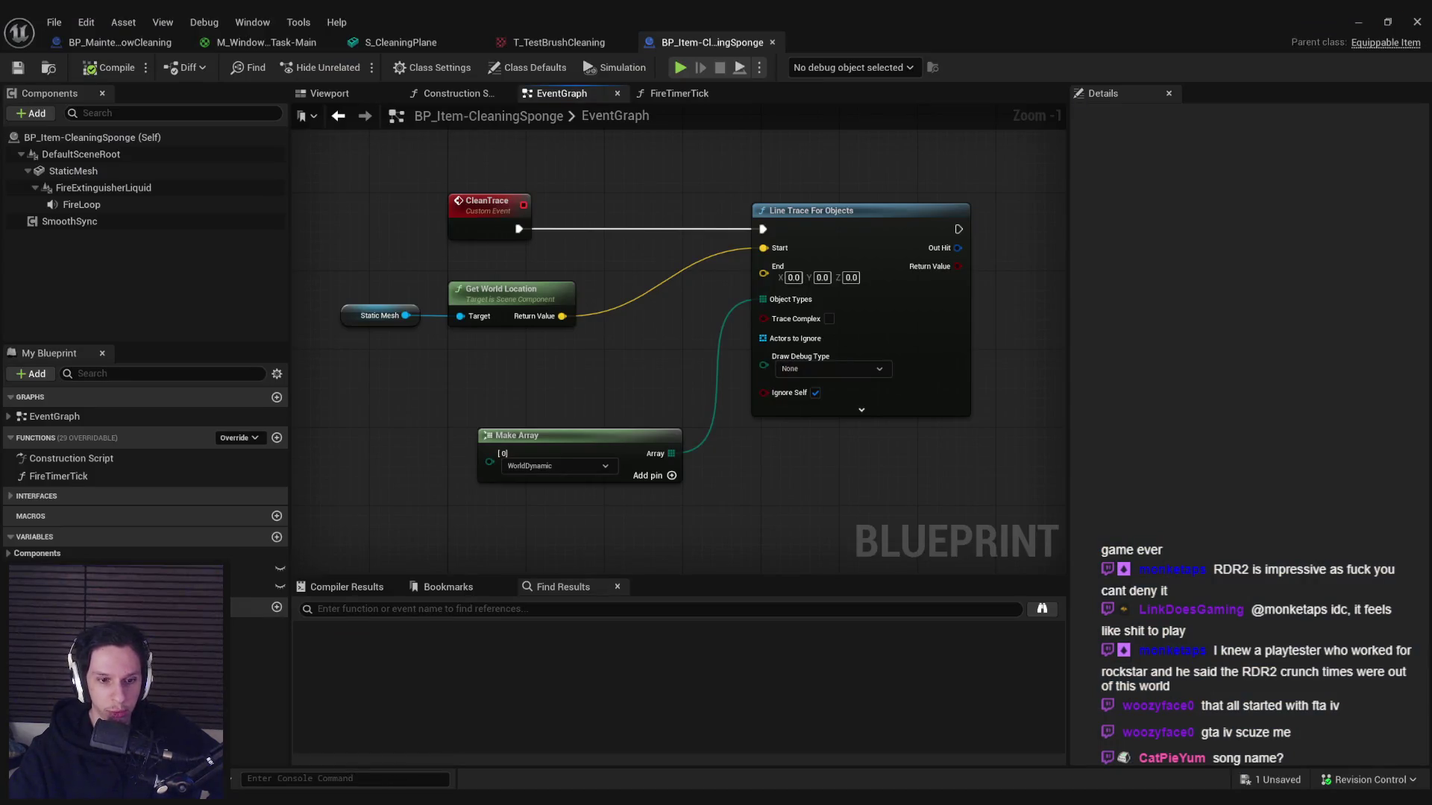
pyautogui.hotkey('alt', 'Tab')
pyautogui.moveTo(503, 114)
pyautogui.mouseDown()
pyautogui.moveTo(805, 70)
pyautogui.moveTo(471, 123)
pyautogui.mouseUp()
pyautogui.click(1111, 121)
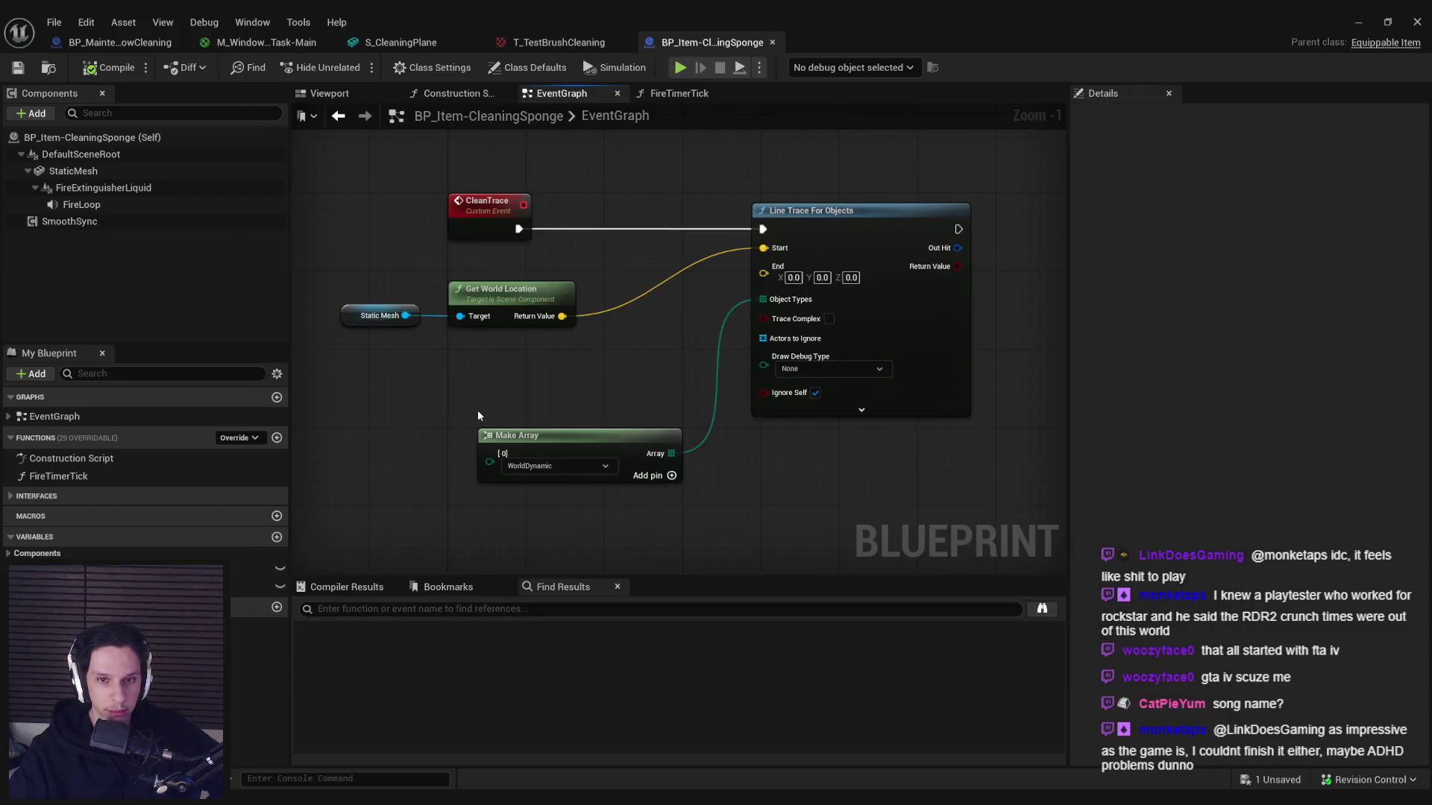
pyautogui.moveTo(477, 409); pyautogui.dragTo(477, 345)
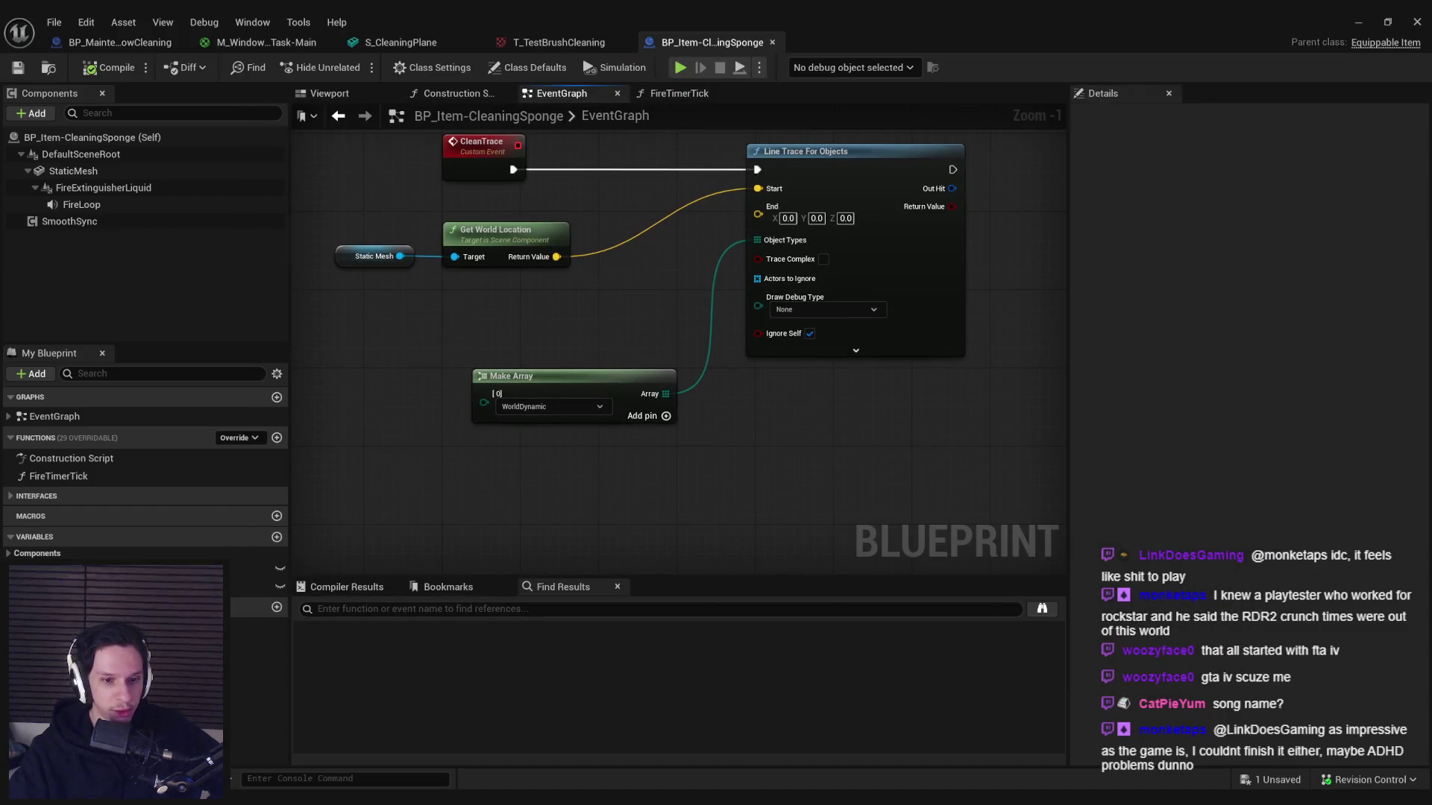
pyautogui.hotkey('alt', 'Tab')
pyautogui.hotkey('alt', 'Tab')
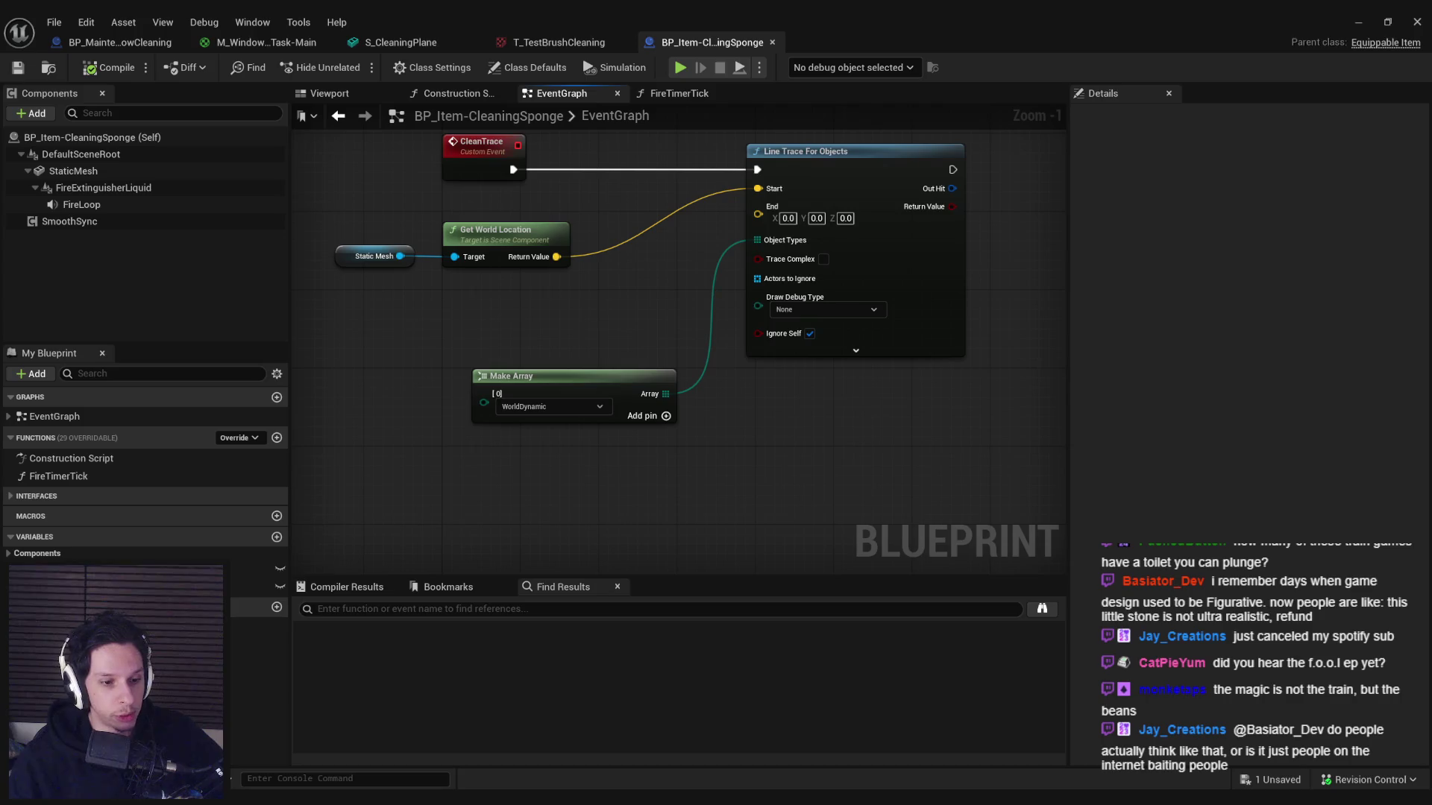
pyautogui.moveTo(263, 804)
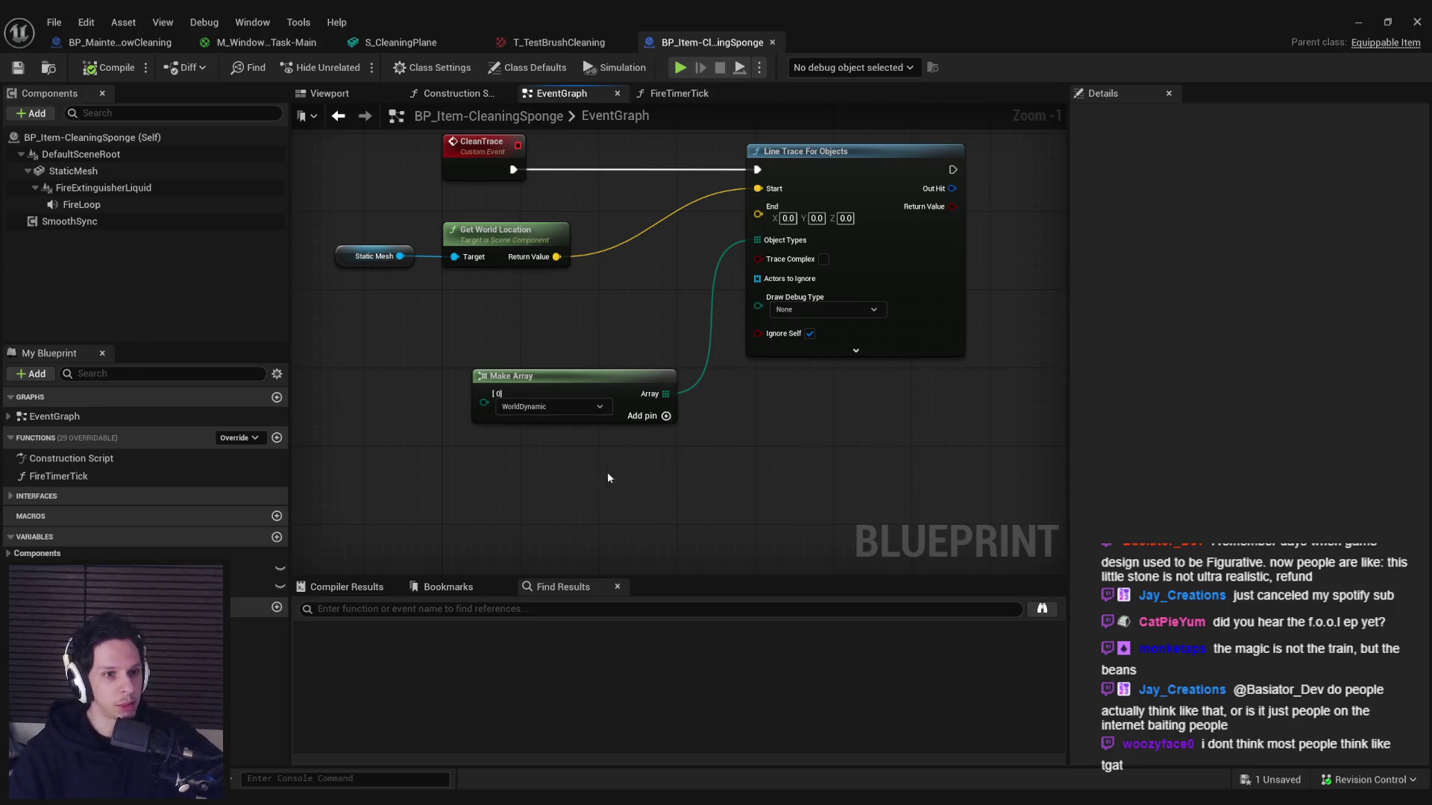
pyautogui.scroll(-1, 579, 315)
pyautogui.scroll(1, 526, 306)
pyautogui.scroll(-1, 526, 307)
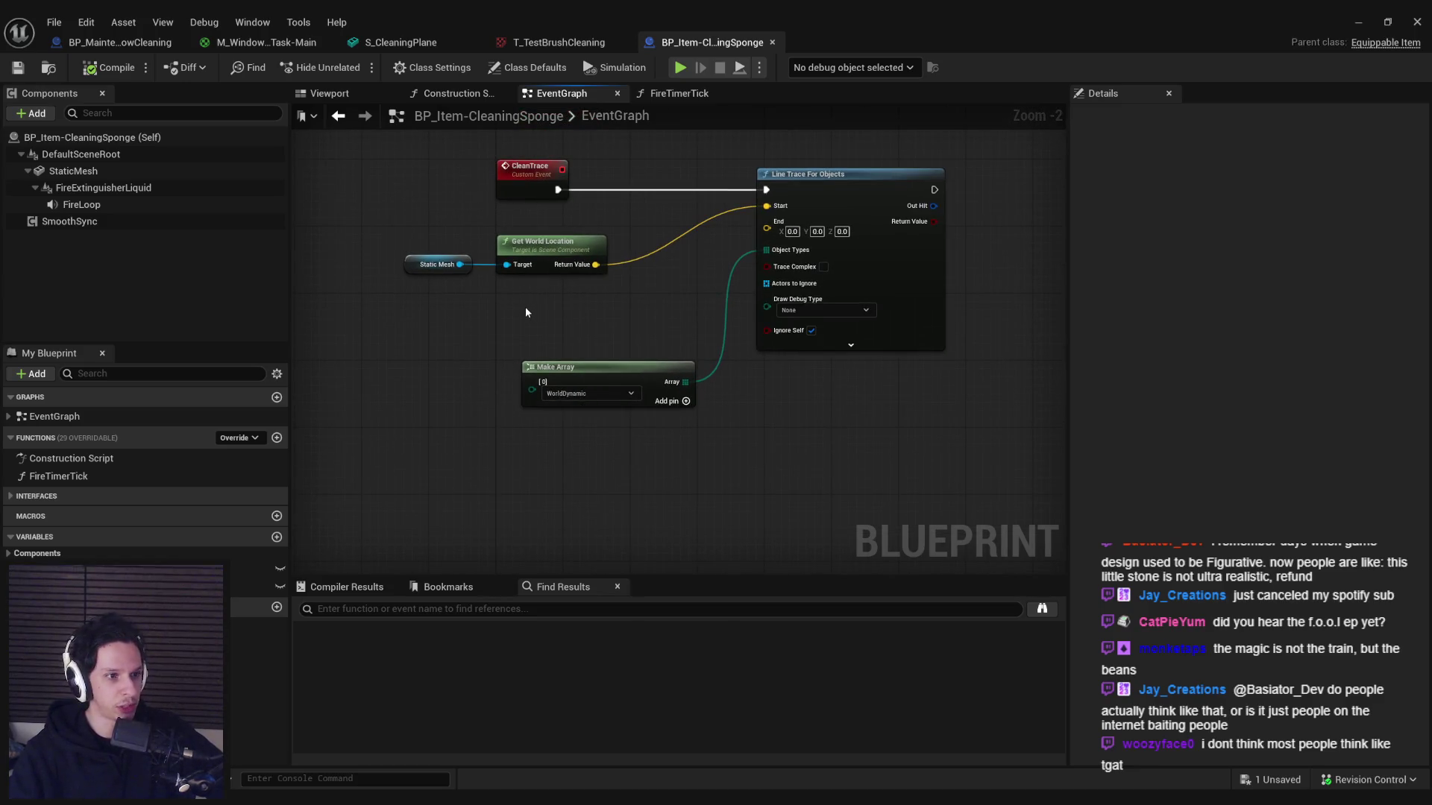
pyautogui.scroll(1, 525, 306)
pyautogui.scroll(-1, 584, 326)
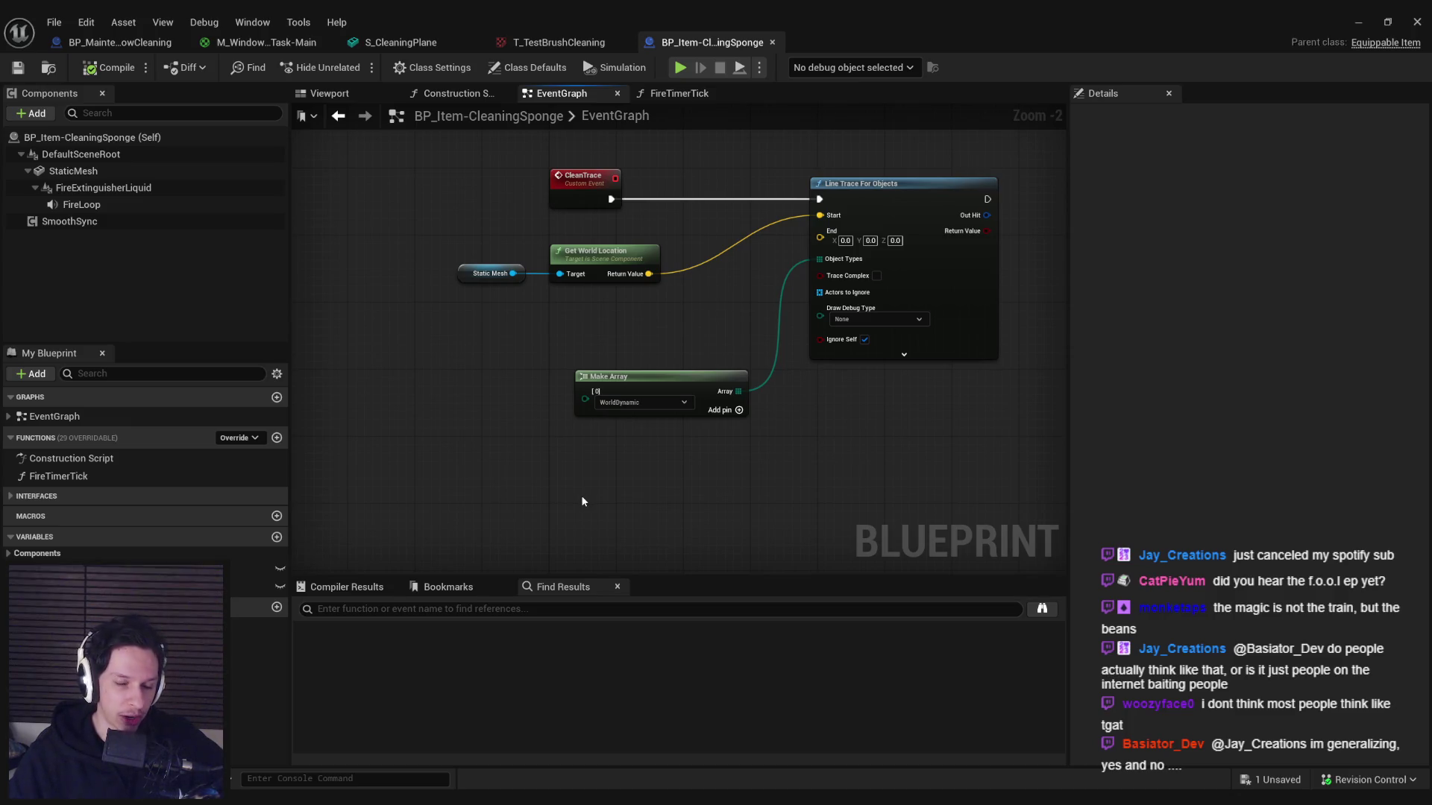
pyautogui.moveTo(962, 447); pyautogui.dragTo(735, 329)
pyautogui.click(952, 413)
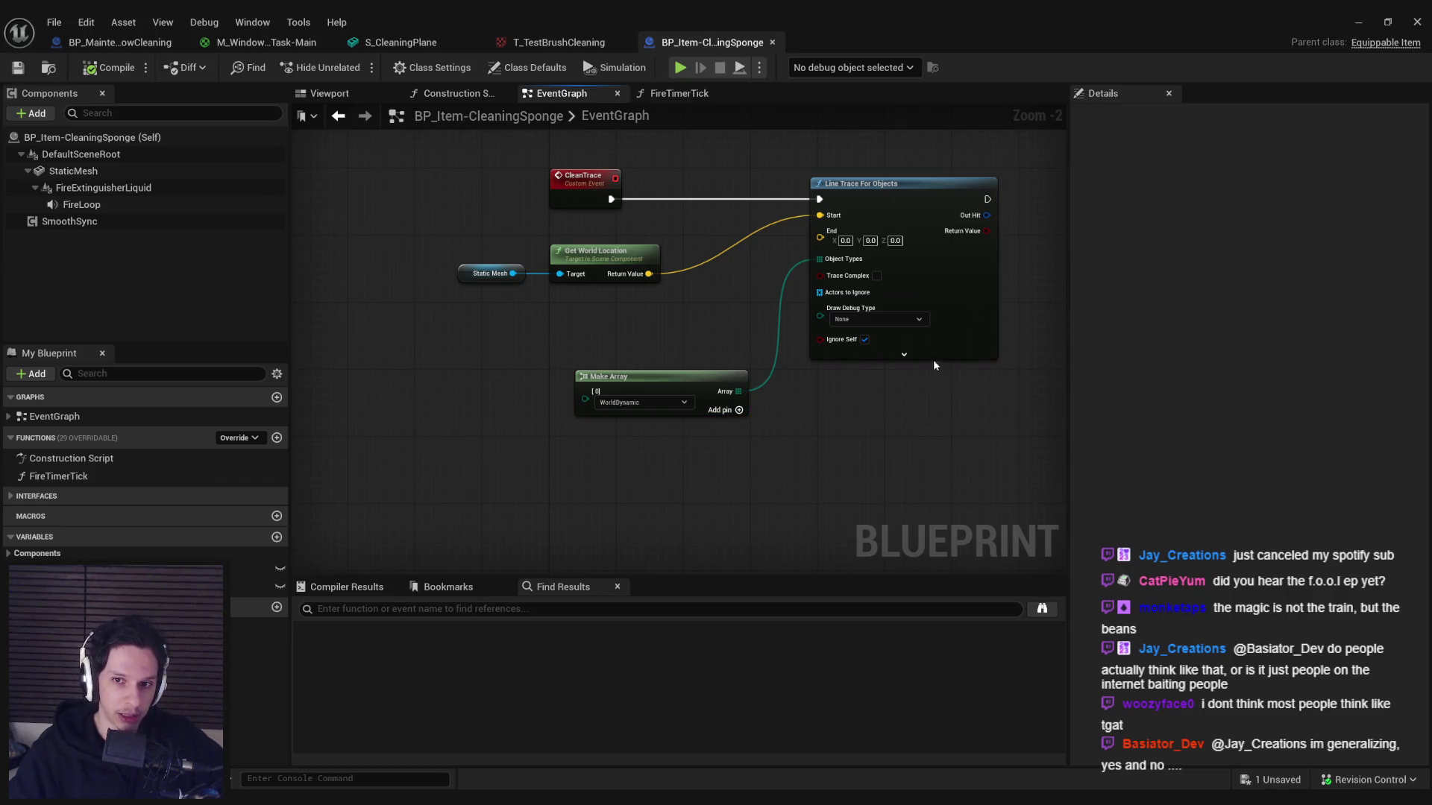
pyautogui.click(904, 355)
pyautogui.click(904, 408)
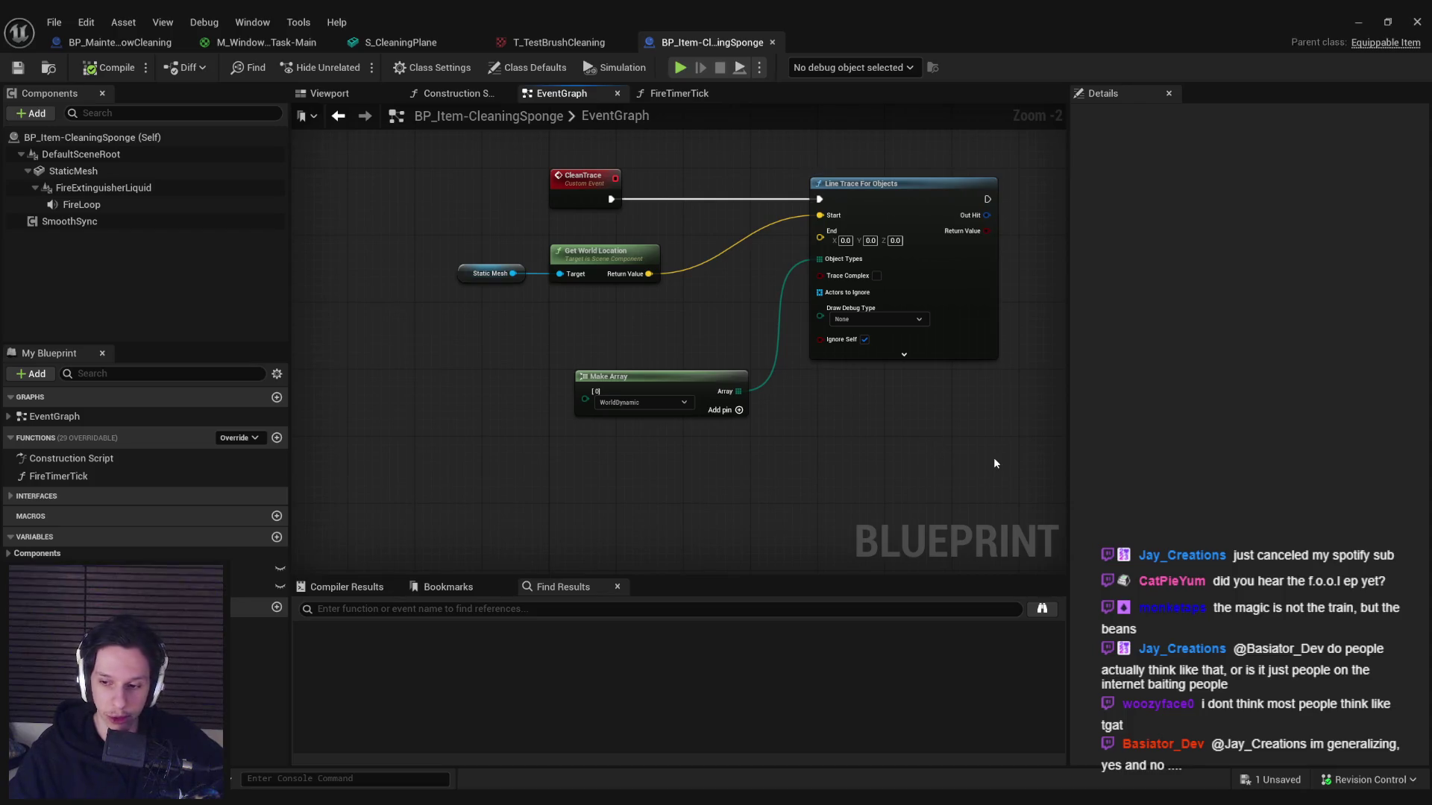
pyautogui.scroll(2, 710, 333)
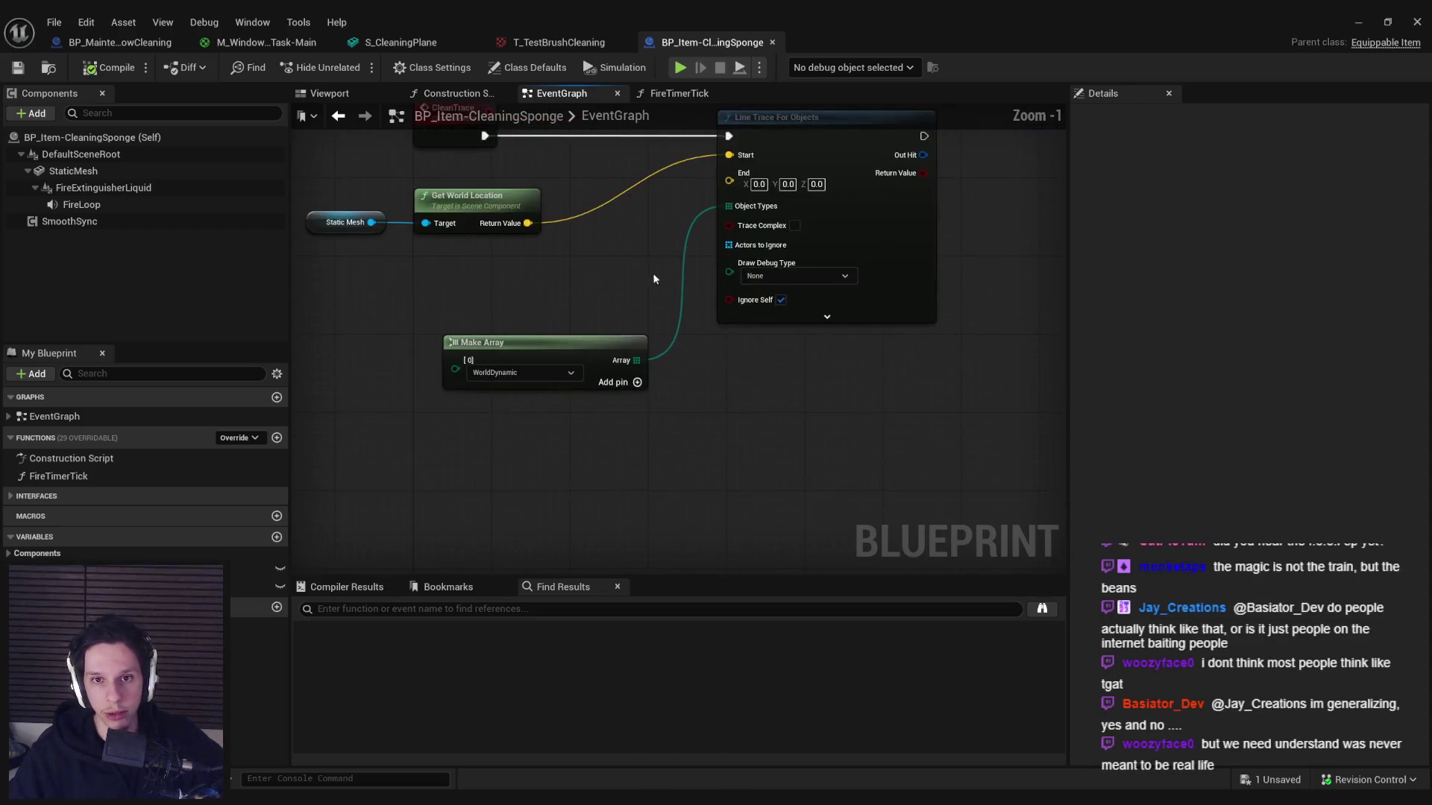
pyautogui.scroll(-2, 656, 327)
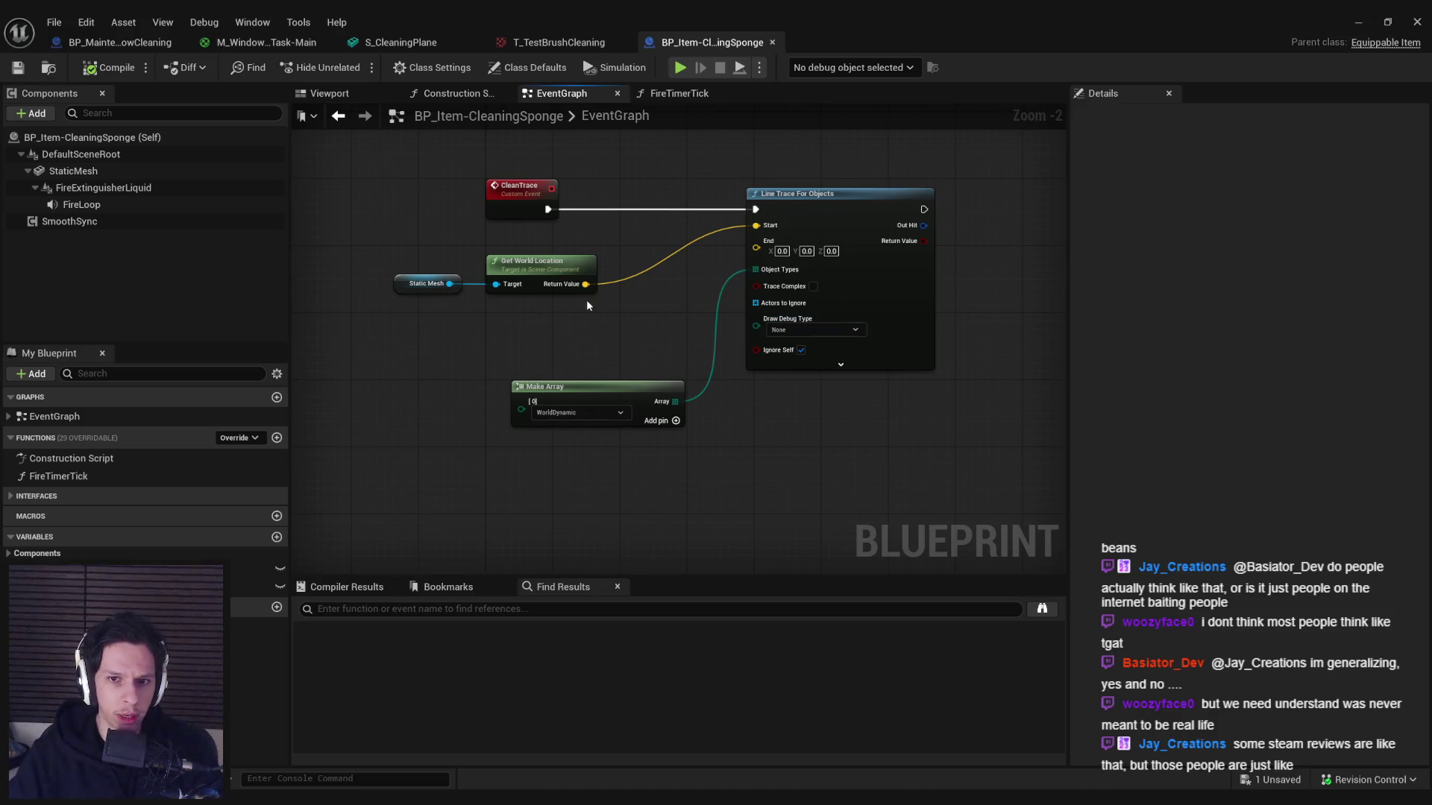
pyautogui.scroll(2, 599, 304)
# - Set the Line Trace For Objects Draw Debug Type to For Duration, then review the Make Array and trace nodes
pyautogui.click(865, 341)
pyautogui.click(871, 375)
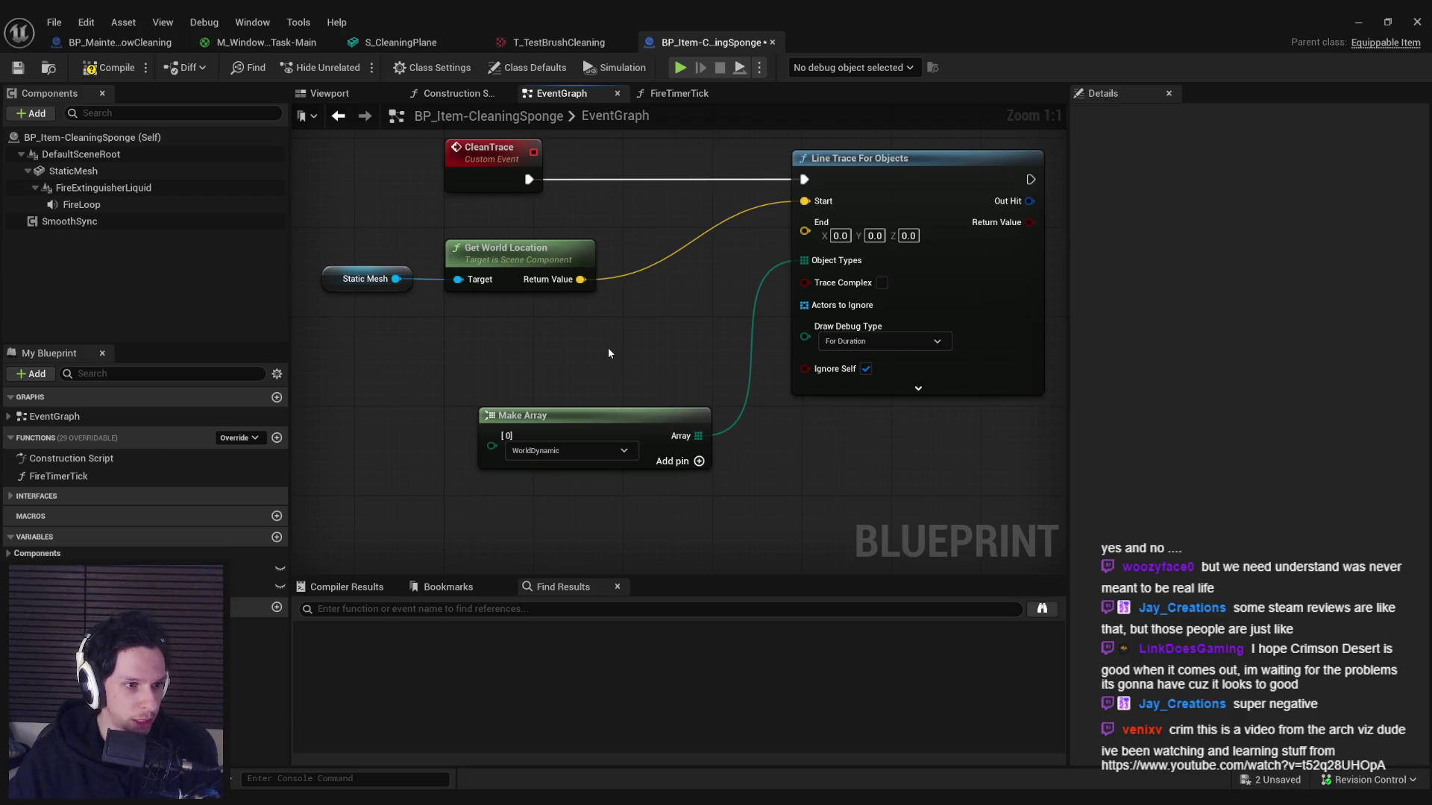
pyautogui.scroll(-1, 607, 353)
pyautogui.moveTo(966, 515)
pyautogui.mouseDown()
pyautogui.moveTo(558, 313)
pyautogui.moveTo(414, 323)
pyautogui.moveTo(445, 321)
pyautogui.moveTo(461, 369)
pyautogui.moveTo(799, 455)
pyautogui.moveTo(978, 473)
pyautogui.moveTo(982, 453)
pyautogui.moveTo(401, 147)
pyautogui.moveTo(437, 149)
pyautogui.moveTo(532, 332)
pyautogui.moveTo(462, 335)
pyautogui.moveTo(974, 446)
pyautogui.mouseUp()
pyautogui.click(462, 330)
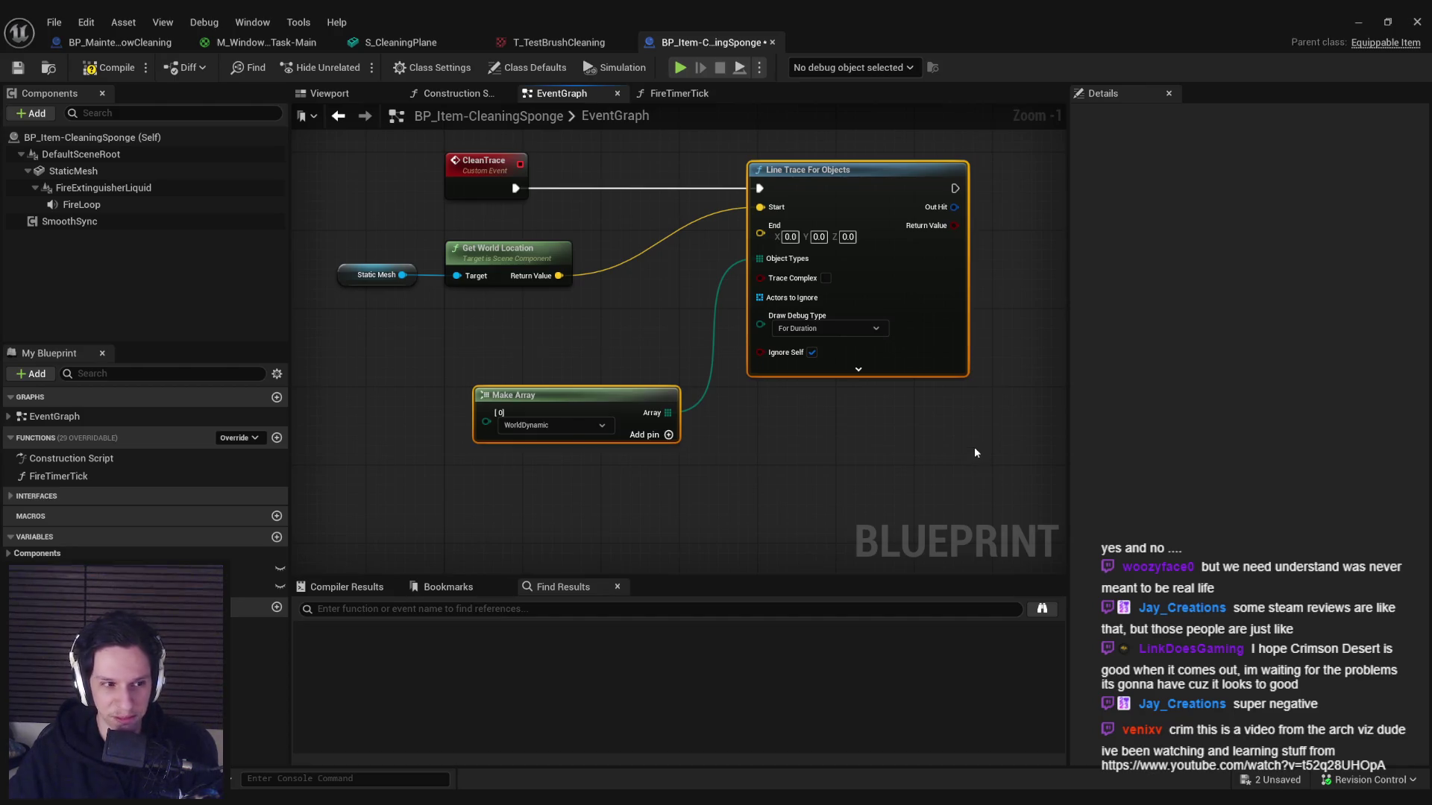
# - Compile the BP_Item-CleaningSponge Blueprint with the For Duration debug trace setting
pyautogui.click(971, 451)
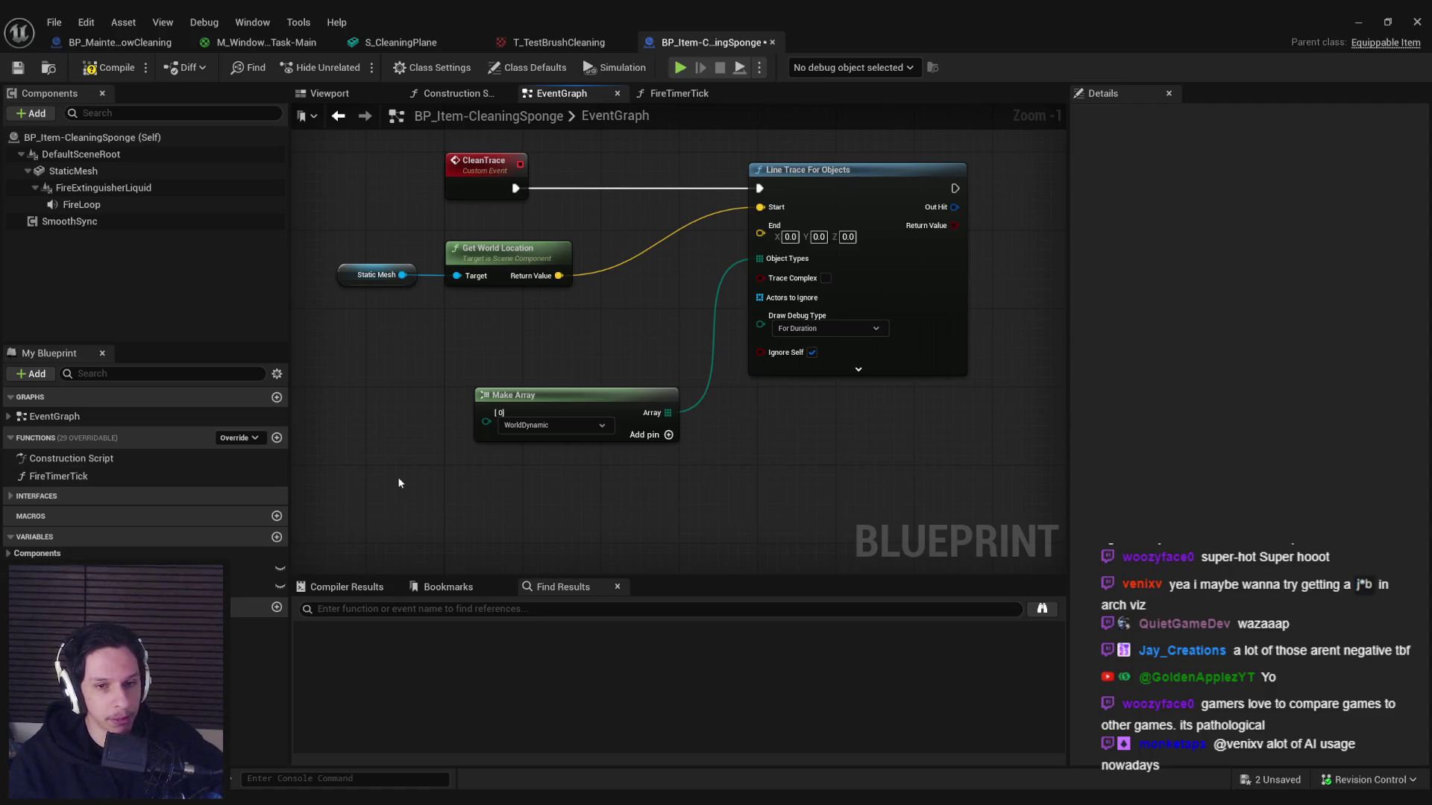
pyautogui.moveTo(493, 329); pyautogui.dragTo(528, 336)
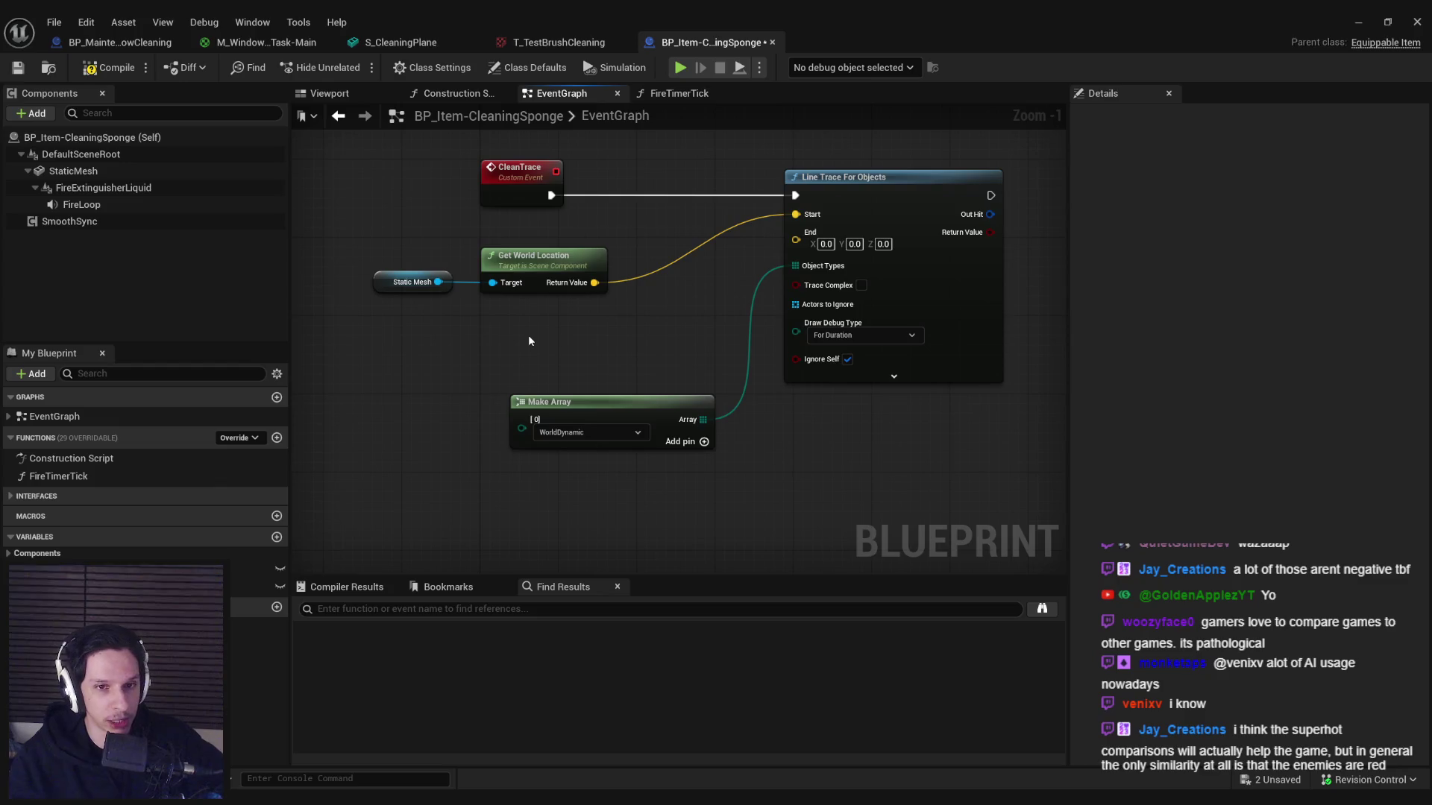
pyautogui.click(108, 67)
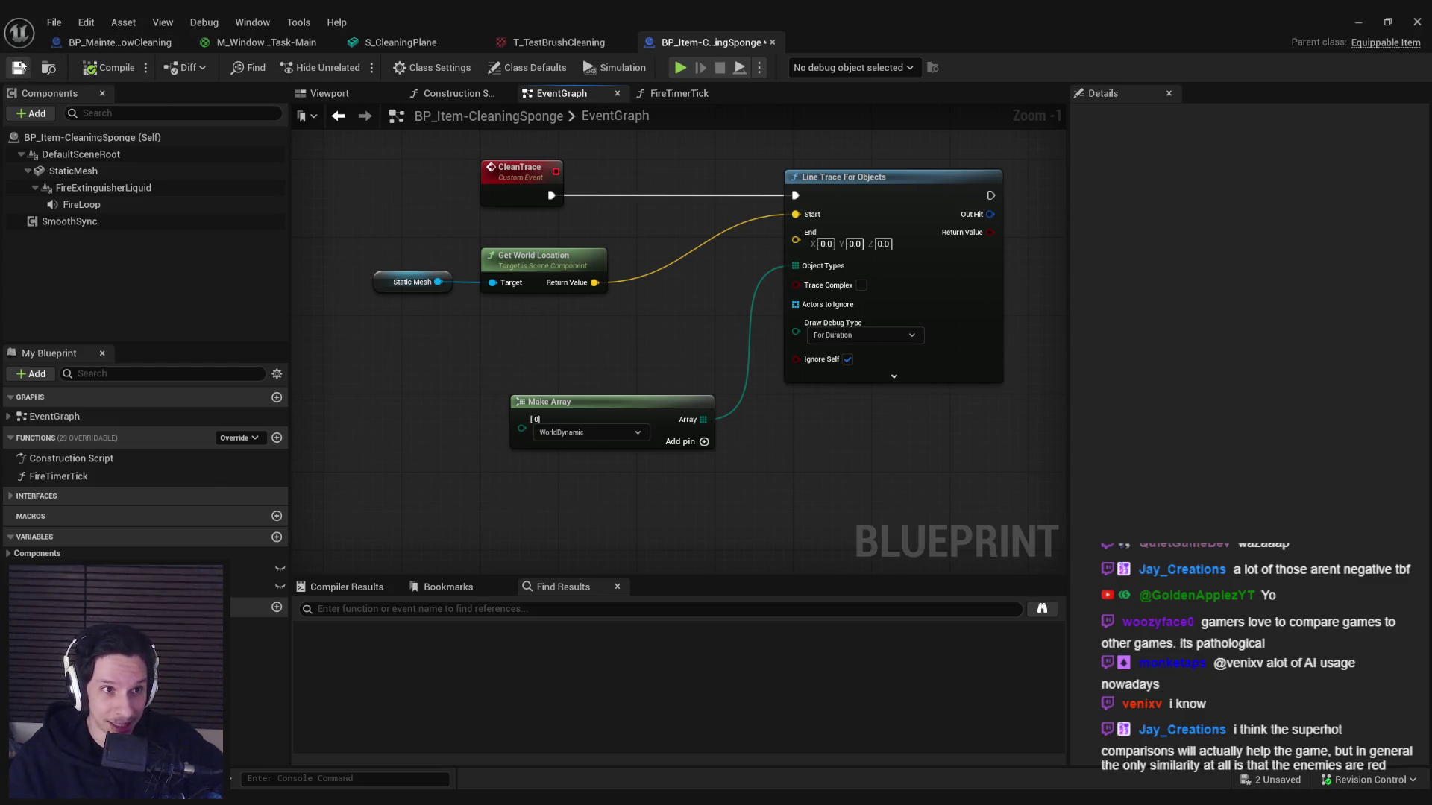
pyautogui.click(18, 67)
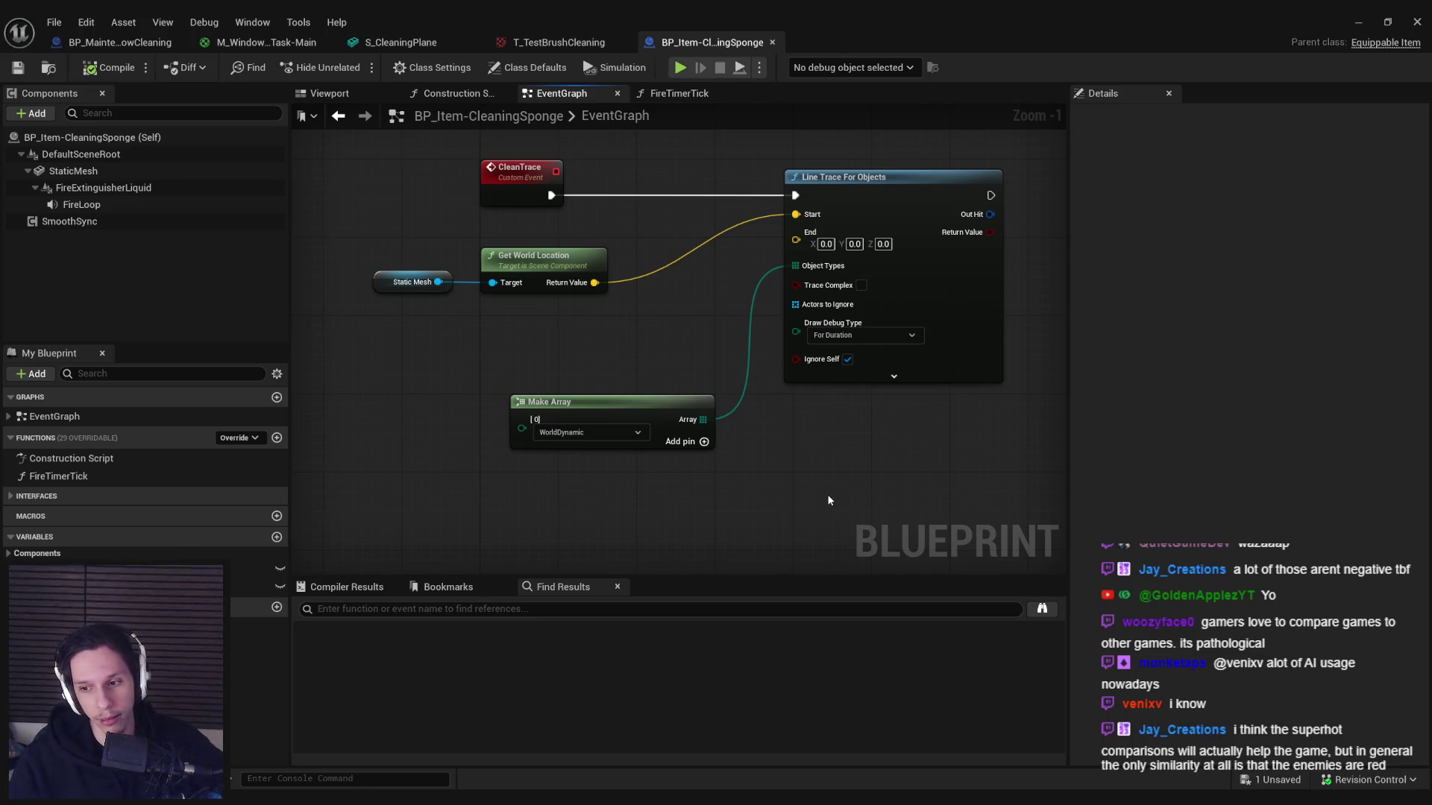
pyautogui.moveTo(745, 495); pyautogui.dragTo(804, 454)
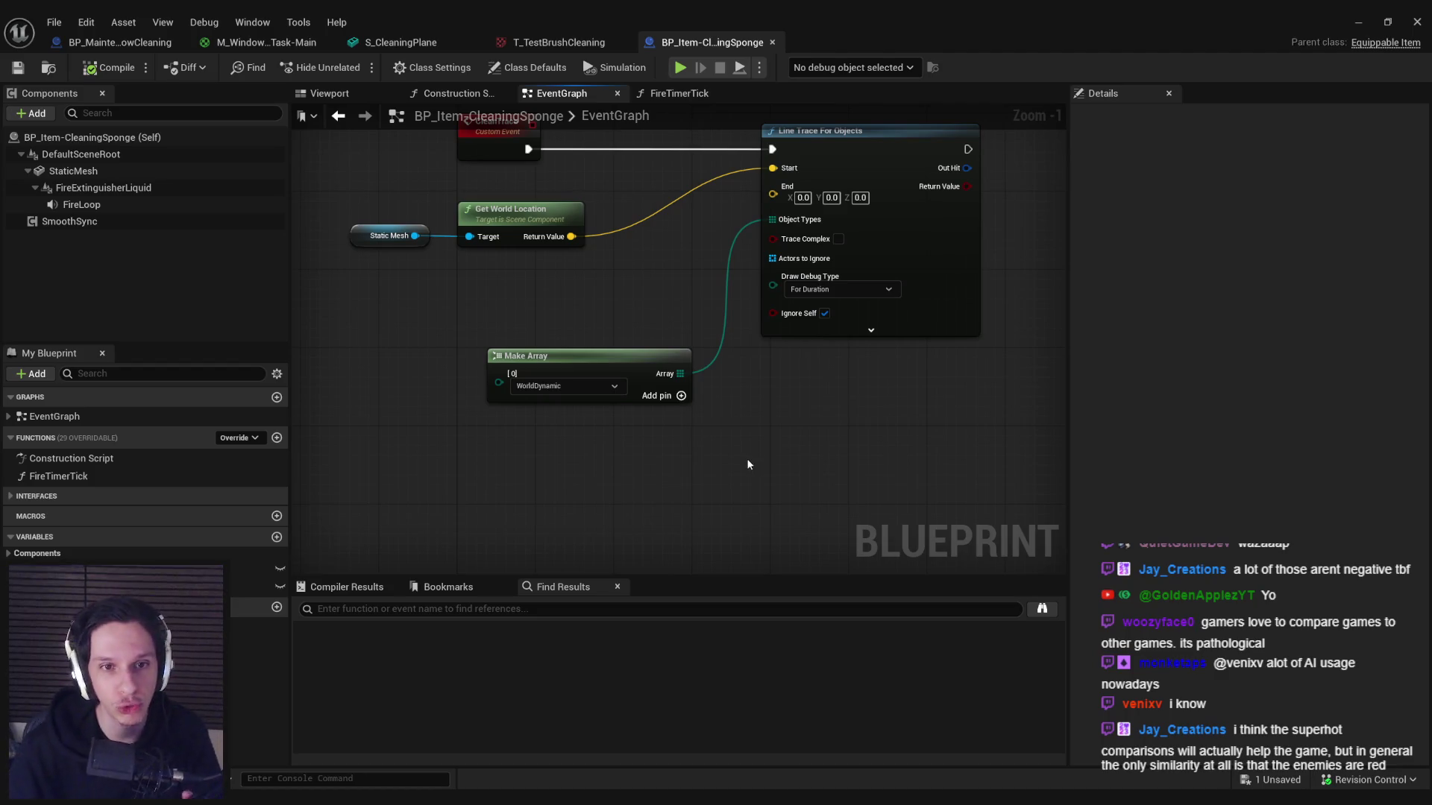
pyautogui.moveTo(616, 283); pyautogui.dragTo(598, 286)
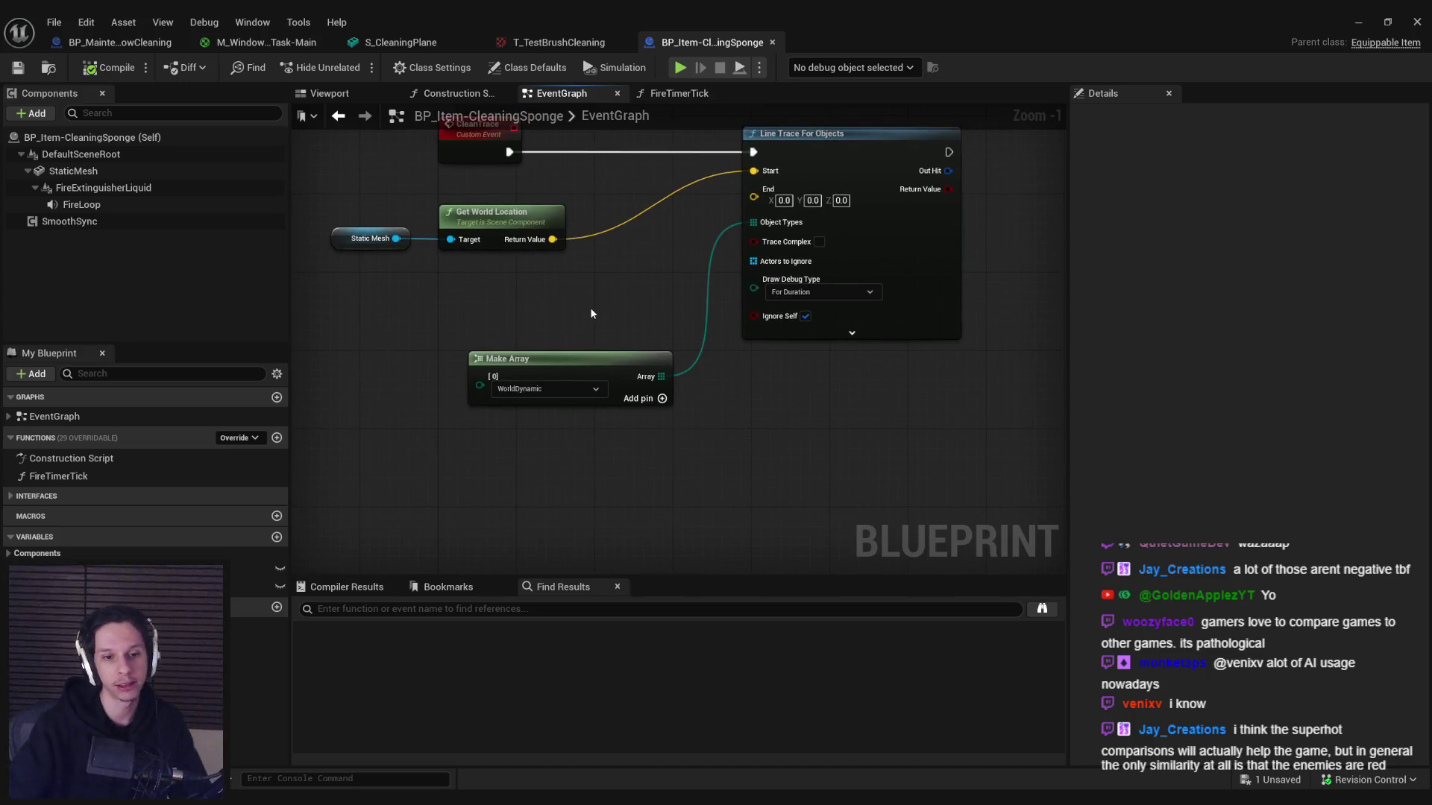
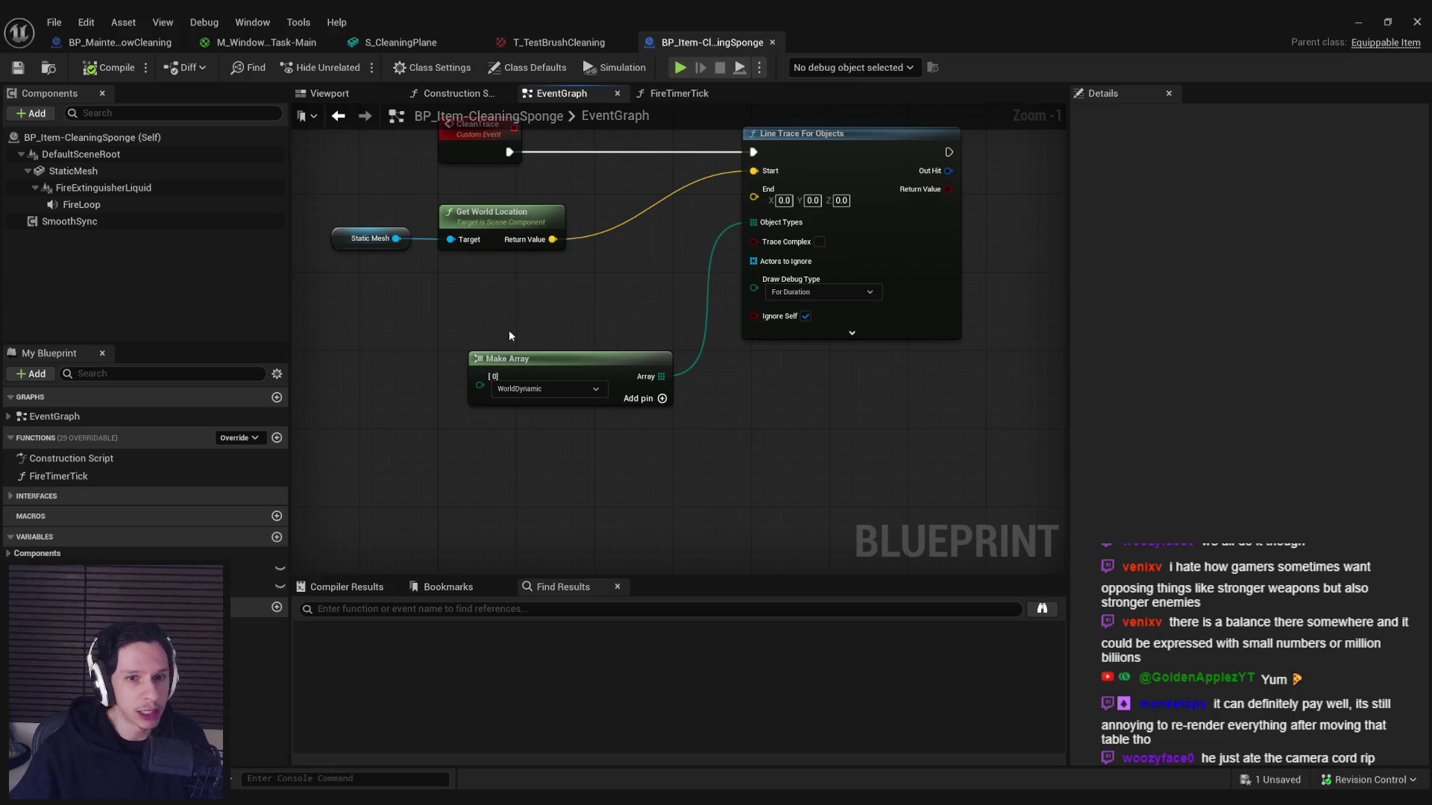
# - Frame the CleanTrace event and its nodes in the graph, then resume the YouTube video enlarged
pyautogui.moveTo(361, 330); pyautogui.dragTo(422, 356)
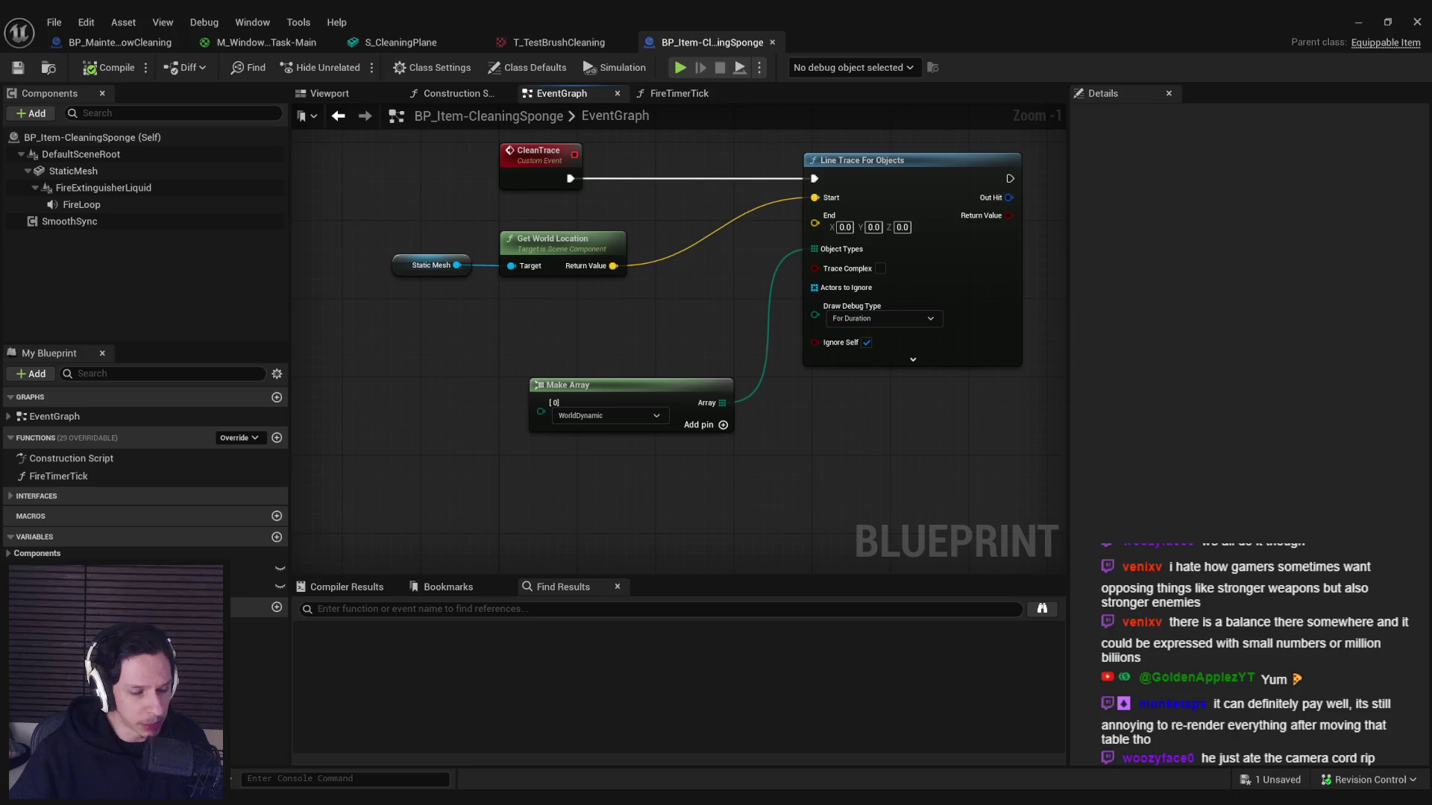
pyautogui.scroll(2, 518, 455)
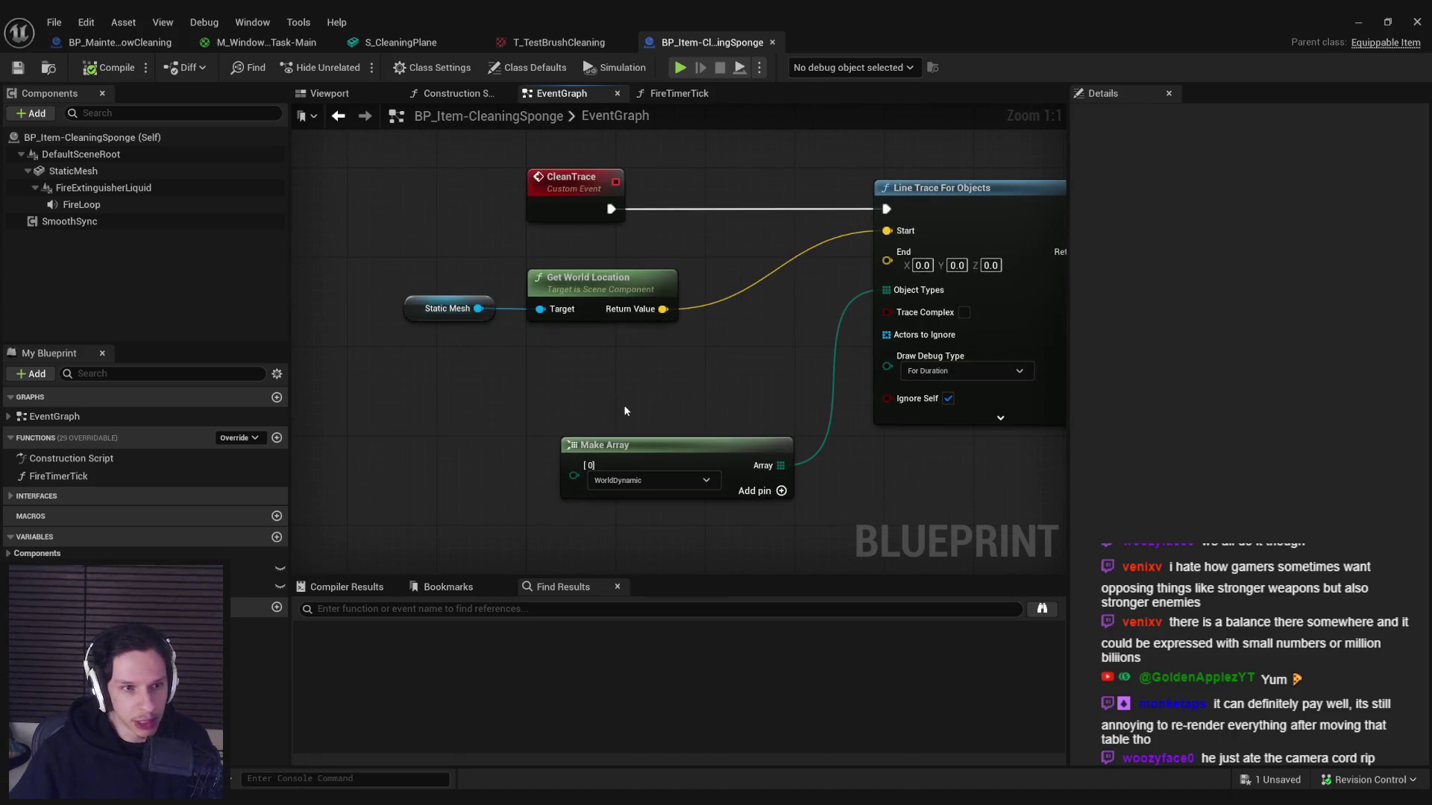
pyautogui.scroll(-1, 522, 426)
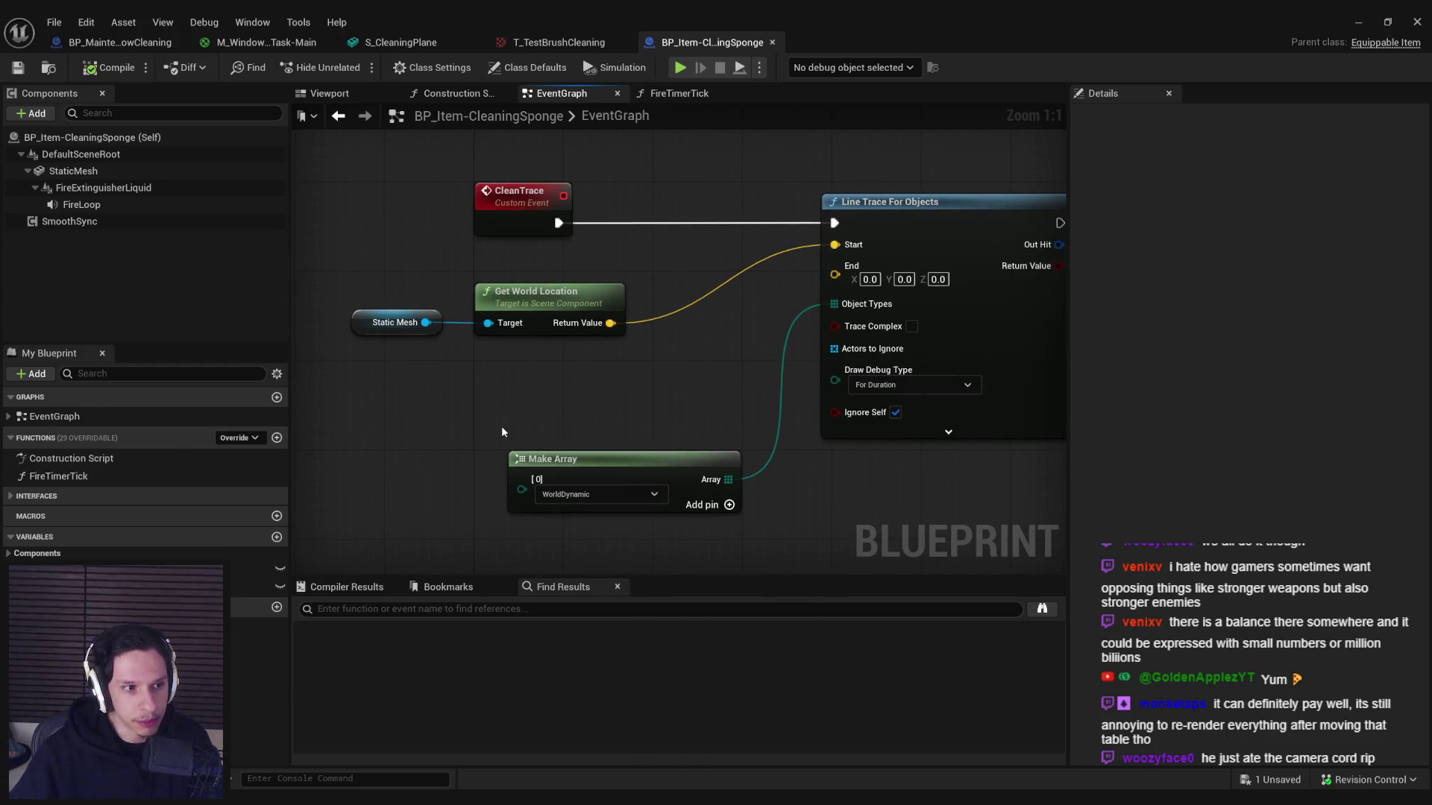
pyautogui.moveTo(502, 426); pyautogui.dragTo(502, 374)
pyautogui.scroll(-1, 501, 374)
pyautogui.scroll(2, 502, 376)
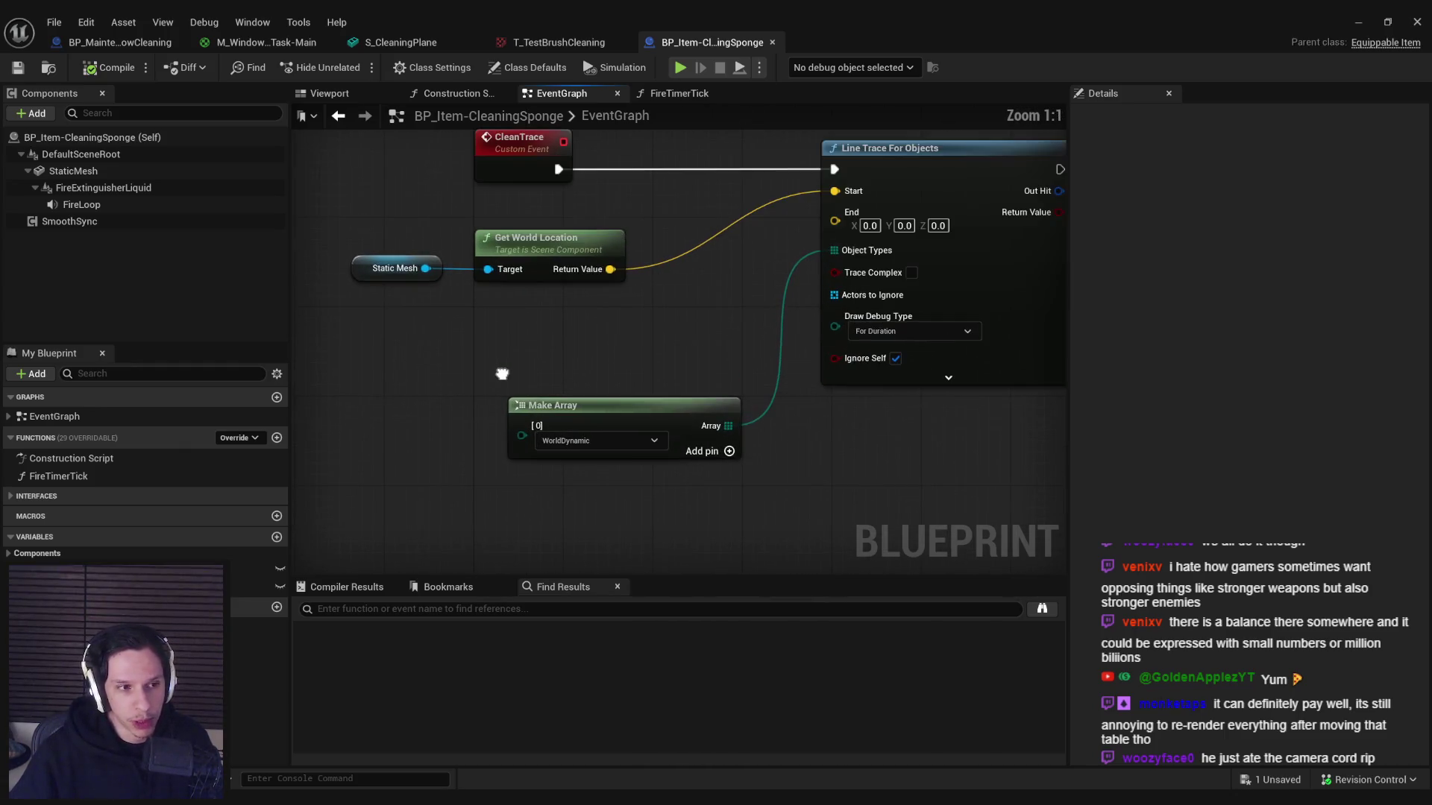
pyautogui.scroll(-2, 502, 378)
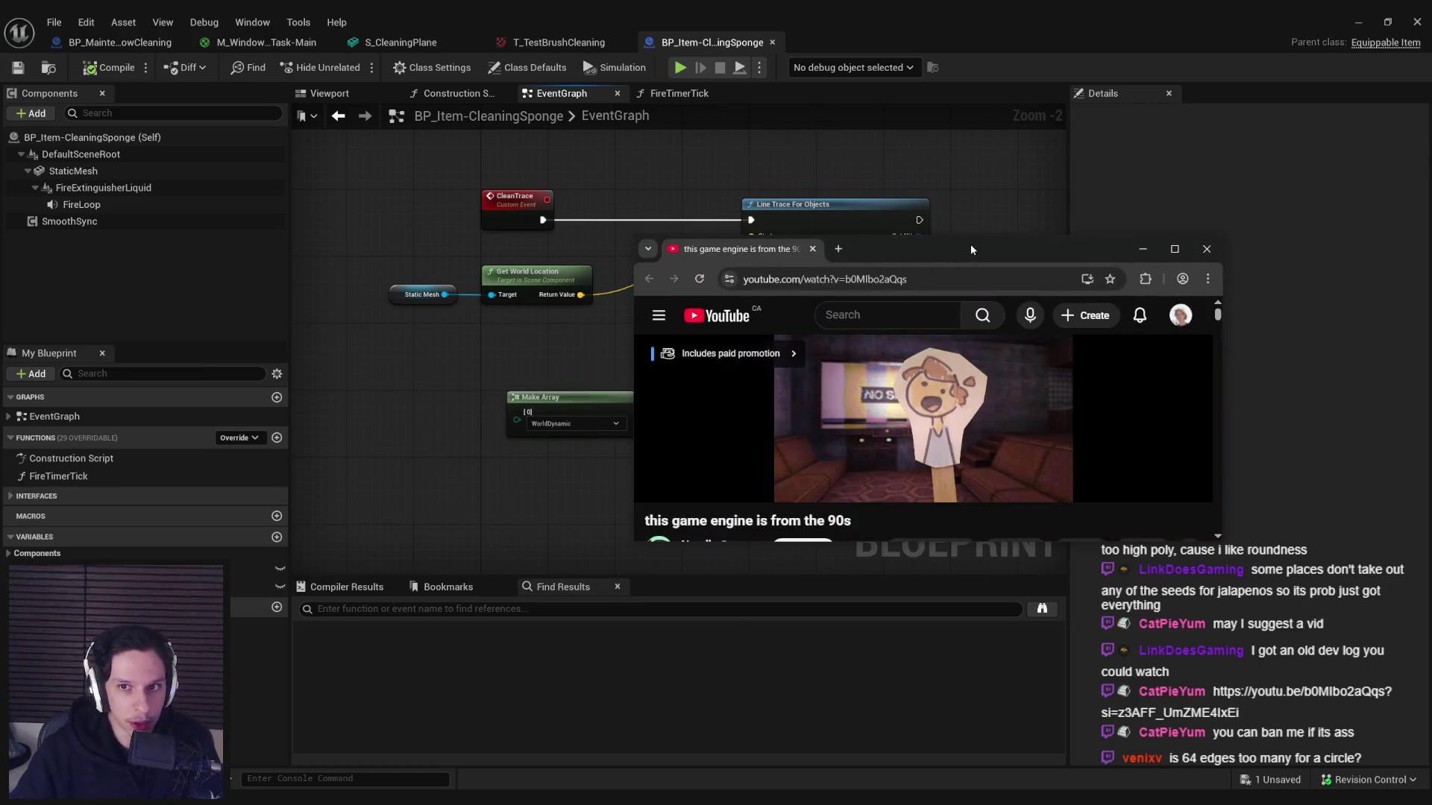
pyautogui.doubleClick(970, 244)
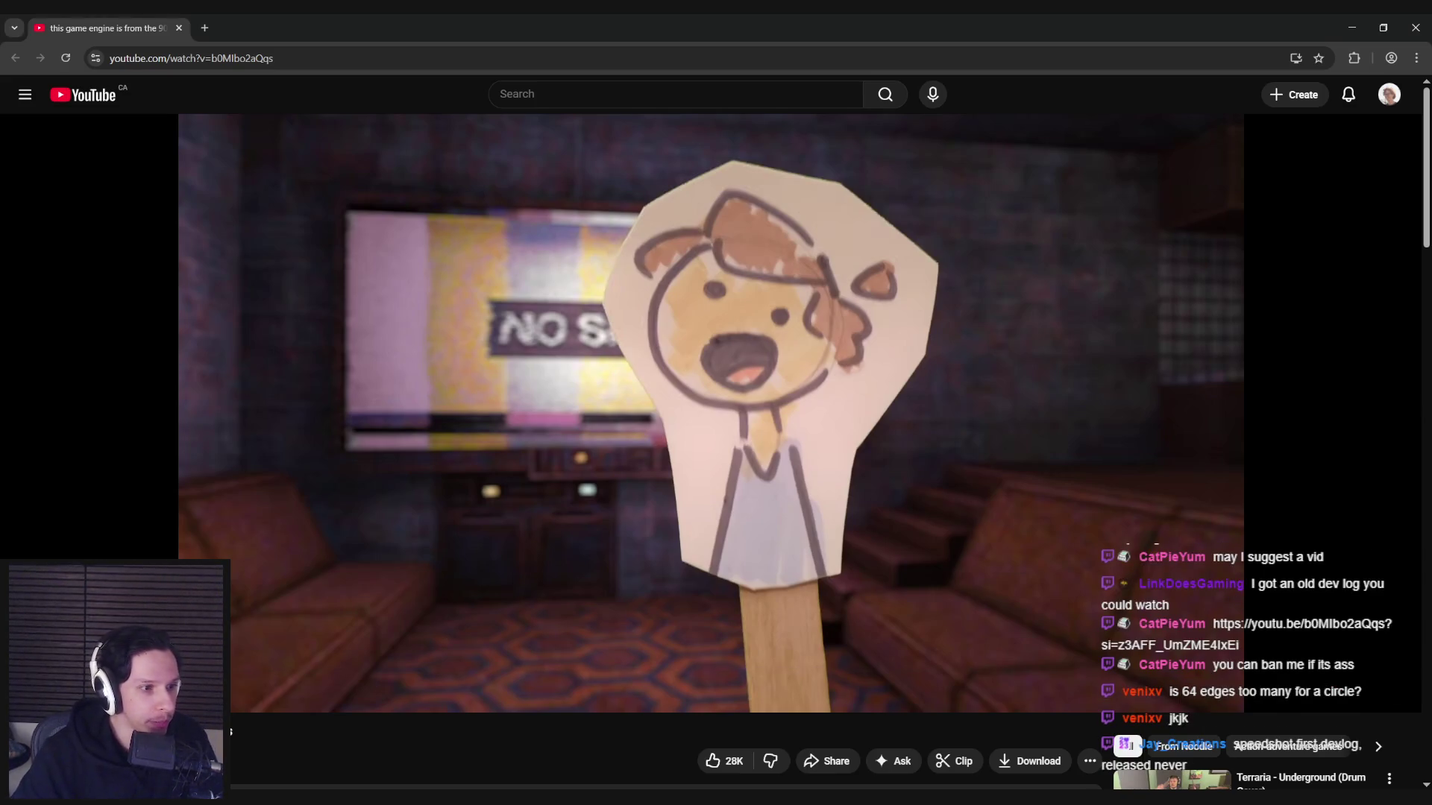
pyautogui.press('space')
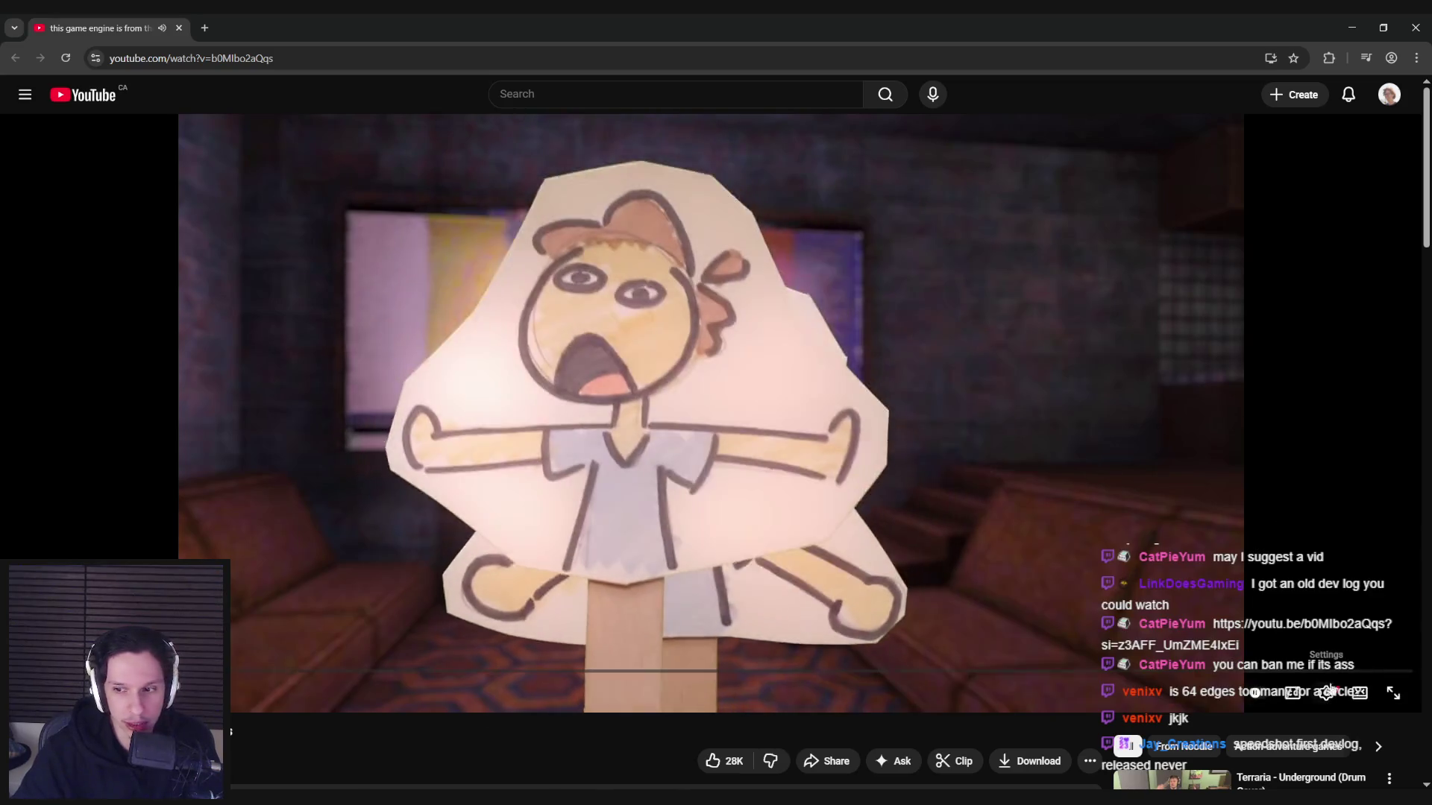
# - Switch the YouTube player from the default layout back to theater mode, later muting the video
pyautogui.press('t')
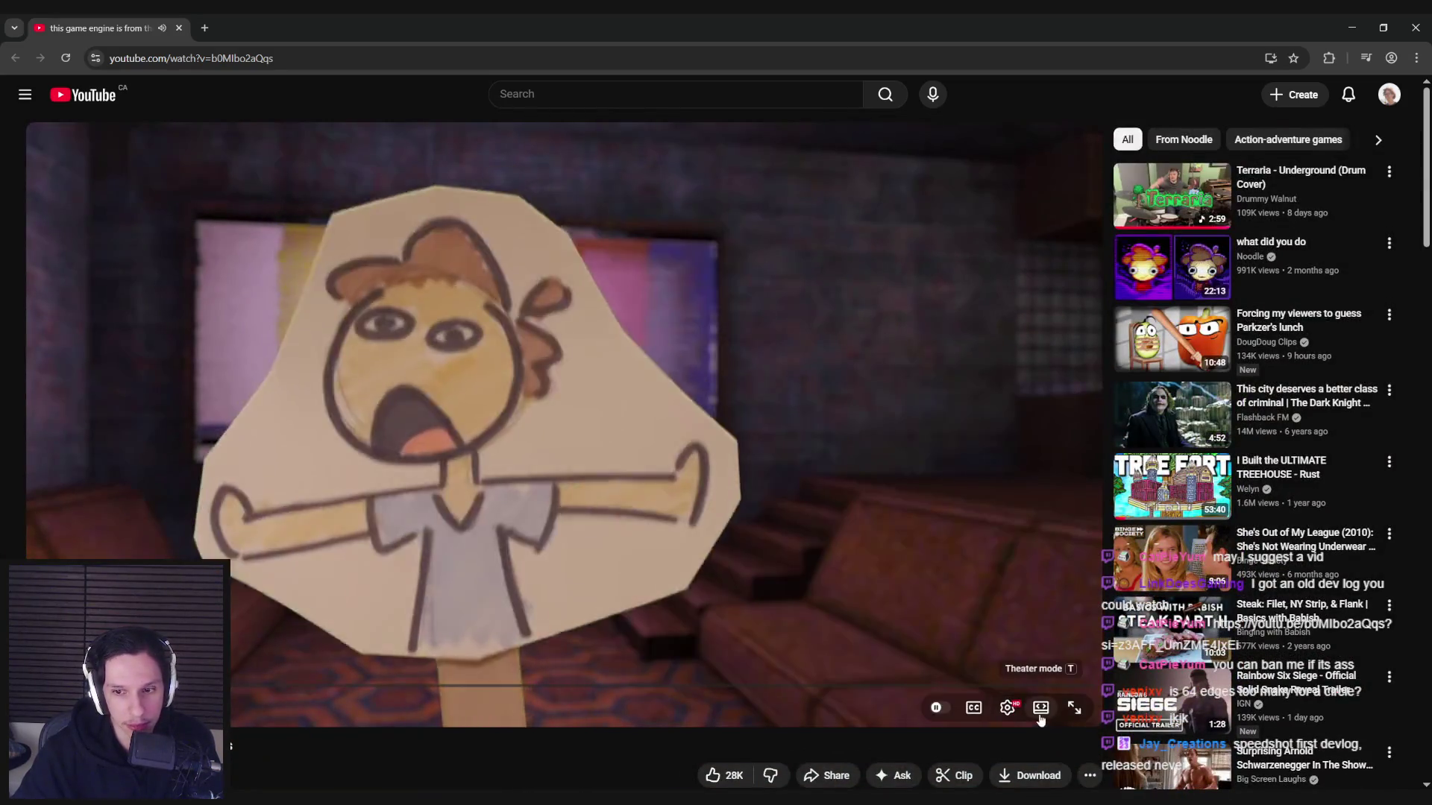
pyautogui.click(1040, 707)
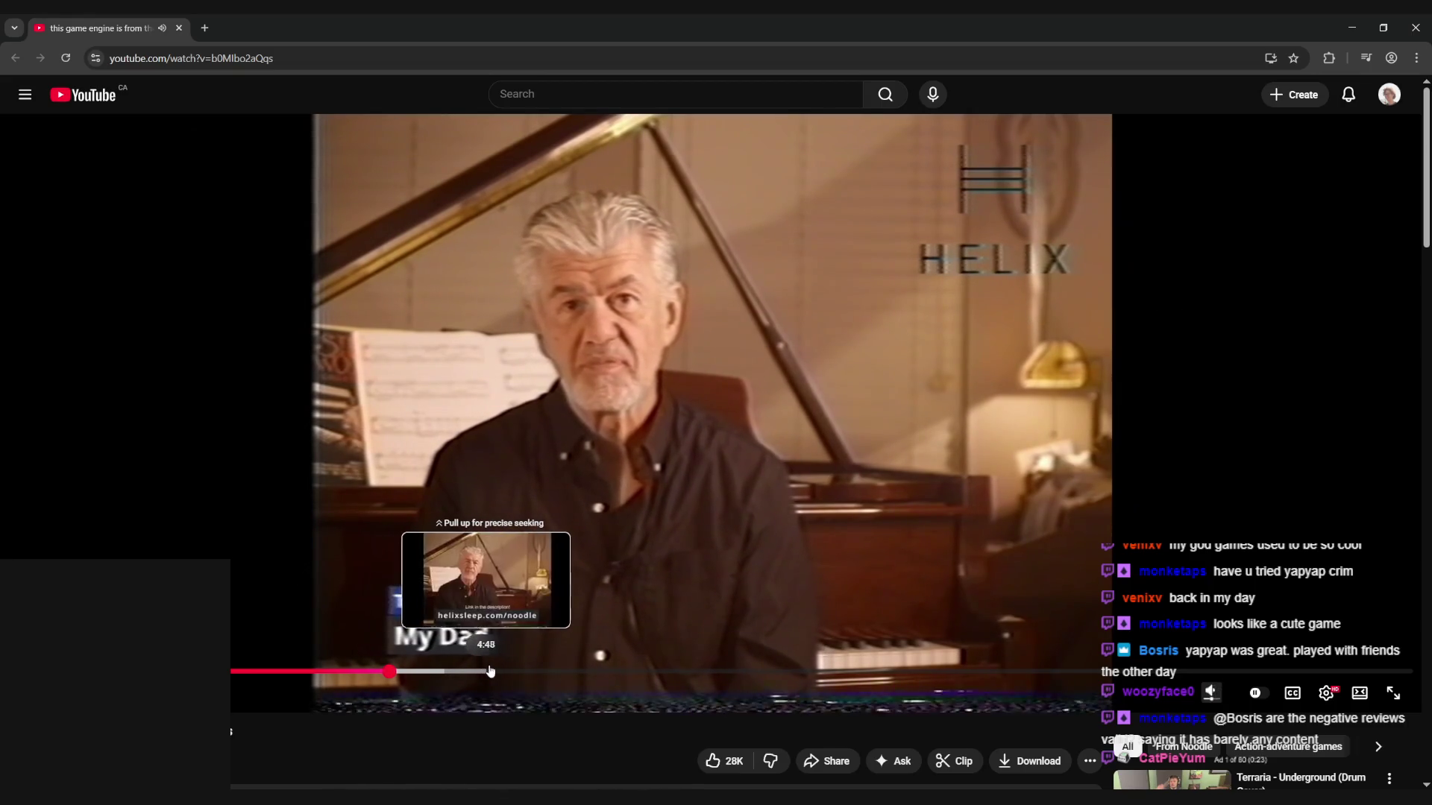
pyautogui.press('m')
pyautogui.click(514, 669)
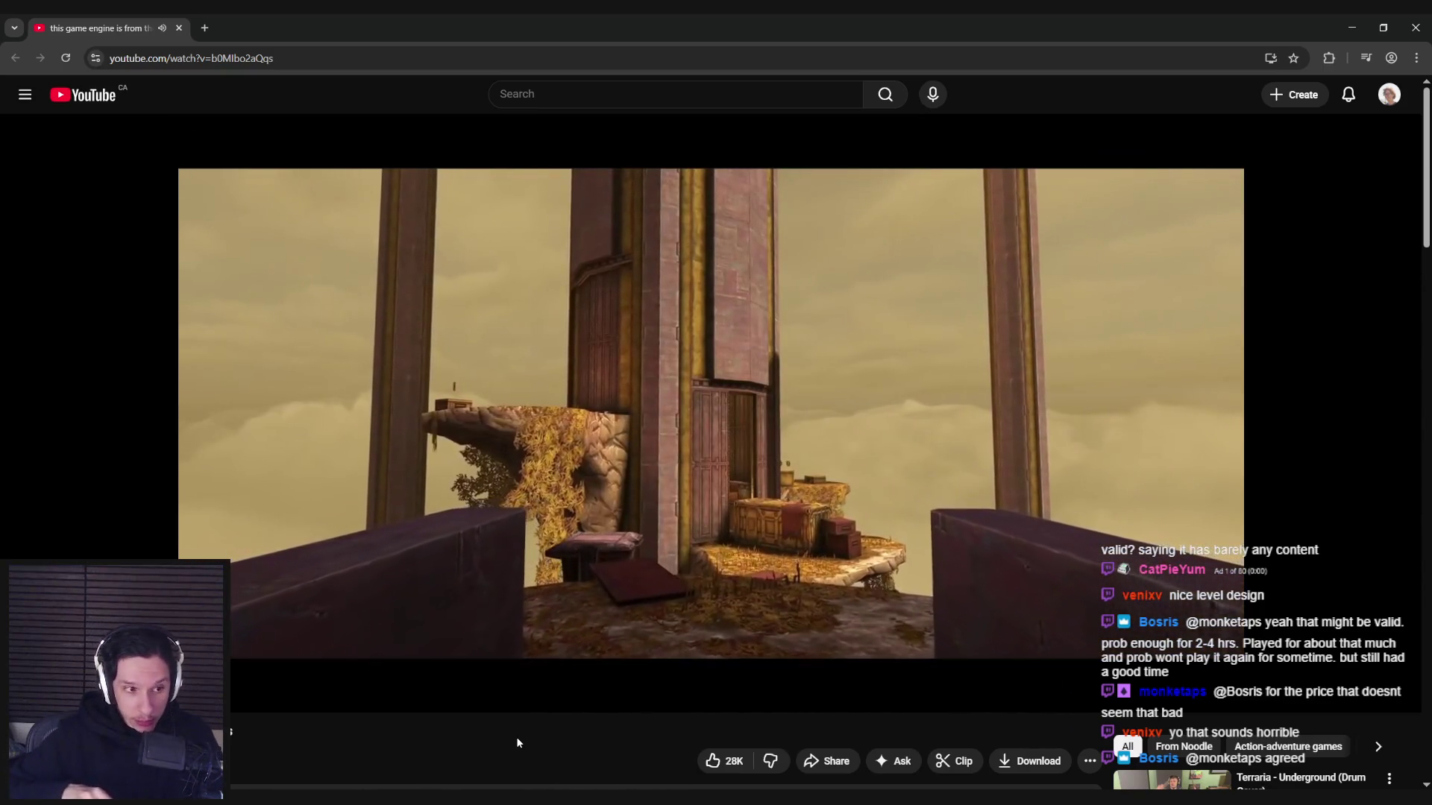
pyautogui.click(816, 470)
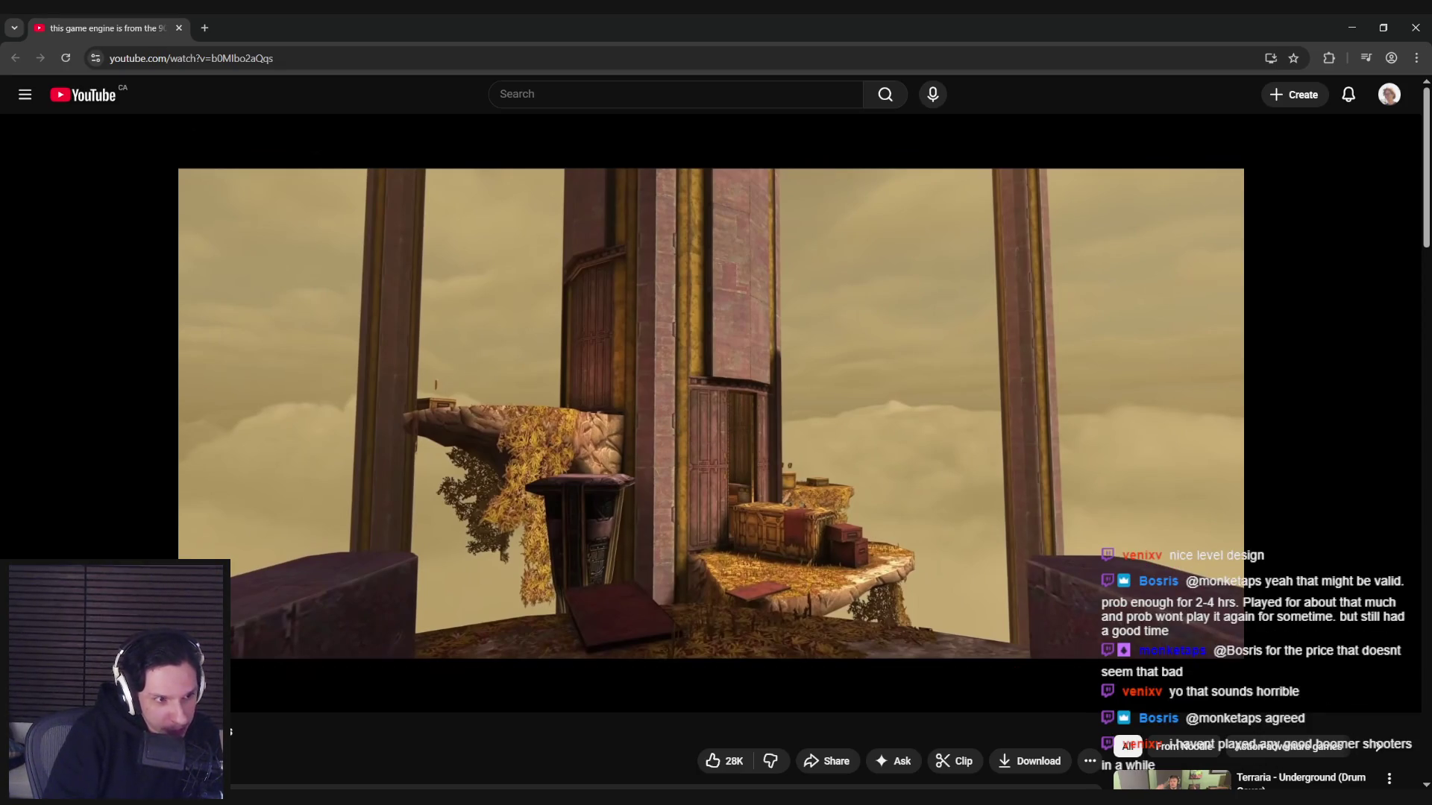
pyautogui.click(762, 419)
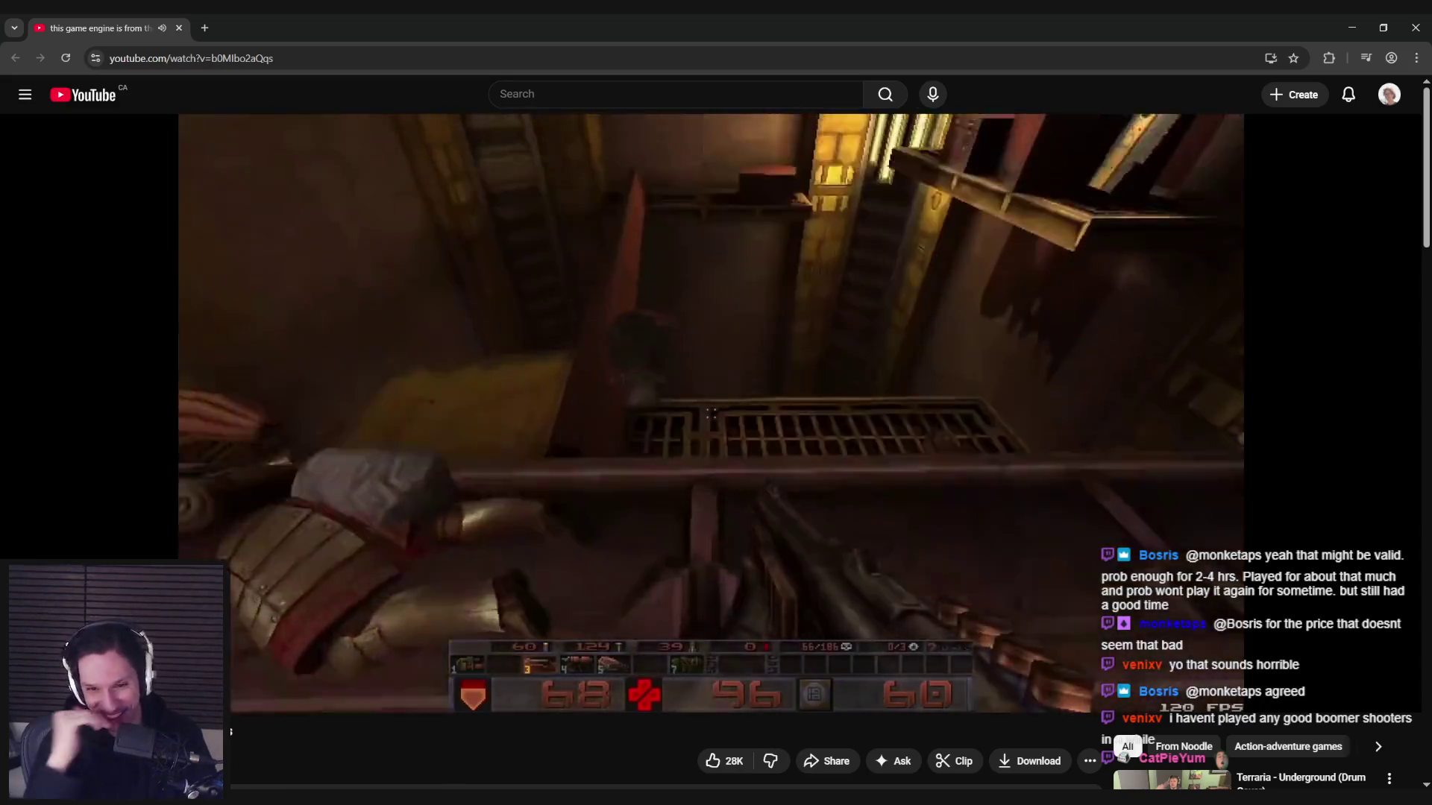
pyautogui.moveTo(728, 428)
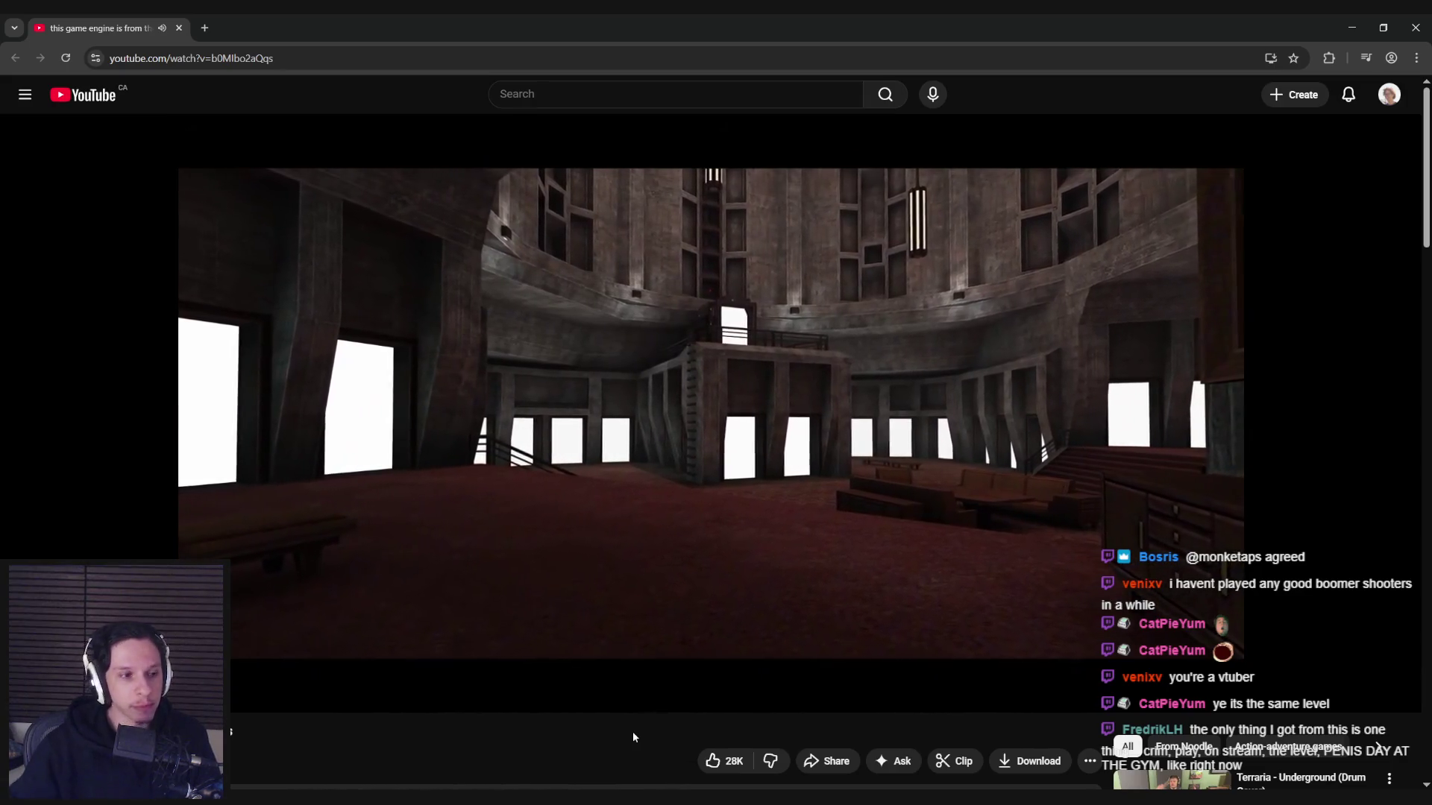
pyautogui.moveTo(583, 560)
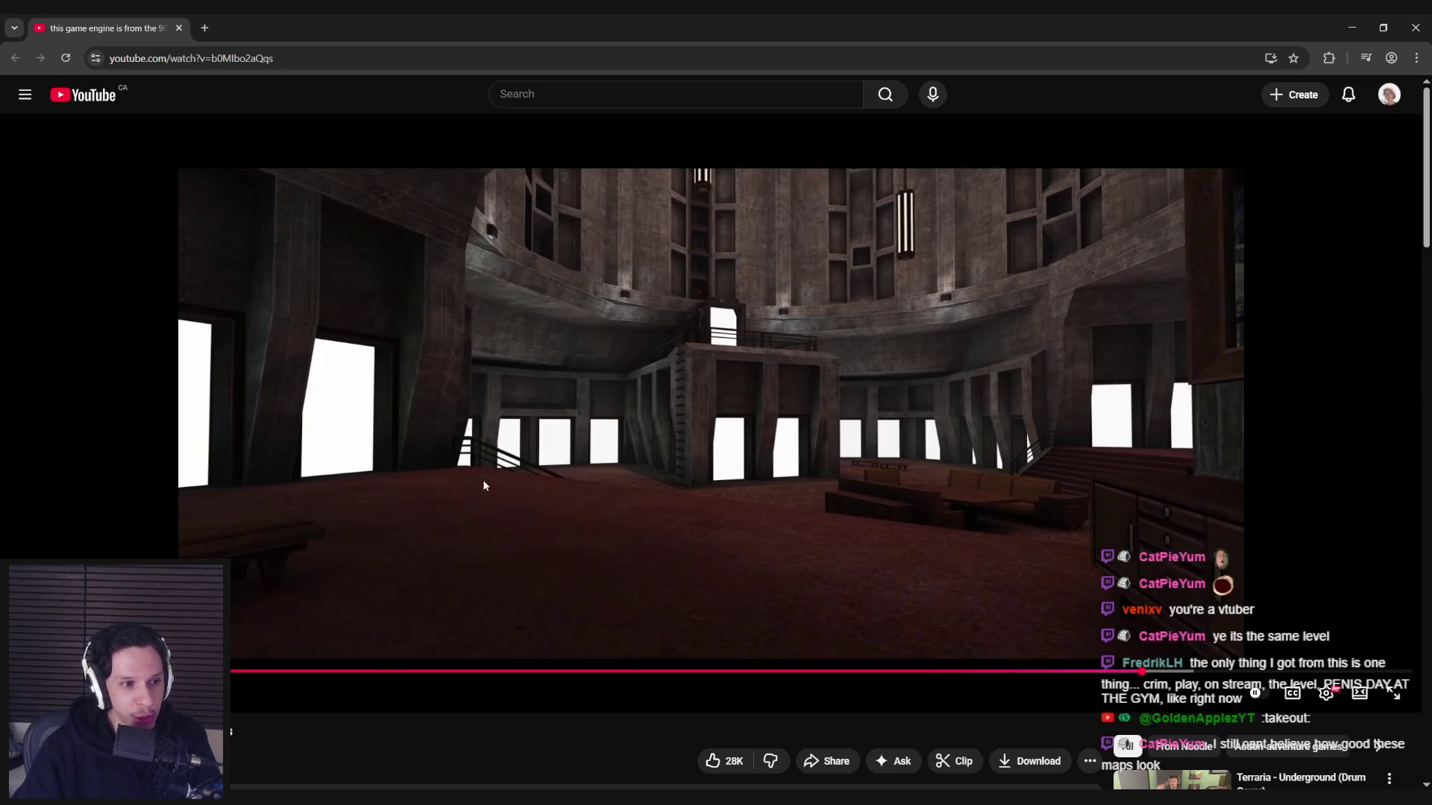
pyautogui.click(527, 603)
pyautogui.press('space')
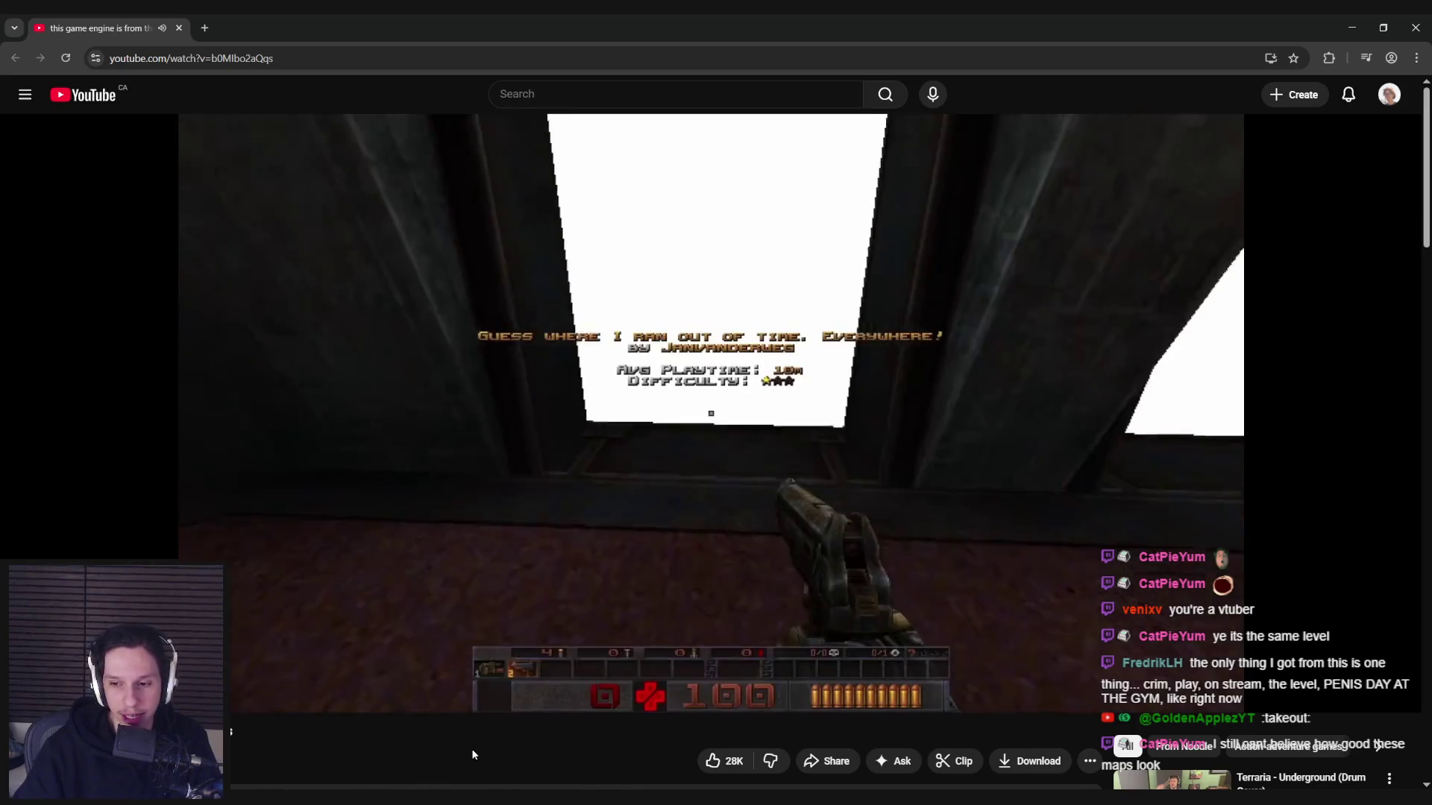